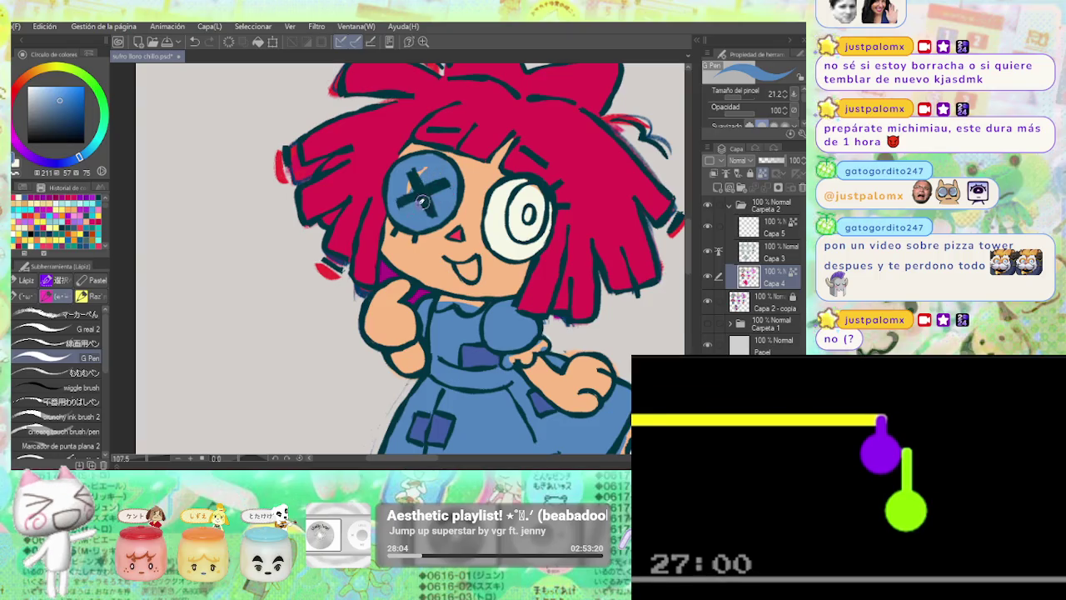
Repaint the X on Ragatha's button eye in a lighter blue, undoing the darker blue strokes.
alt+click(405, 223)
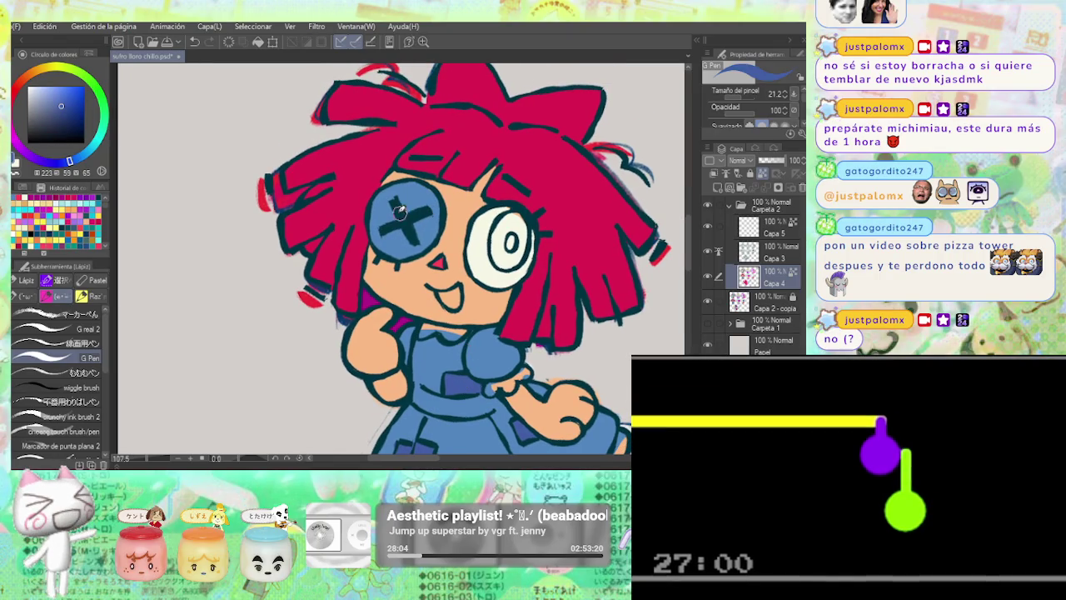
key(ctrl+z)
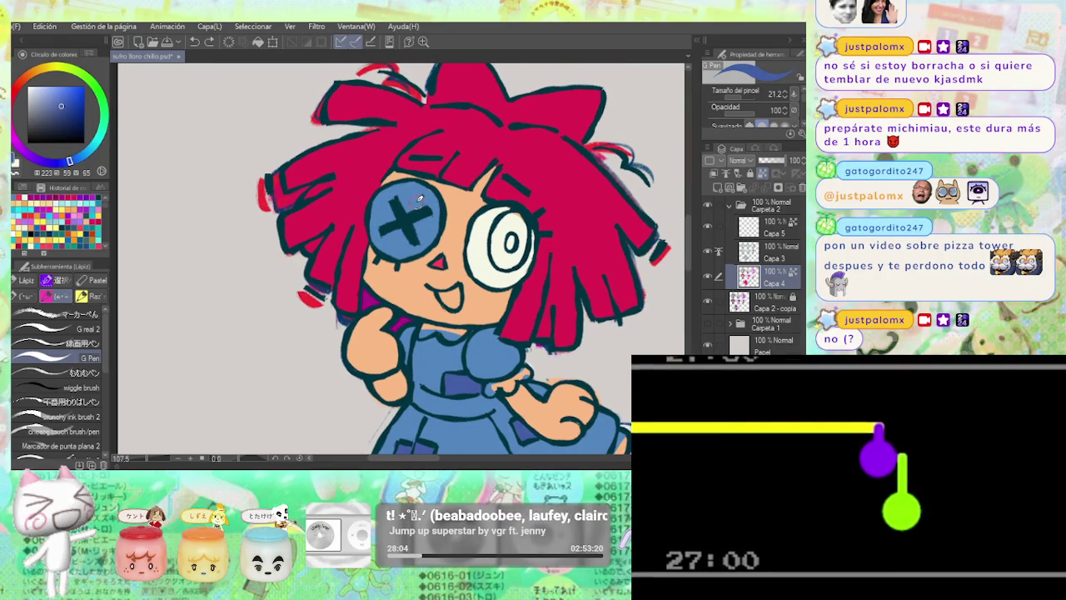
click(67, 99)
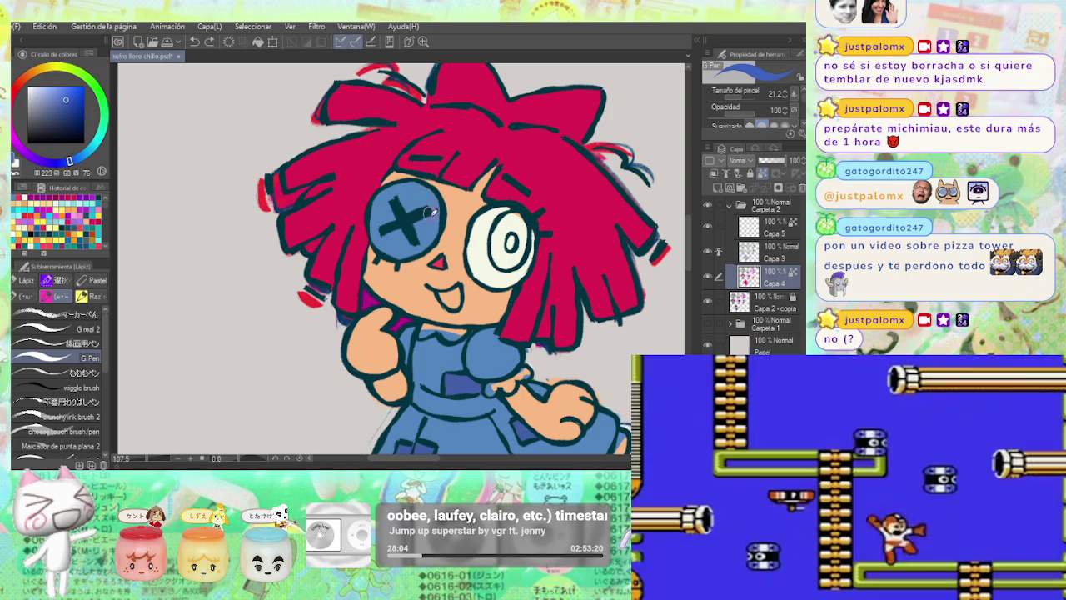
drag(394, 229, 419, 208)
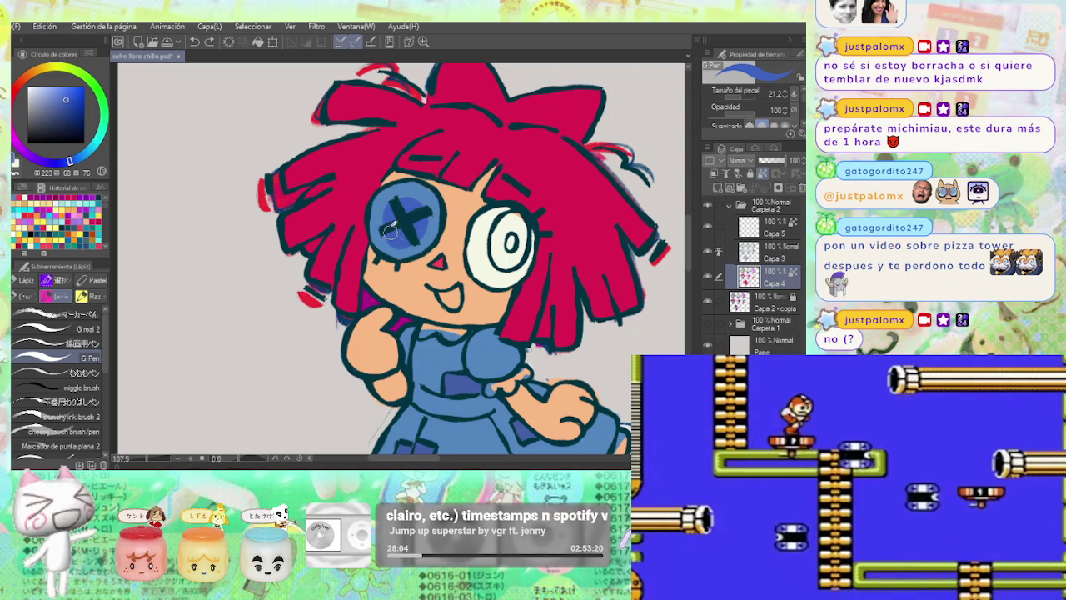
key(ctrl+z)
click(71, 97)
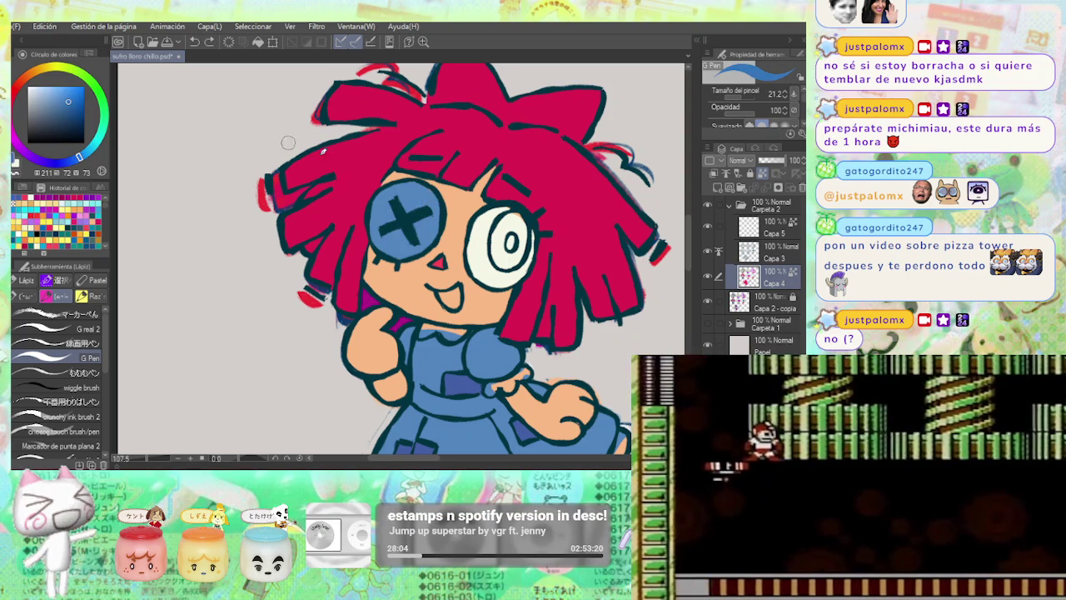
drag(390, 207, 416, 226)
click(70, 103)
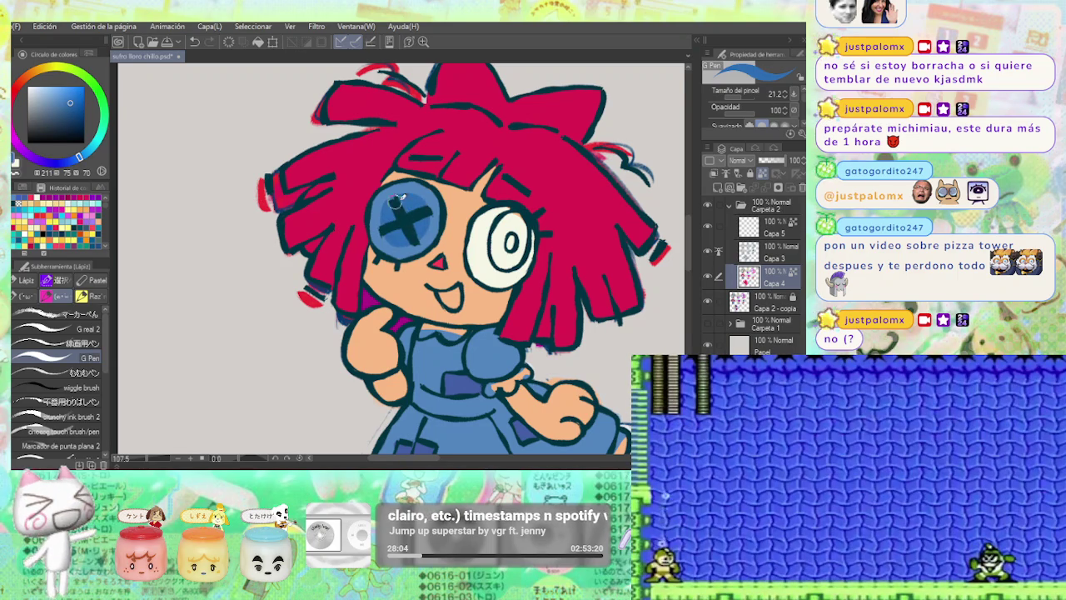
scroll(387, 216, down, 2)
scroll(441, 223, down, 3)
scroll(443, 224, up, 3)
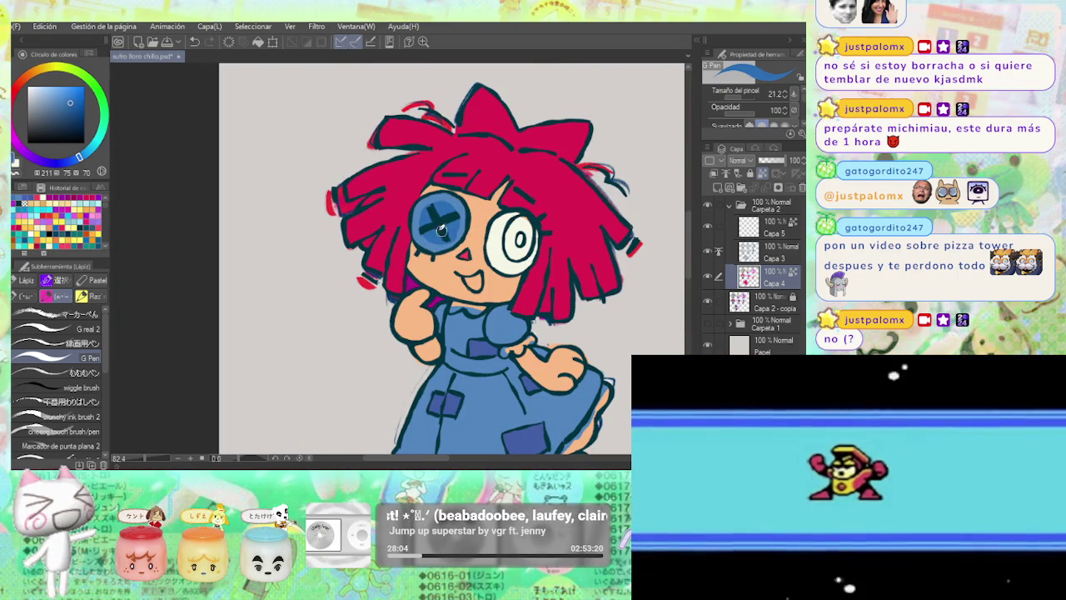
scroll(460, 215, right, 1)
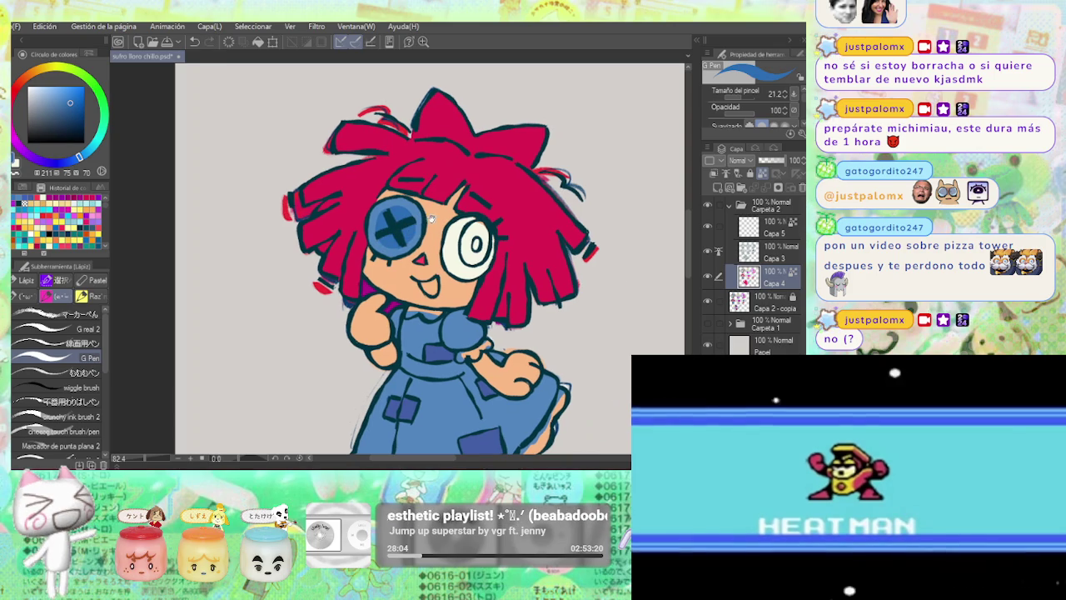
scroll(461, 215, up, 2)
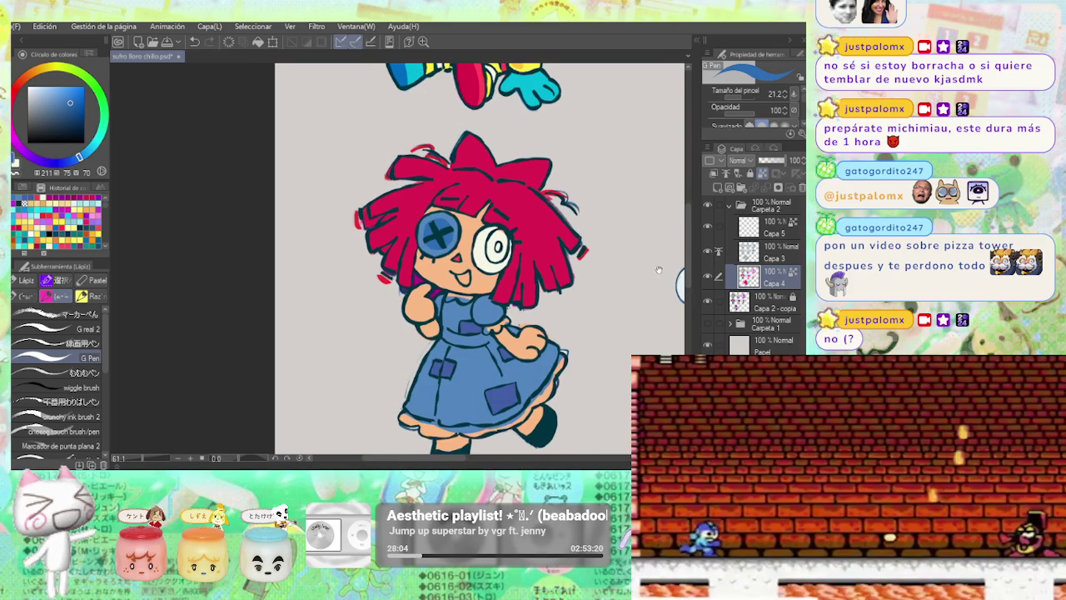
scroll(445, 171, up, 2)
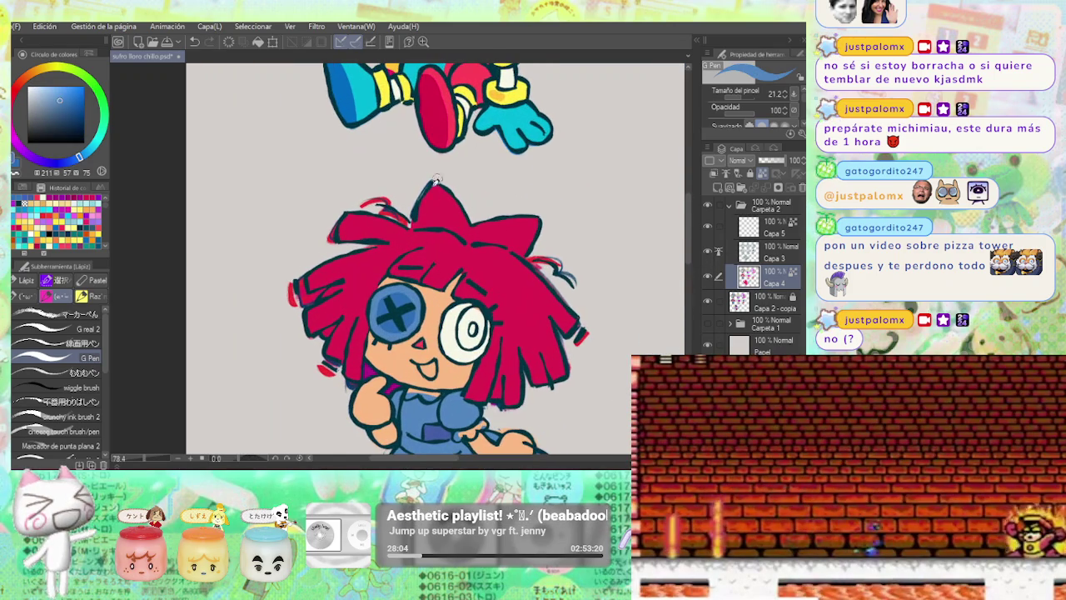
scroll(450, 271, up, 2)
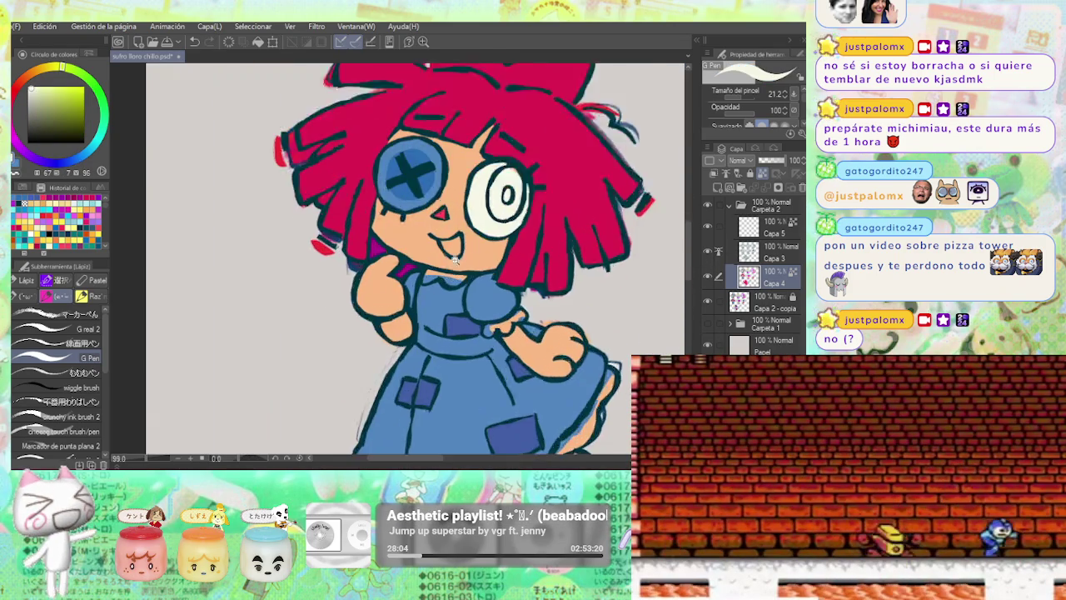
scroll(448, 271, down, 1)
scroll(442, 279, down, 2)
scroll(433, 287, down, 2)
scroll(422, 297, down, 1)
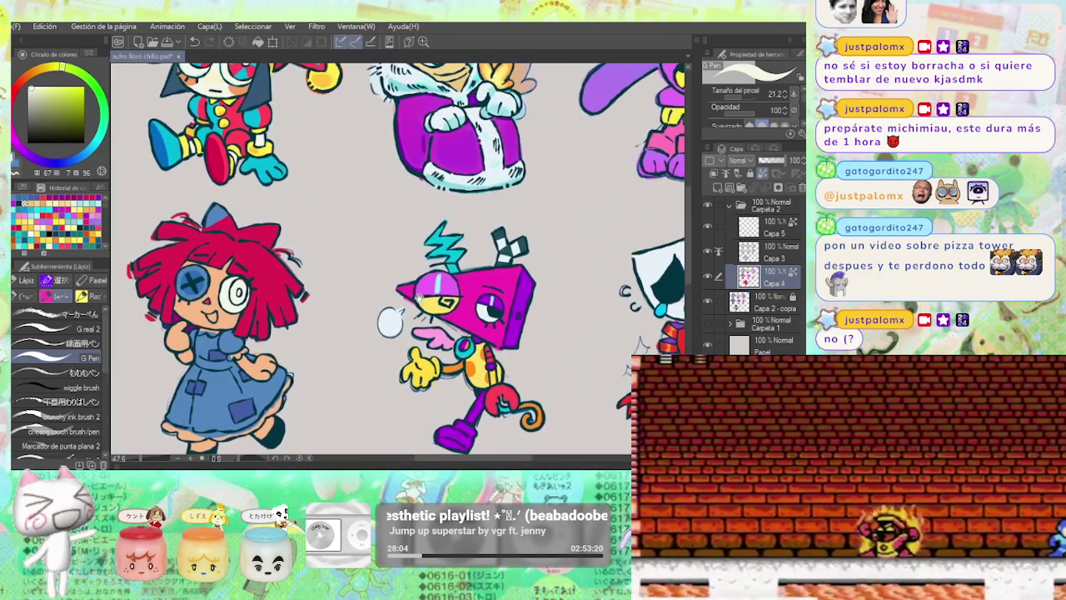
scroll(417, 275, up, 2)
scroll(400, 242, up, 2)
scroll(400, 237, up, 2)
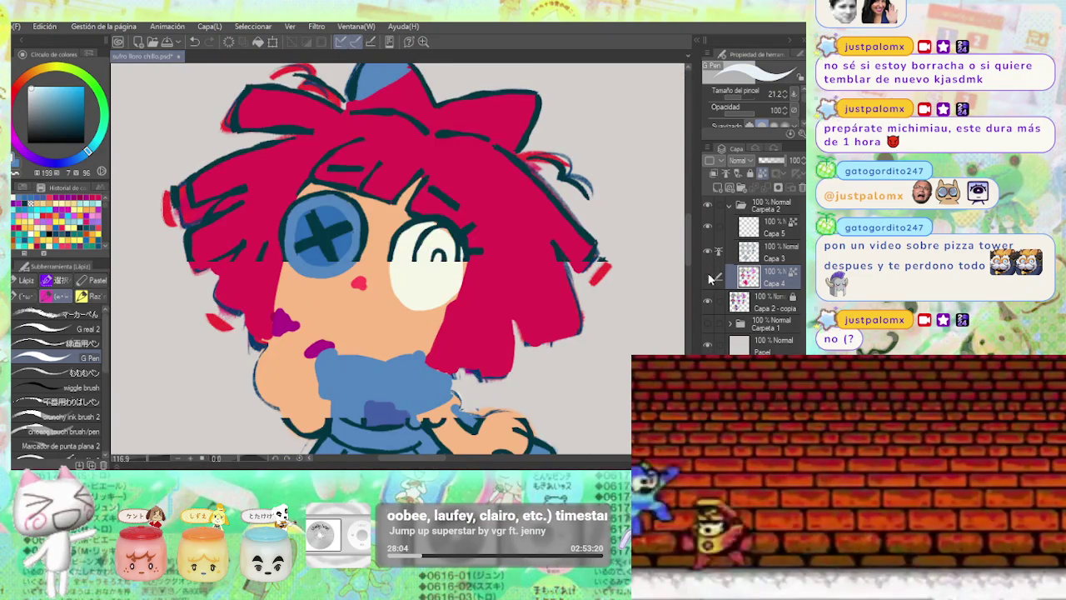
Undo the earlier hair shading, blush, eye colour and highlights.
key(ctrl+z)
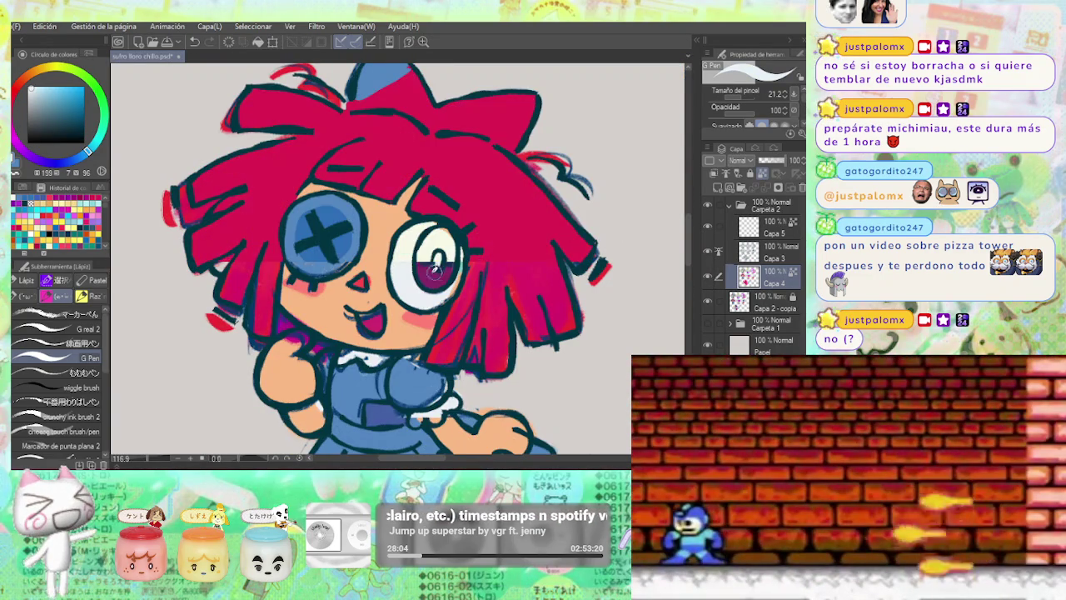
key(ctrl+z)
key(ctrl+z)
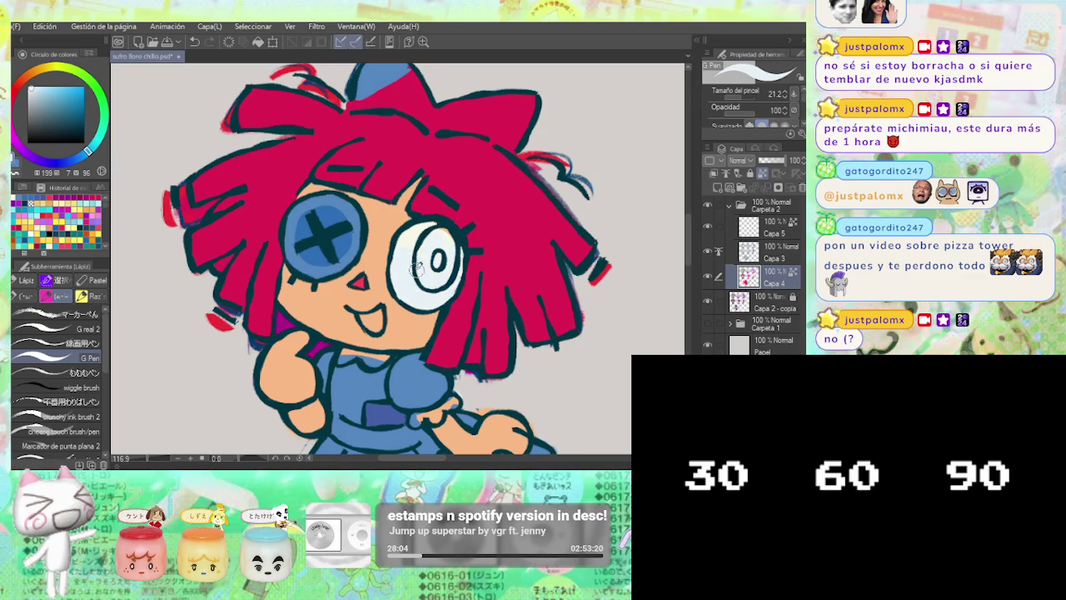
scroll(436, 263, down, 1)
scroll(425, 234, down, 1)
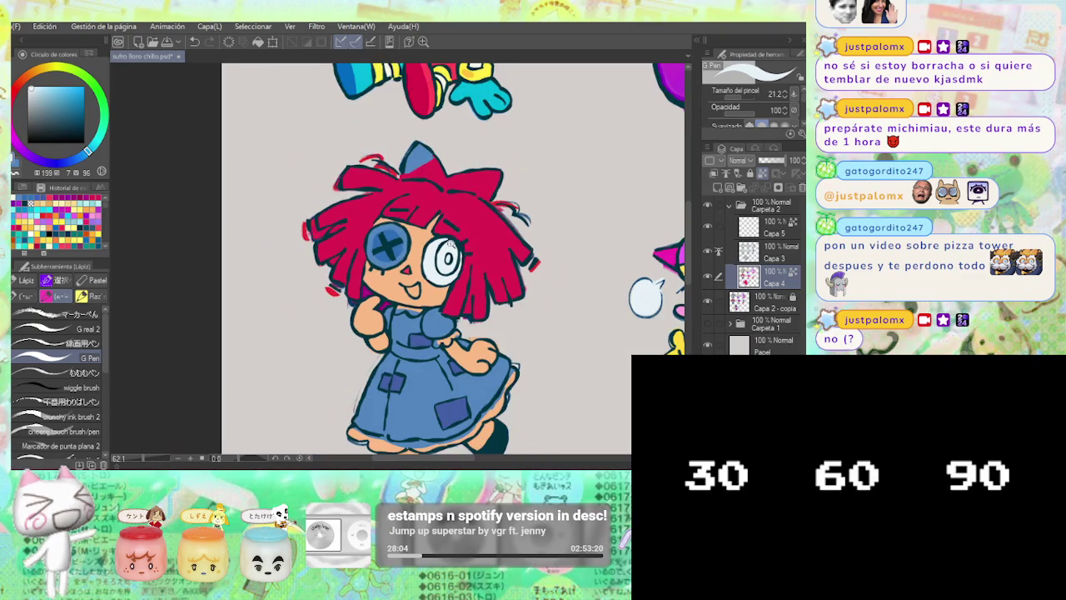
scroll(407, 189, down, 1)
scroll(406, 188, up, 2)
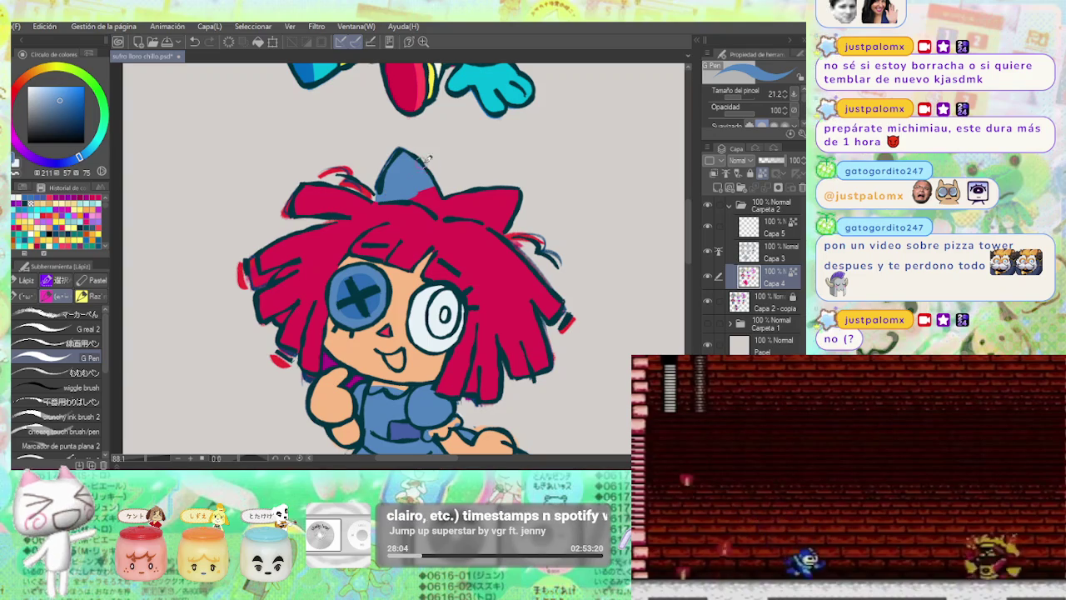
Paint Ragatha's hair bow blue, undoing the stray stroke across her hair.
drag(398, 180, 493, 219)
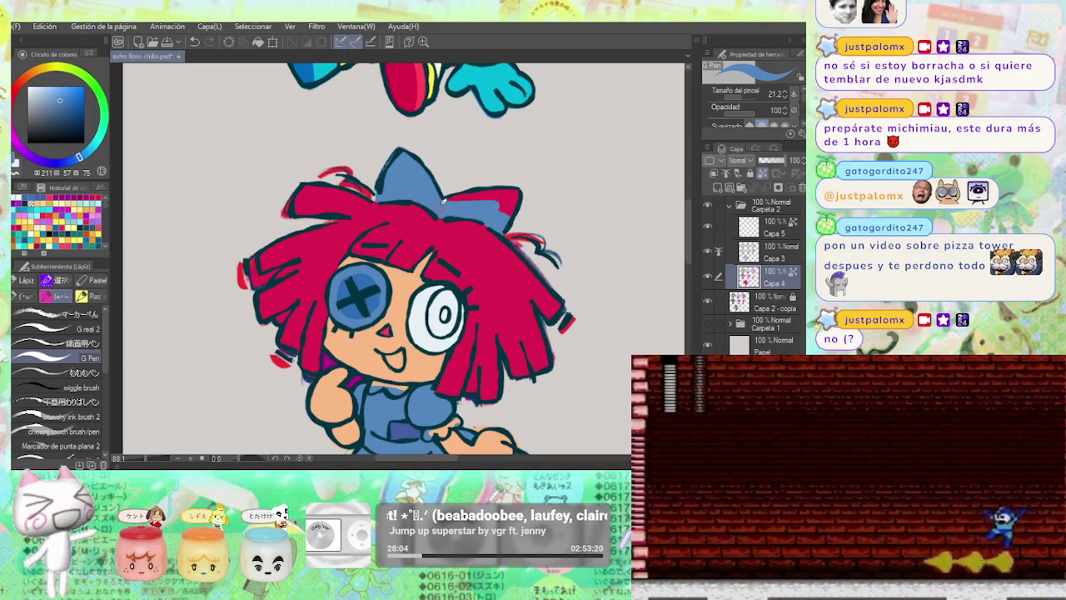
key(ctrl+z)
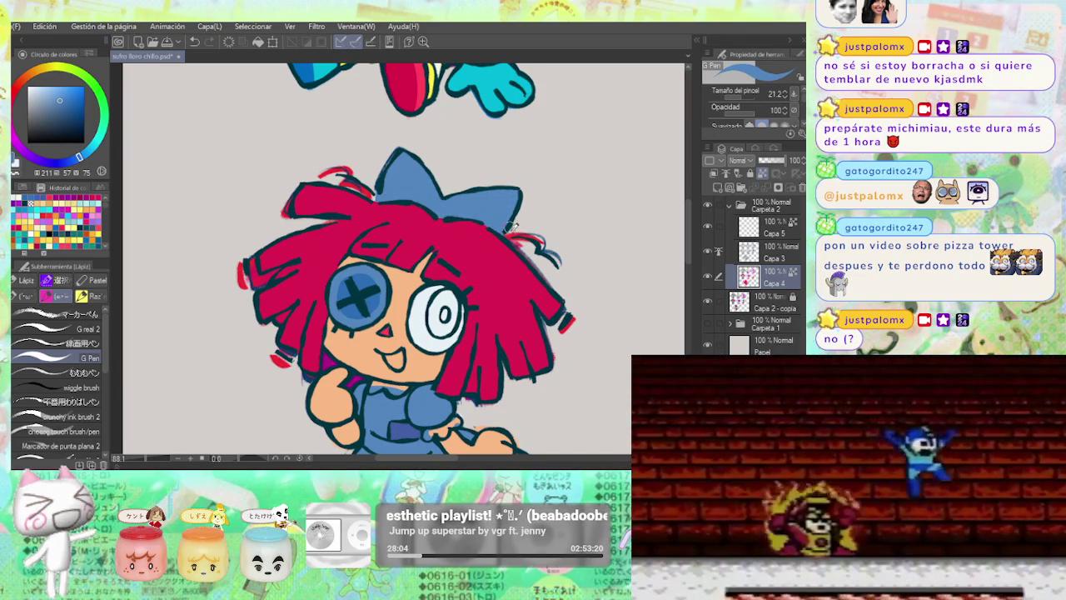
drag(495, 180, 505, 148)
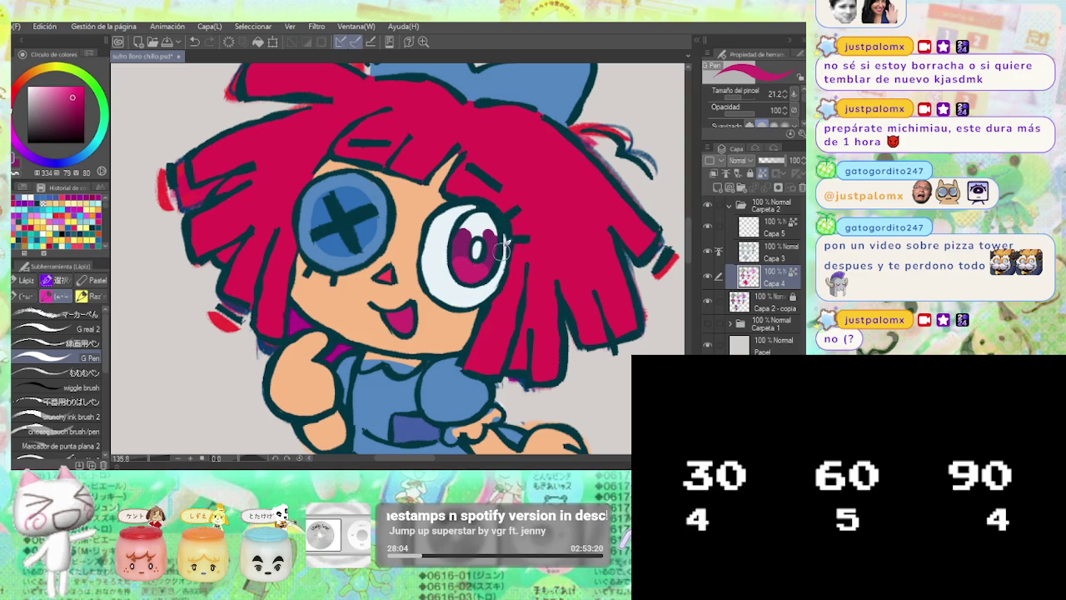
Return to the pen brush, compare the shading layer, pick a darker magenta and show Capa 4.
click(83, 315)
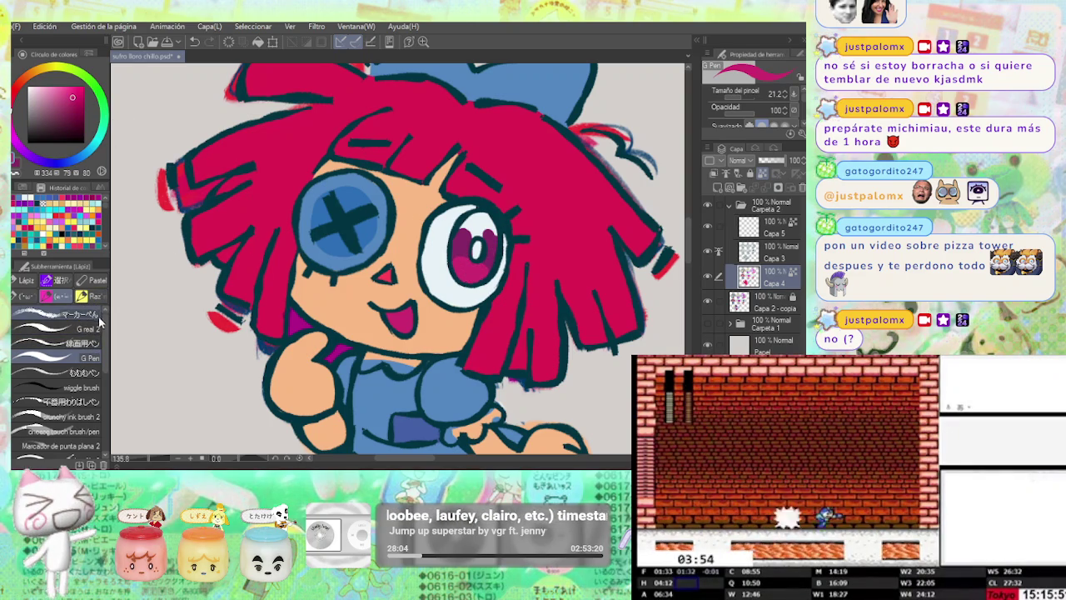
click(84, 357)
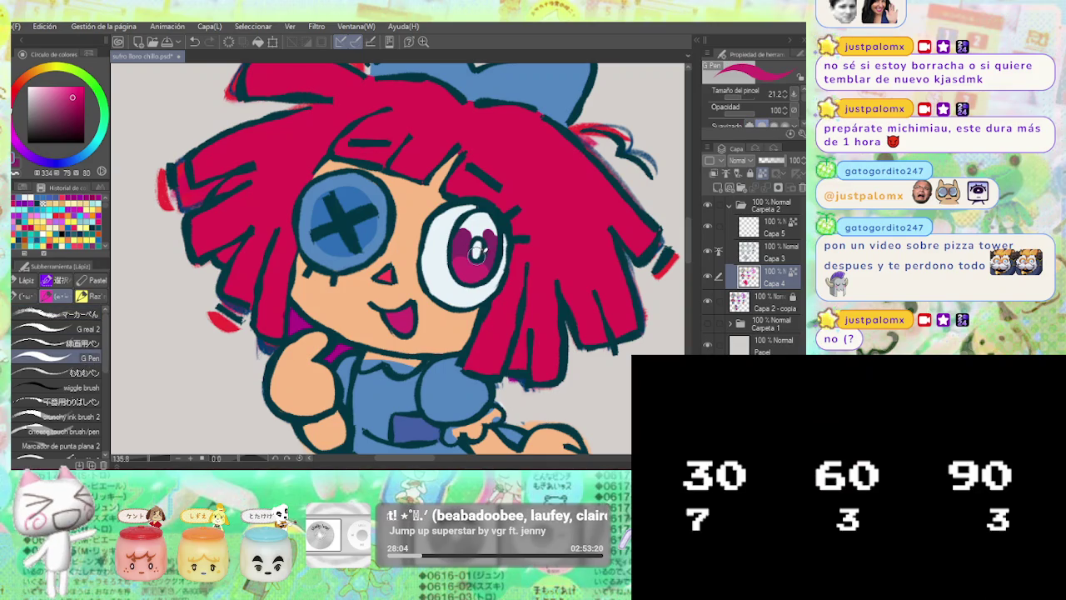
key(b)
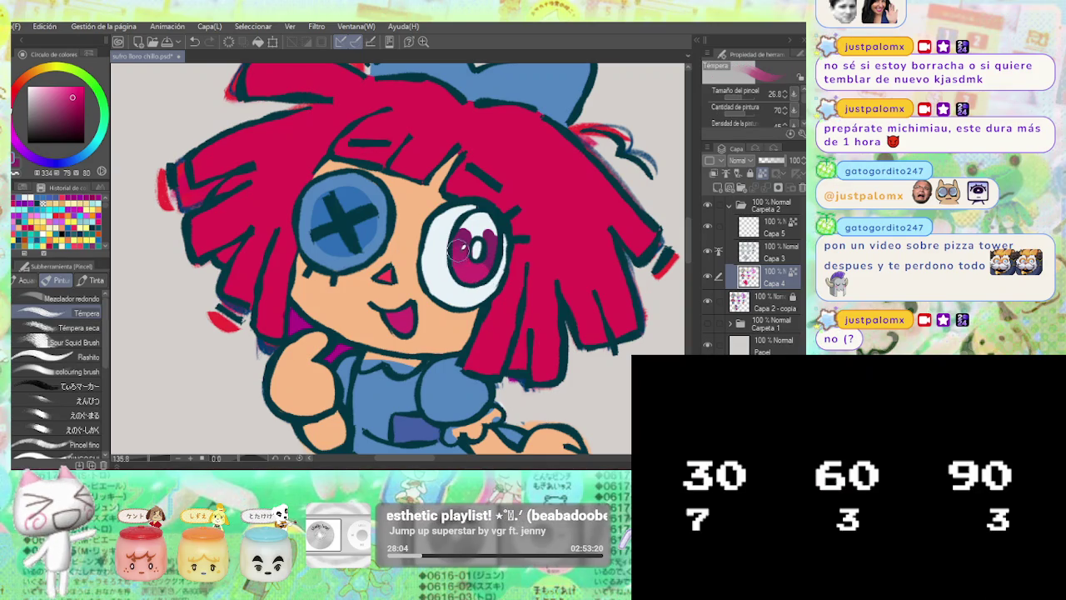
key(p)
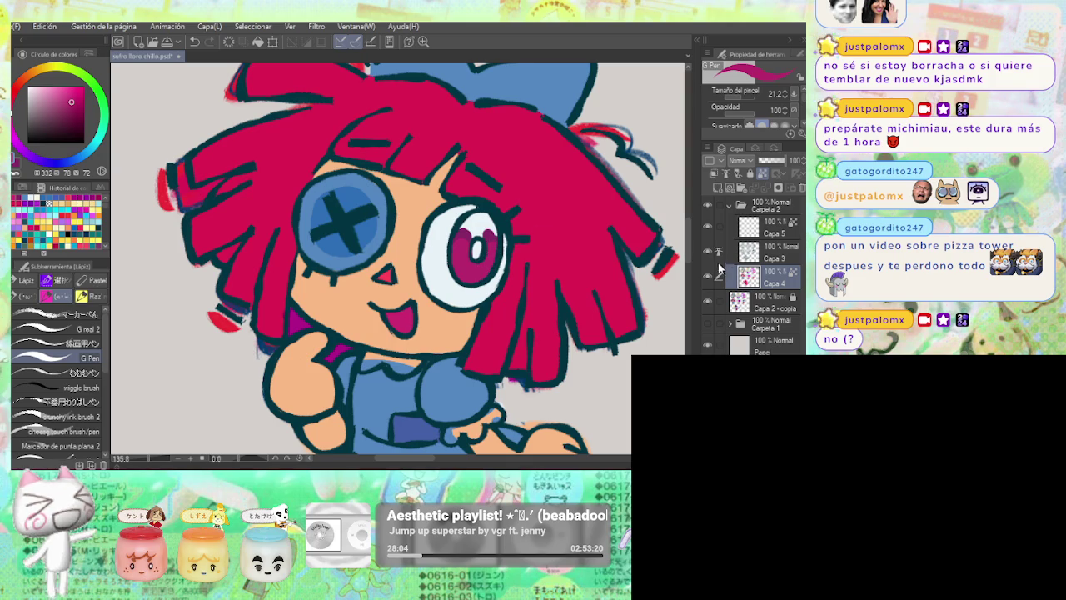
click(707, 251)
click(708, 252)
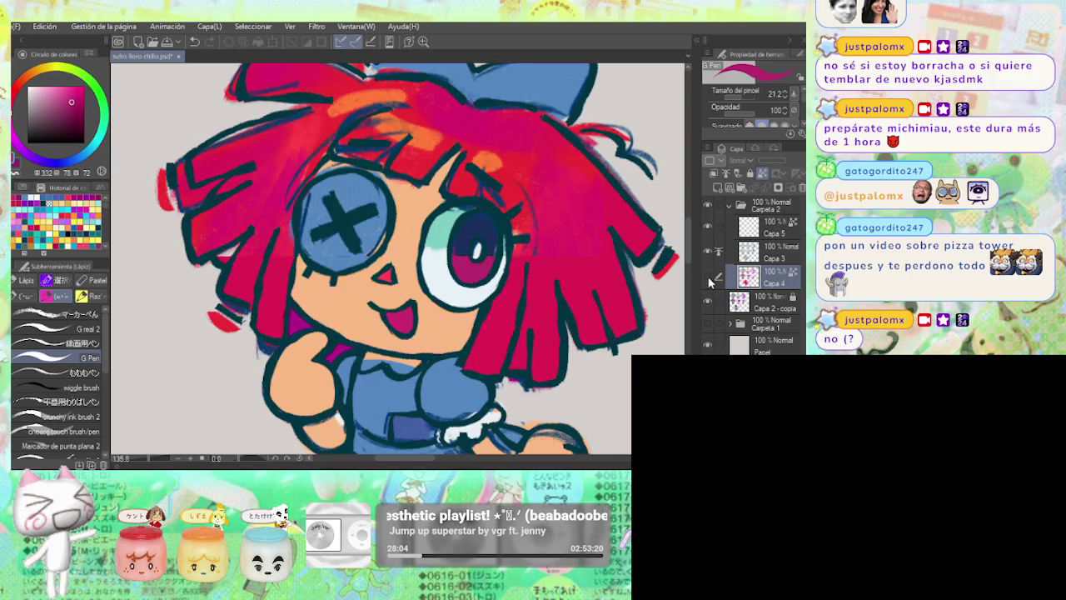
alt+click(658, 245)
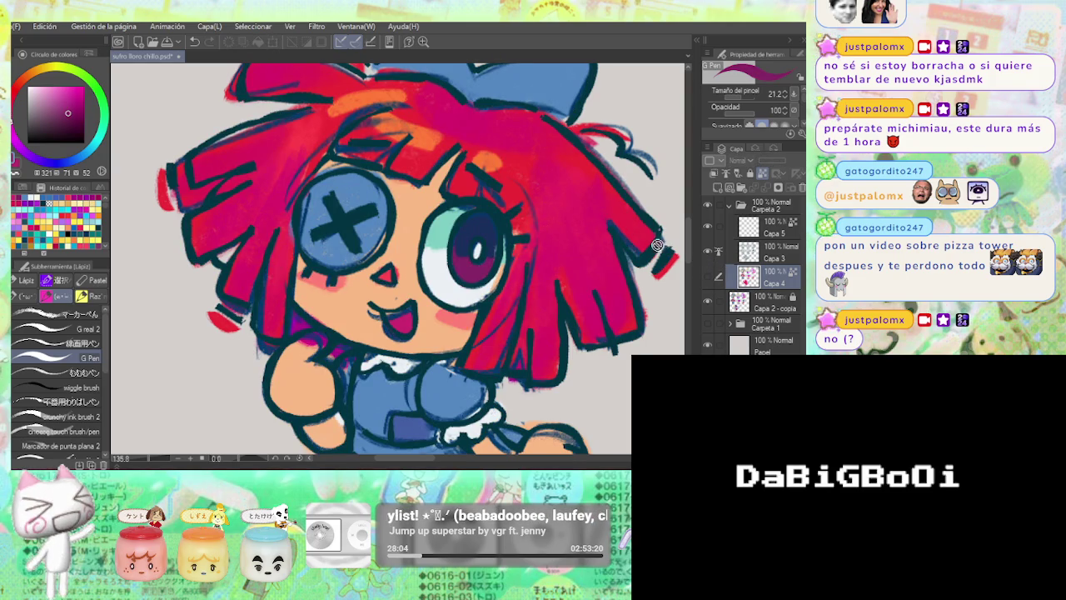
click(708, 275)
Add blue and light-blue highlights to the upper part of Ragatha's pink iris.
alt+click(460, 254)
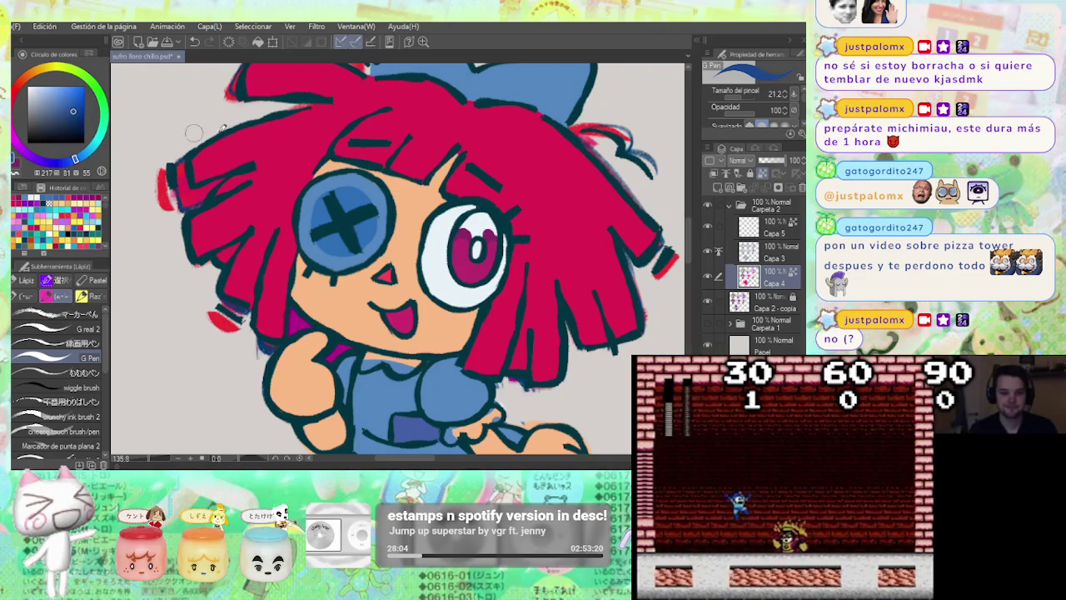
drag(464, 242, 471, 220)
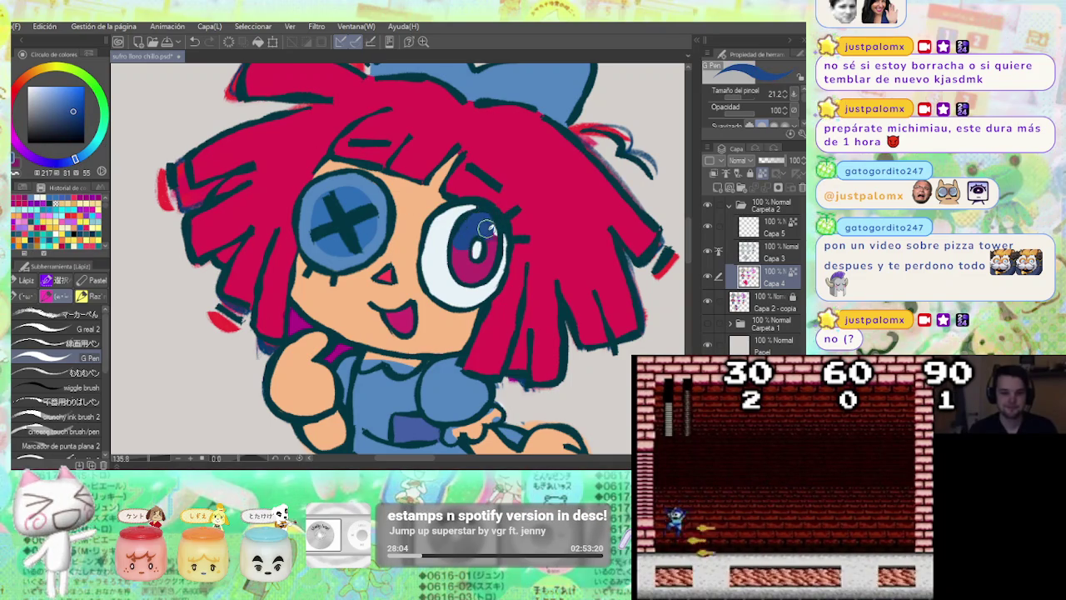
click(89, 155)
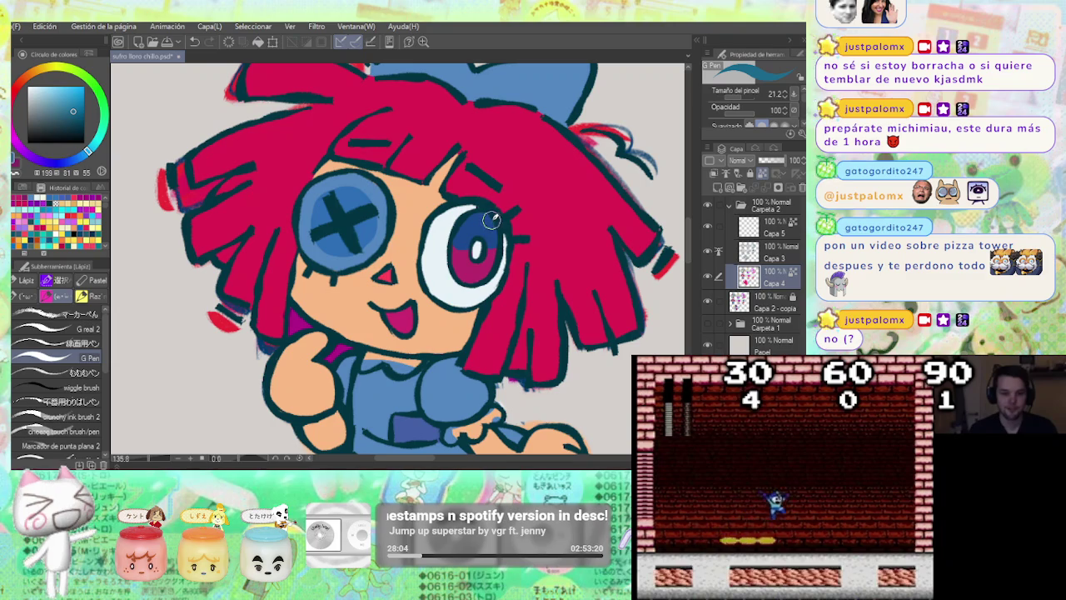
drag(478, 228, 461, 236)
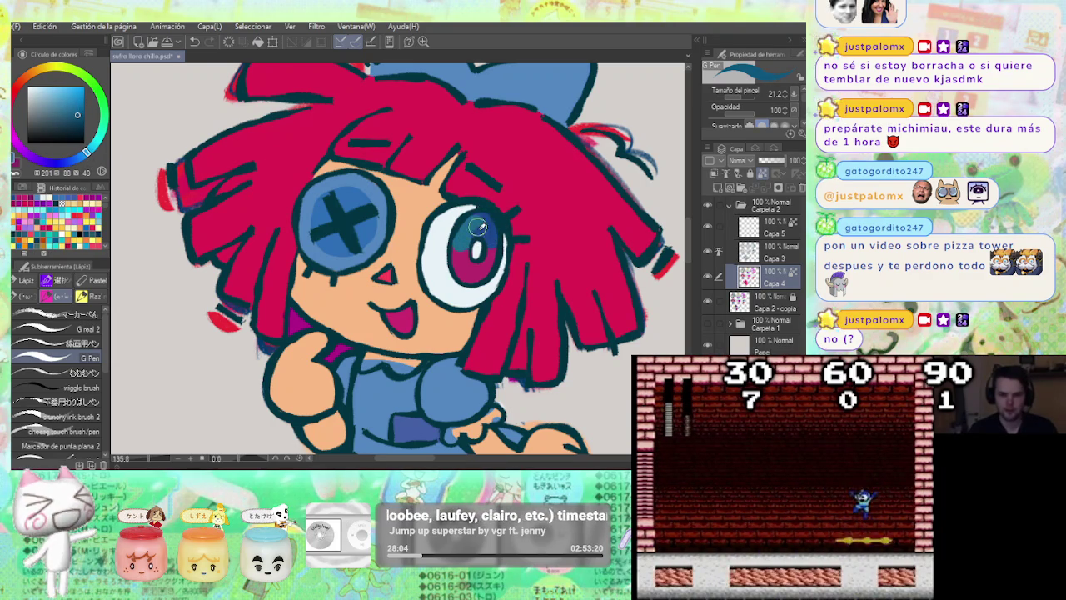
drag(472, 233, 467, 227)
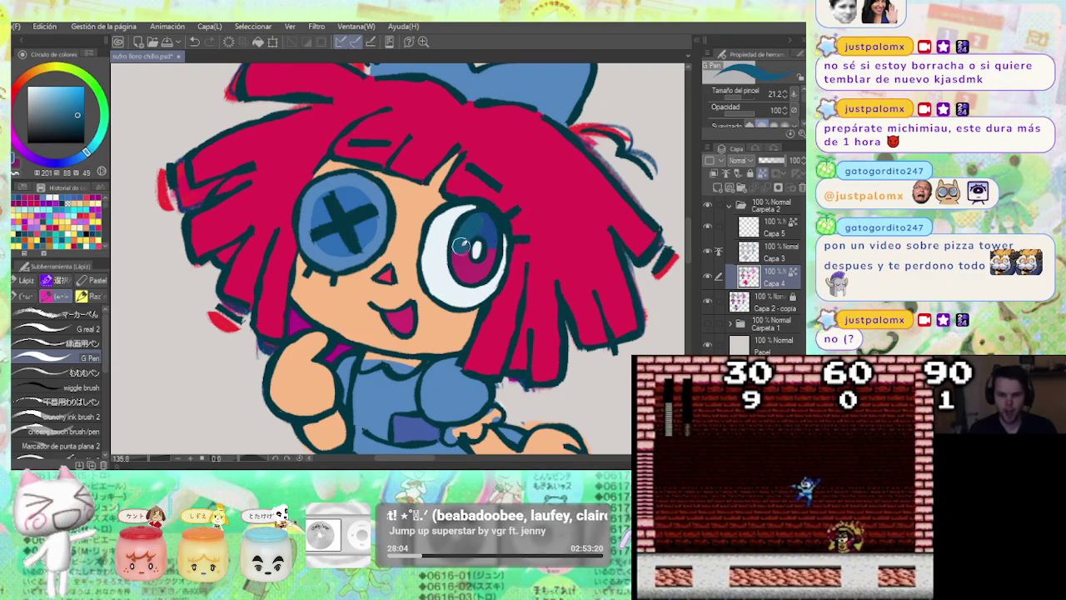
alt+click(472, 277)
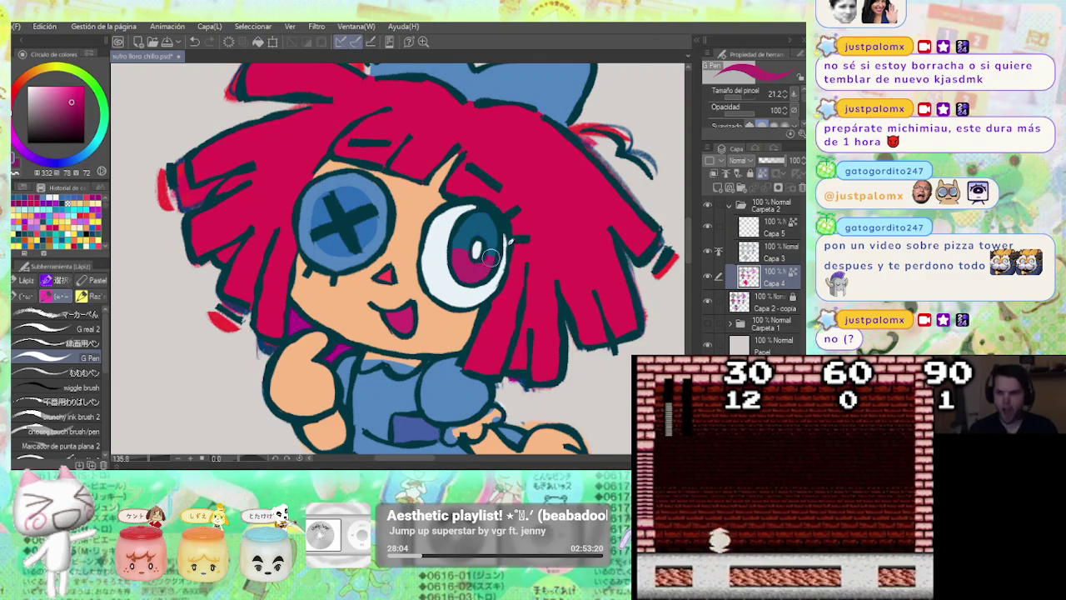
alt+click(498, 249)
scroll(504, 242, down, 3)
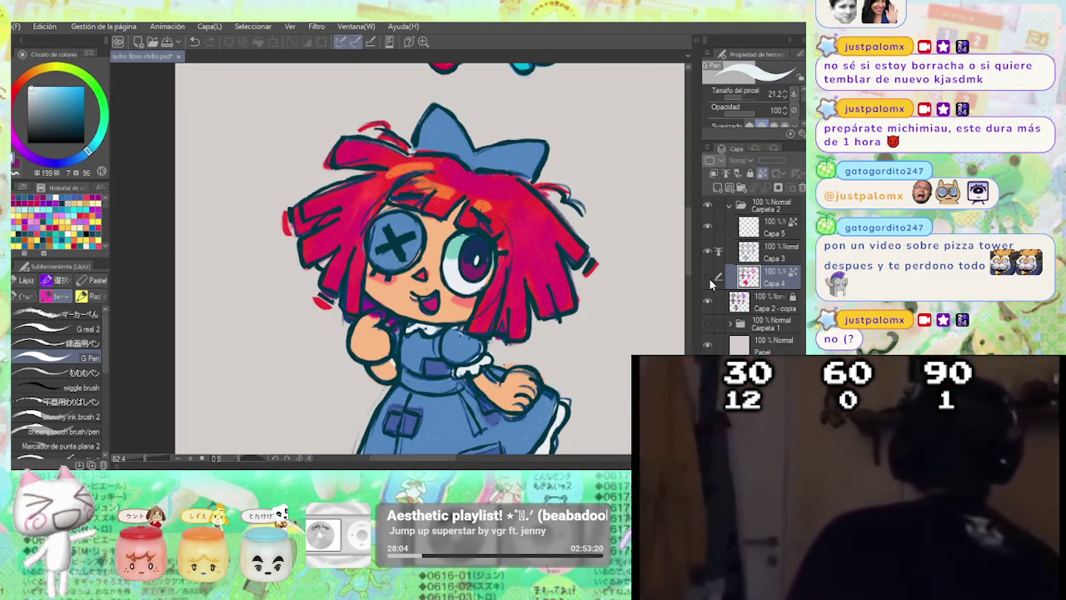
Pan across the sheet to the neighbouring characters, then zoom back onto the red-haired doll.
scroll(575, 239, down, 3)
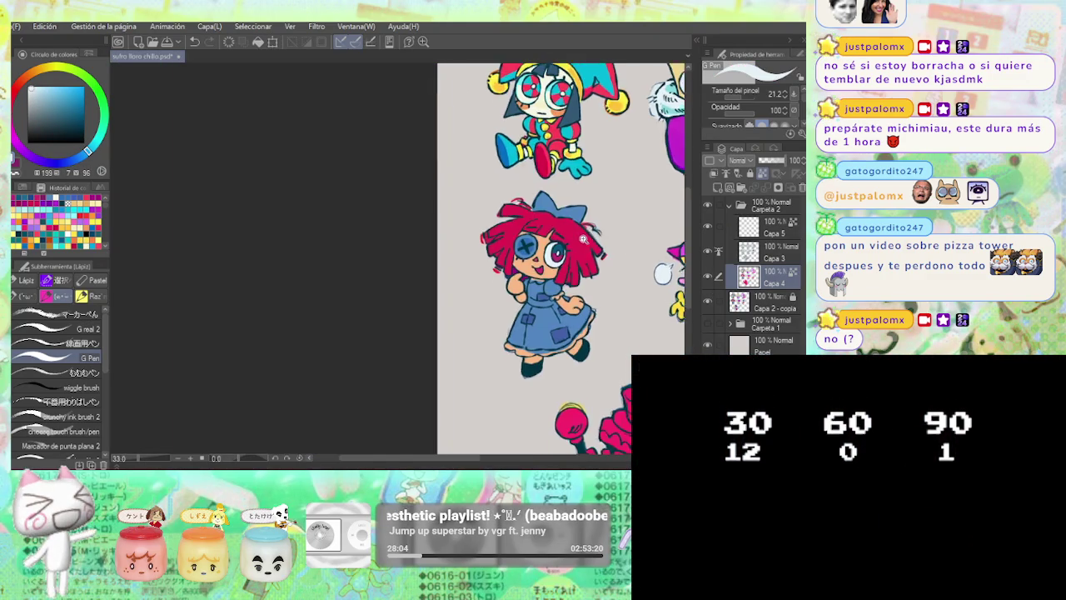
drag(575, 239, 425, 235)
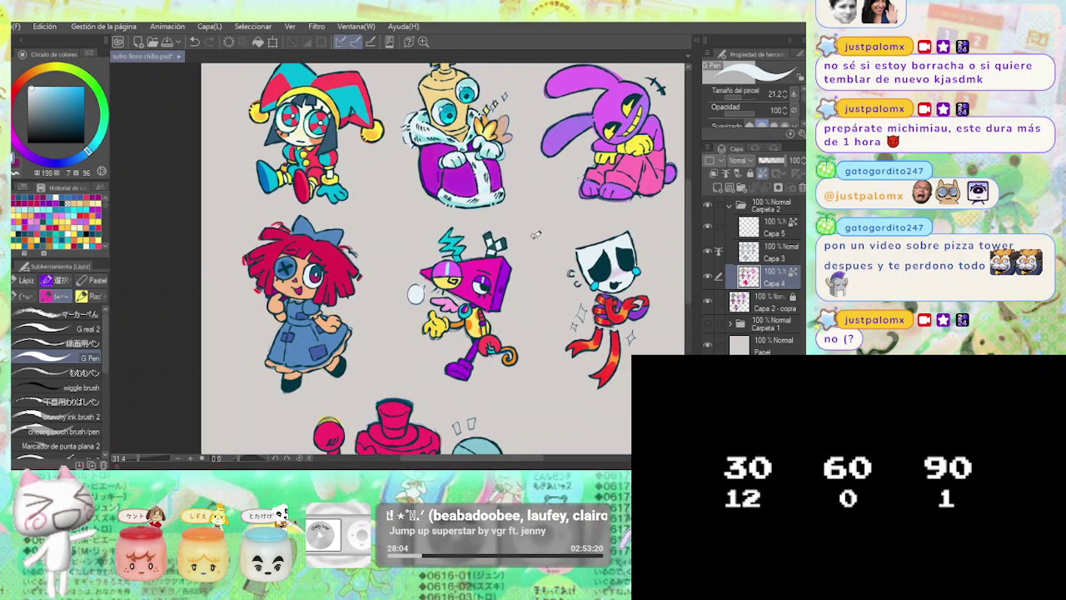
scroll(467, 208, up, 2)
scroll(450, 204, up, 3)
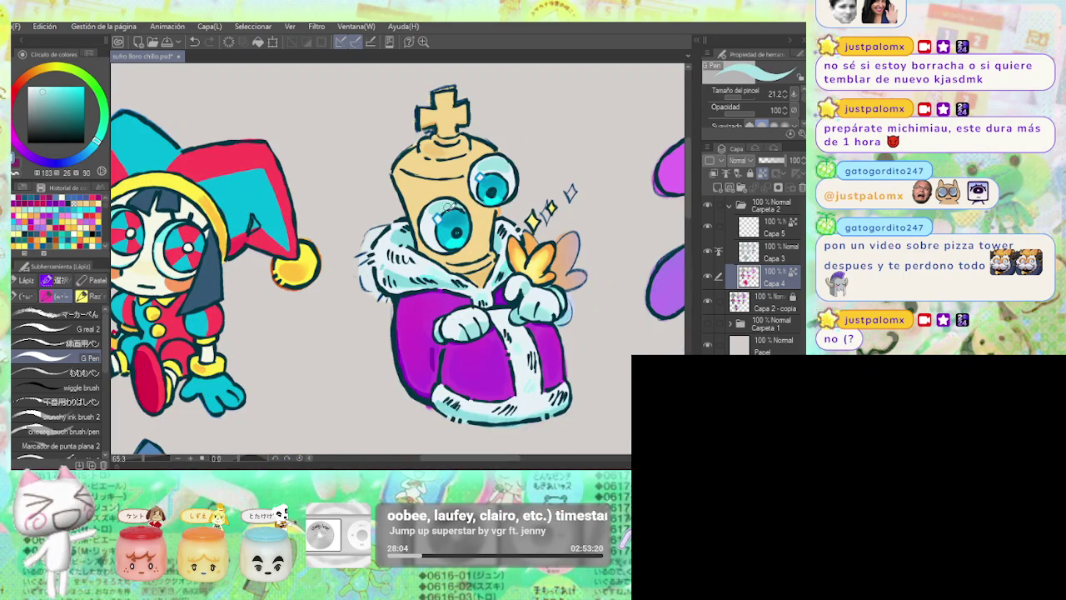
scroll(445, 205, down, 2)
drag(333, 375, 404, 268)
scroll(402, 269, up, 3)
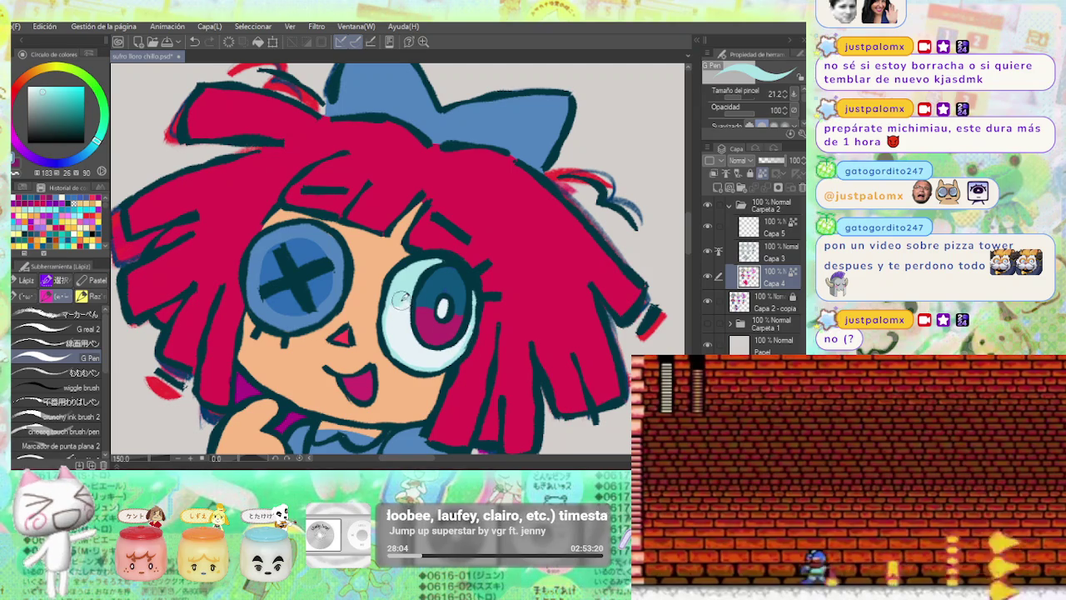
scroll(471, 278, down, 3)
scroll(500, 262, up, 1)
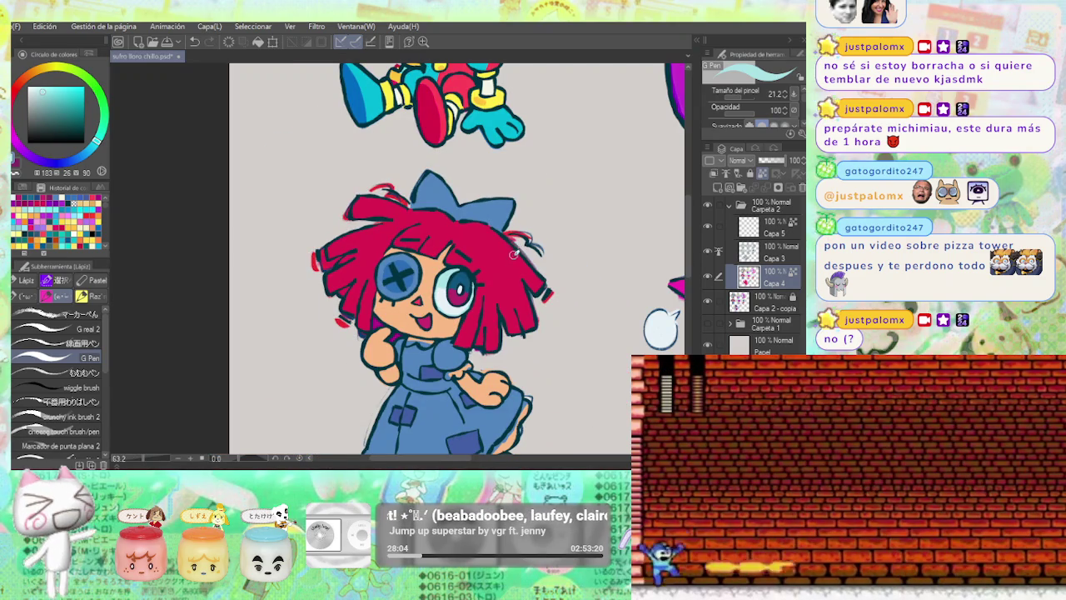
scroll(446, 291, up, 4)
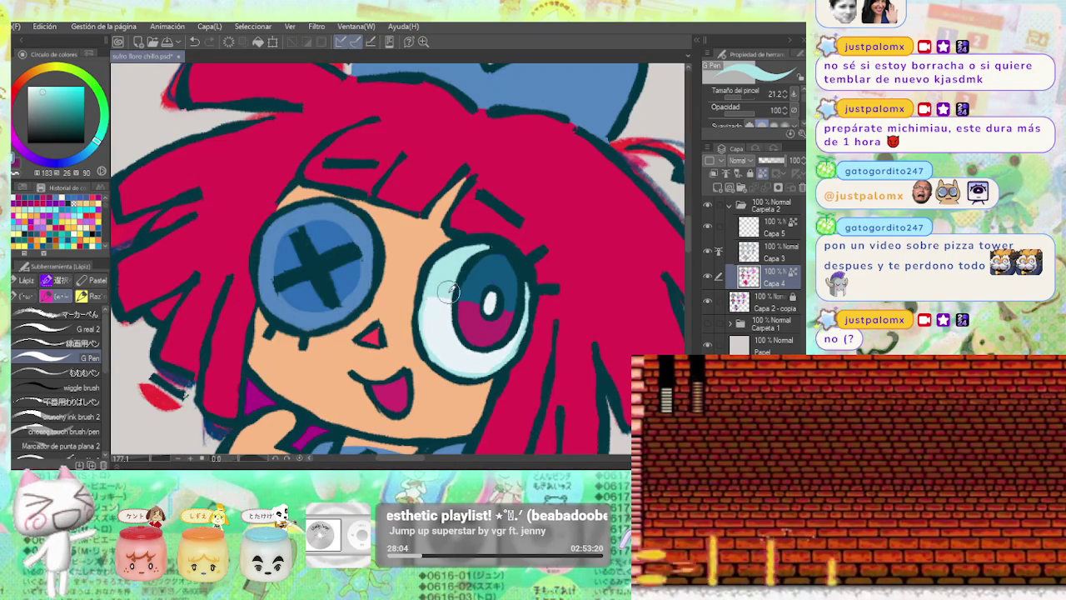
scroll(483, 279, down, 3)
scroll(513, 269, down, 1)
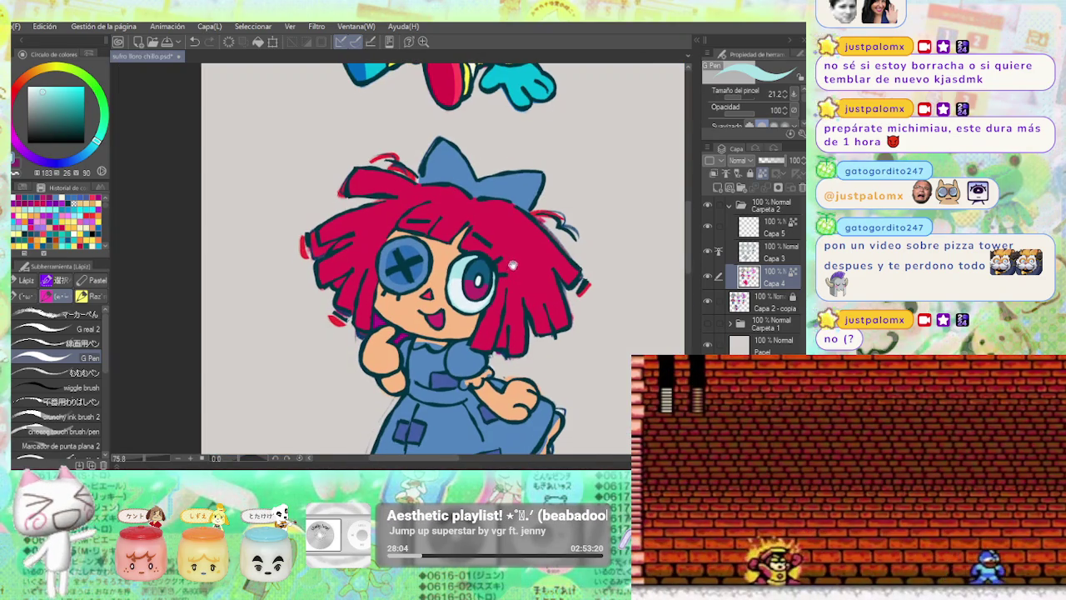
scroll(517, 263, down, 2)
scroll(550, 250, down, 1)
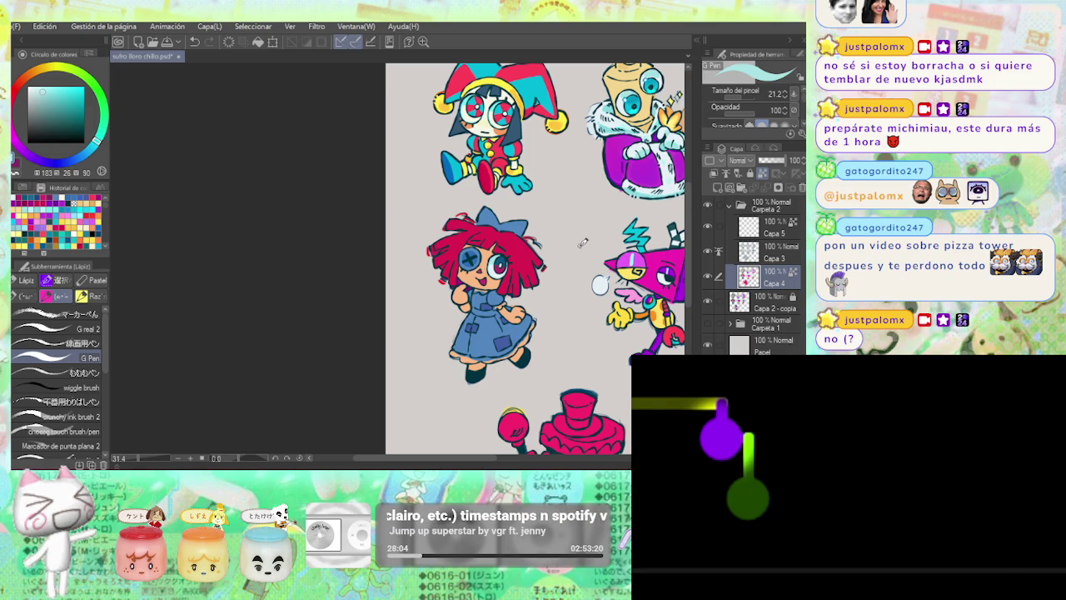
scroll(500, 233, up, 2)
scroll(448, 203, up, 2)
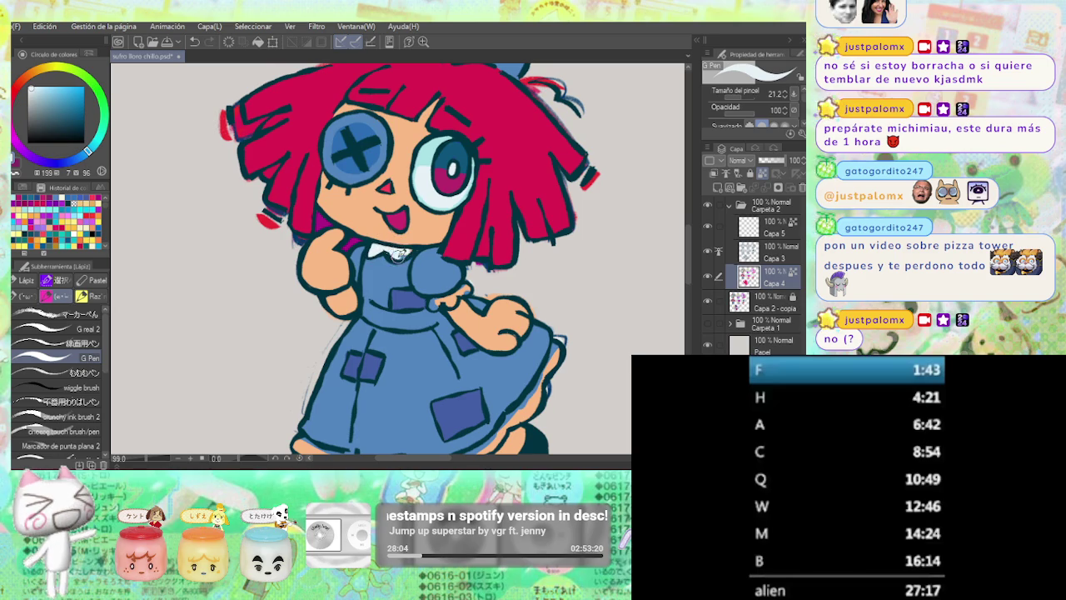
Paint a white frill along the lower-left hem of the doll's blue skirt.
scroll(498, 232, up, 1)
scroll(429, 296, up, 2)
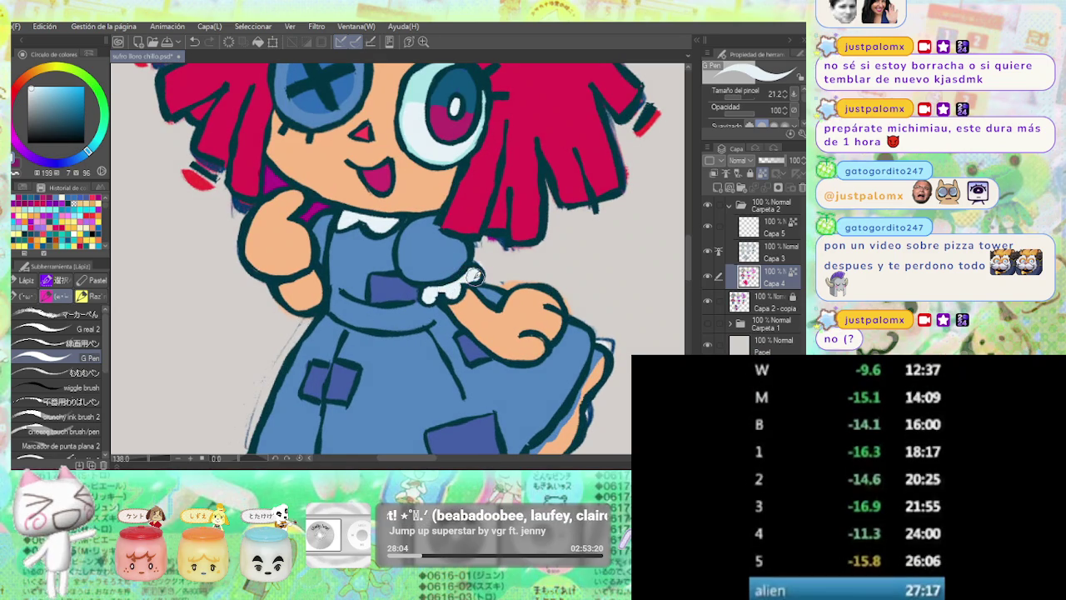
scroll(514, 287, down, 2)
scroll(514, 288, down, 1)
scroll(514, 288, down, 1)
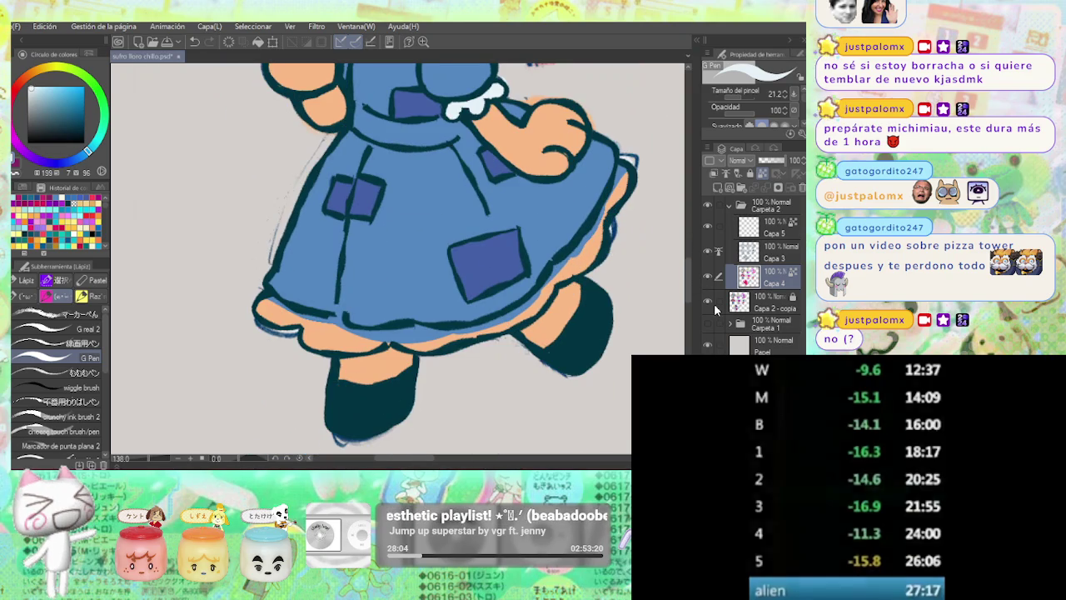
mouse_move(304, 330)
mouse_down()
mouse_move(277, 300)
mouse_move(367, 331)
mouse_move(410, 330)
mouse_up()
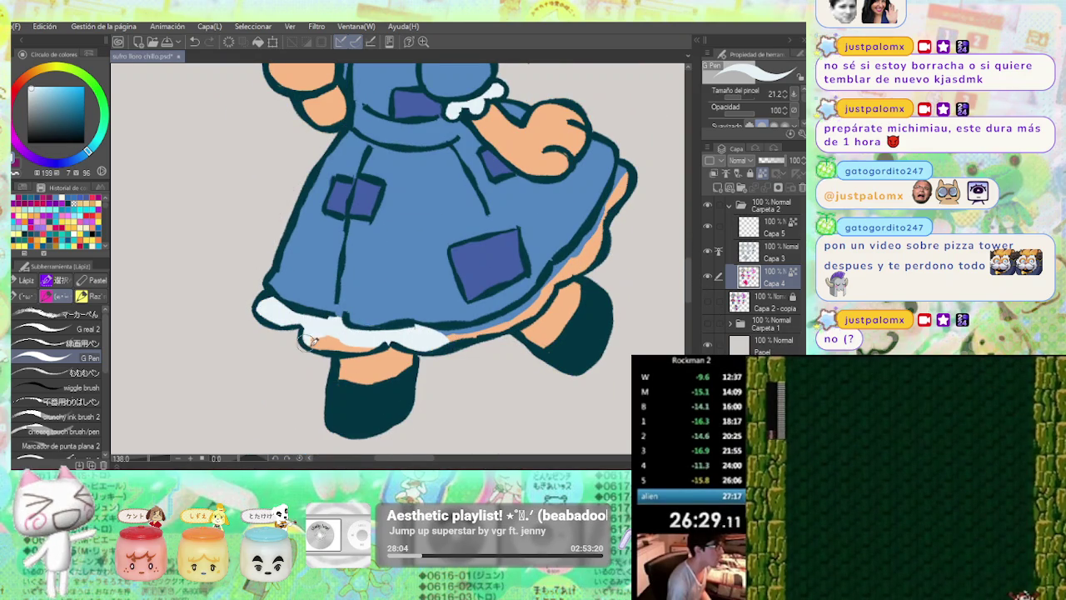
Extend the white frill along the rest of the skirt hem and fit the whole sheet in view.
scroll(333, 325, right, 1)
scroll(375, 325, right, 1)
drag(415, 334, 481, 307)
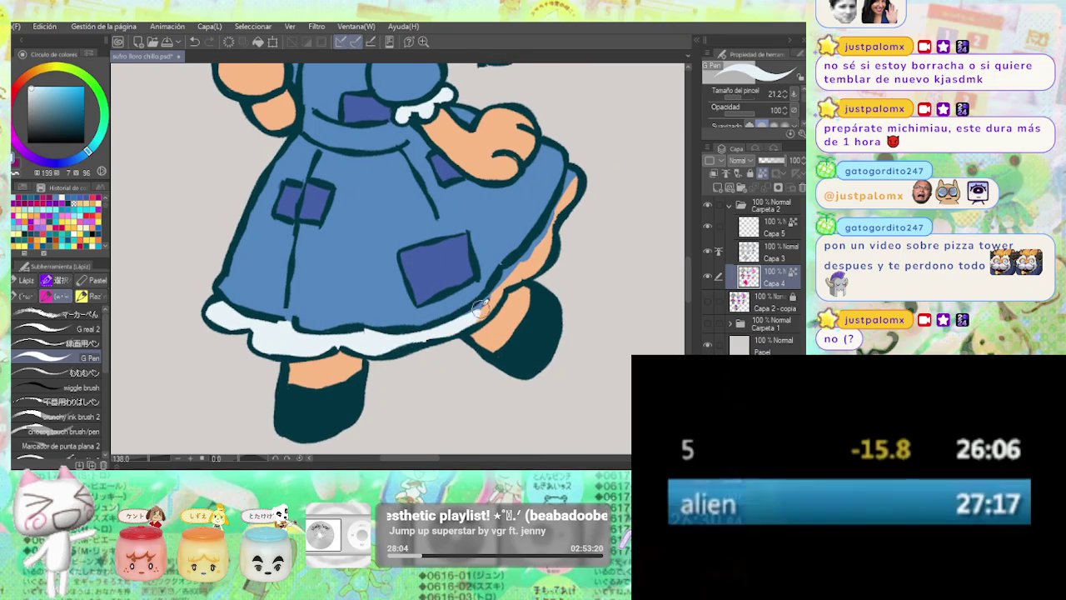
scroll(481, 308, right, 1)
scroll(467, 311, up, 1)
scroll(448, 334, right, 1)
scroll(437, 337, up, 1)
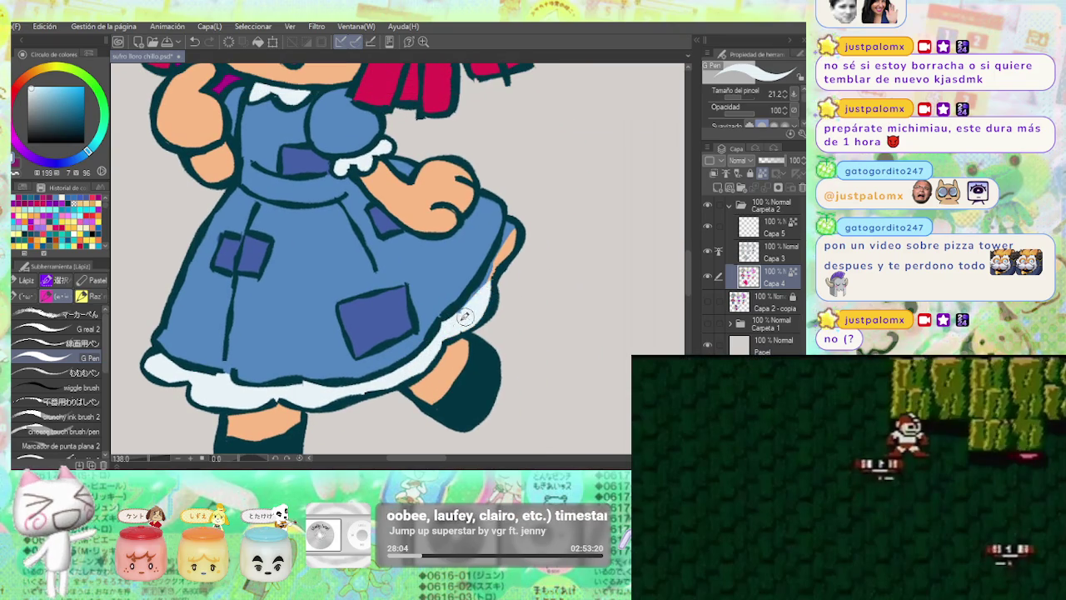
scroll(492, 295, right, 1)
scroll(491, 295, up, 2)
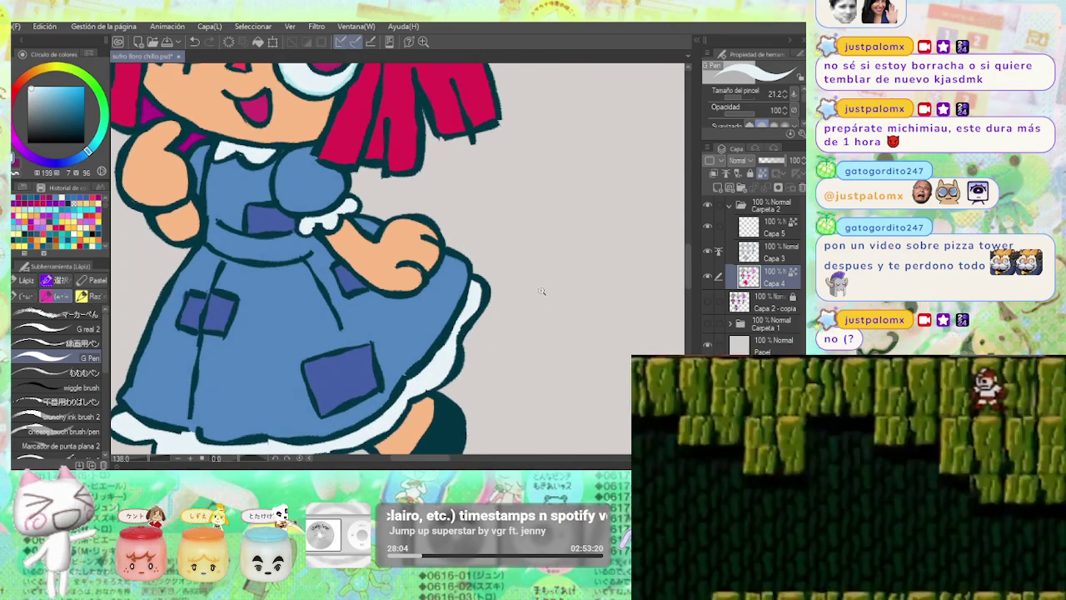
scroll(537, 287, down, 5)
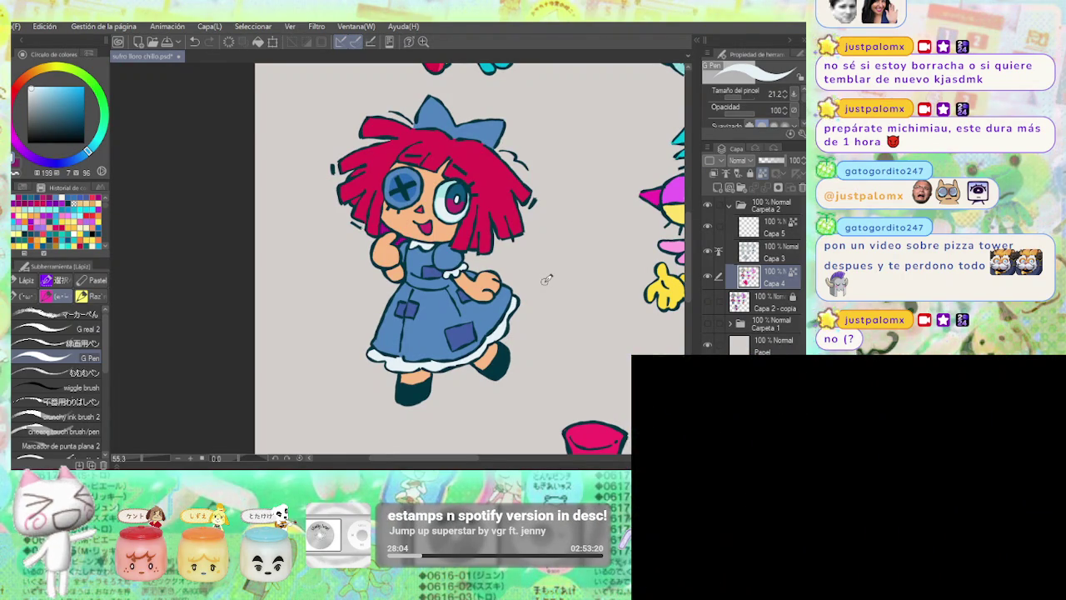
key(ctrl+0)
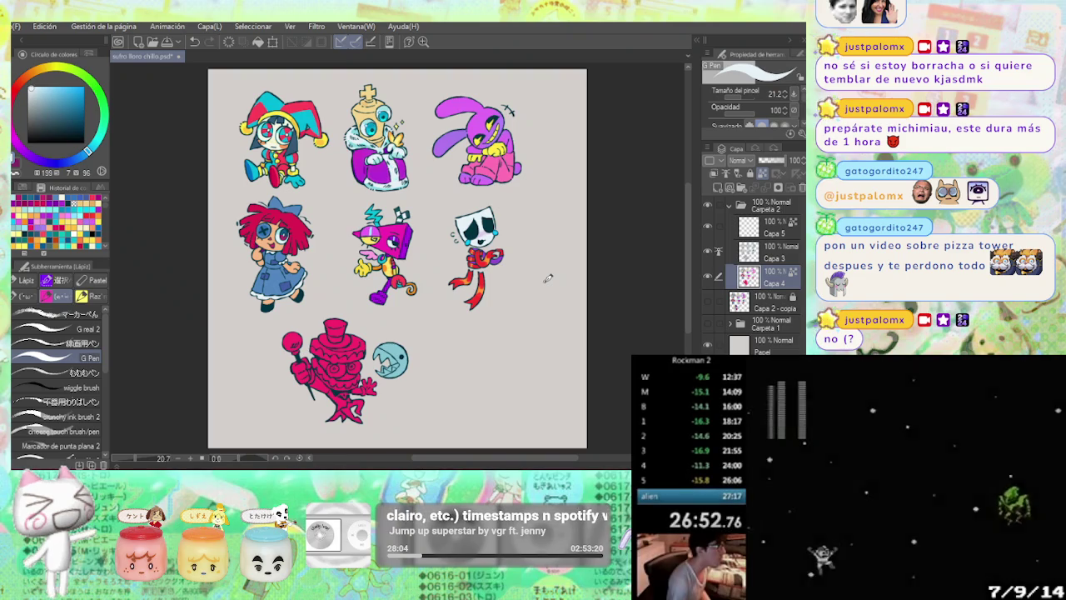
Fill the doll's hair bright red with Refer only to editing layer, then undo it.
click(515, 276)
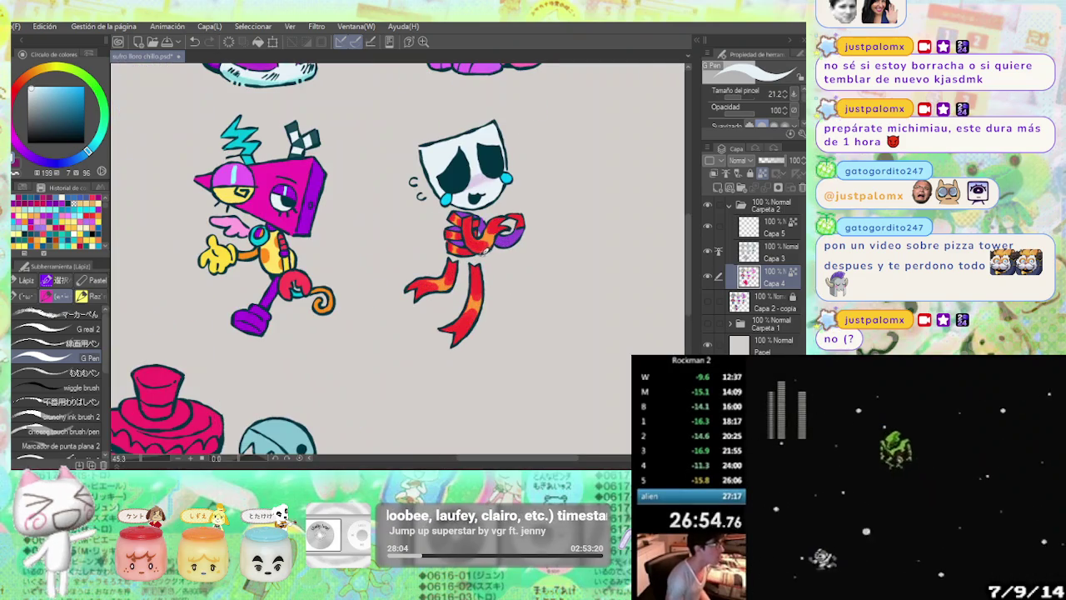
scroll(514, 291, down, 1)
key(g)
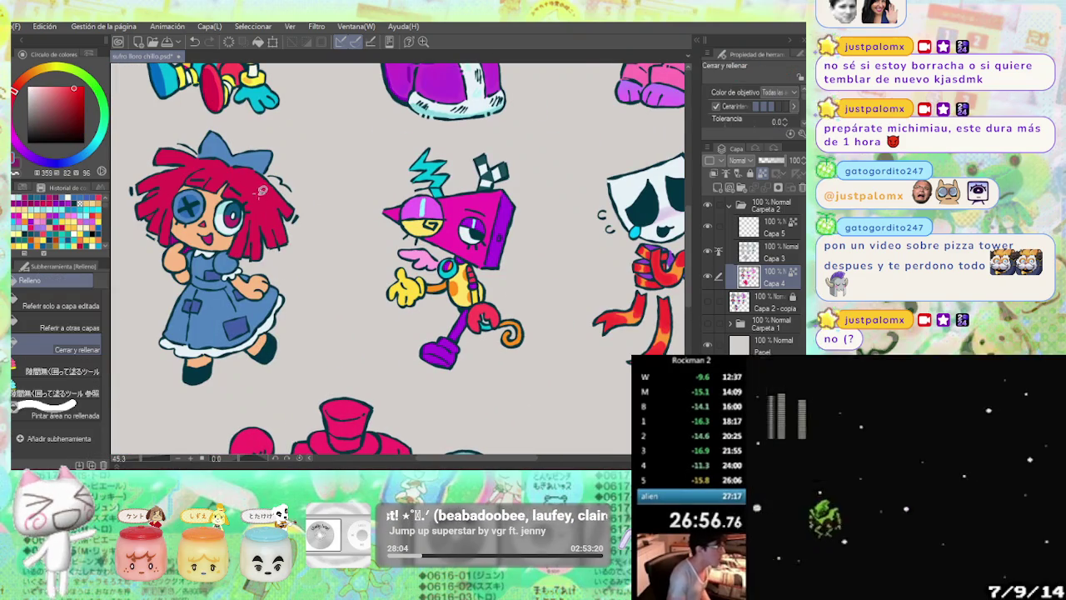
click(60, 306)
click(275, 214)
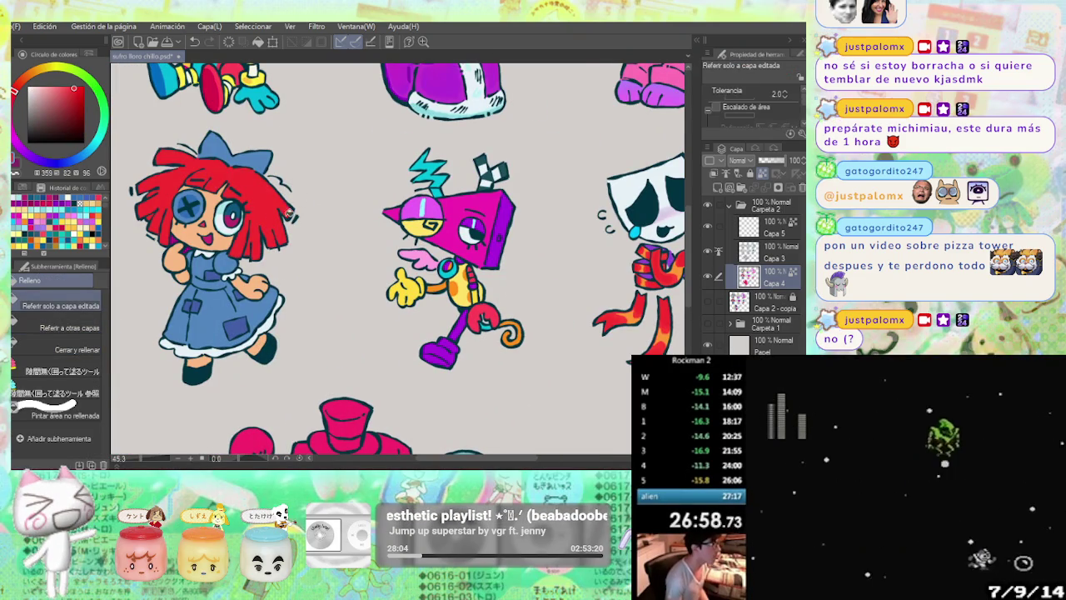
scroll(325, 215, down, 4)
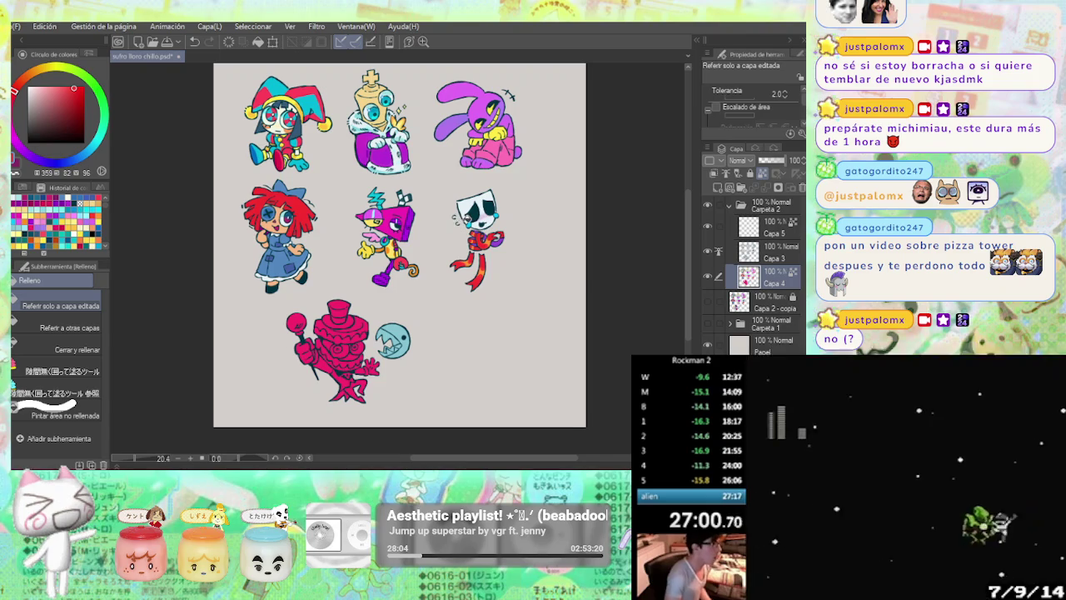
key(ctrl+z)
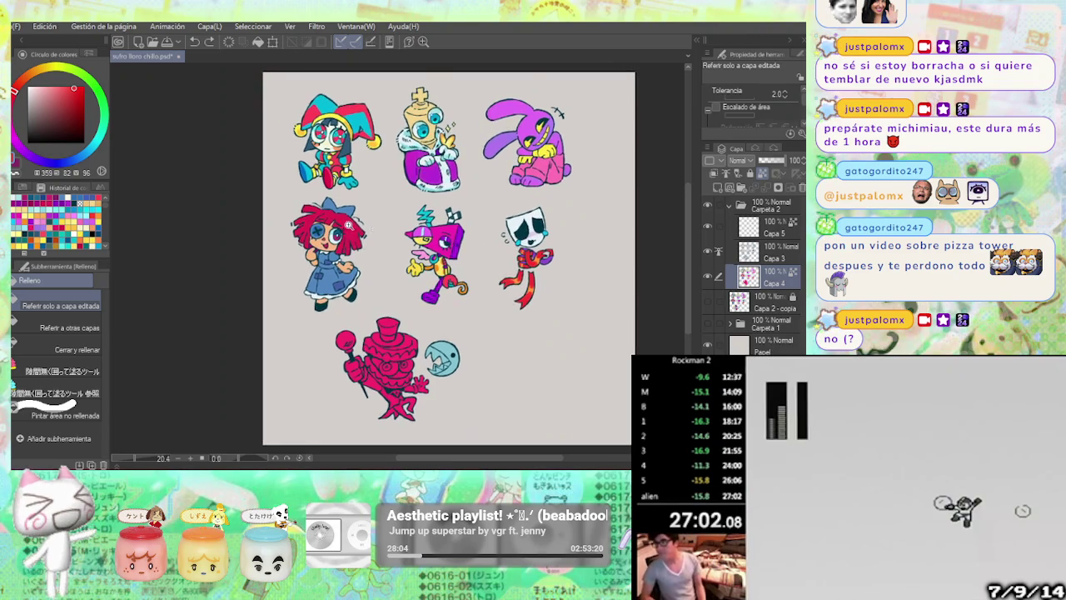
Refill the doll's hair with a pinker red and zoom out over the sheet.
scroll(302, 215, up, 5)
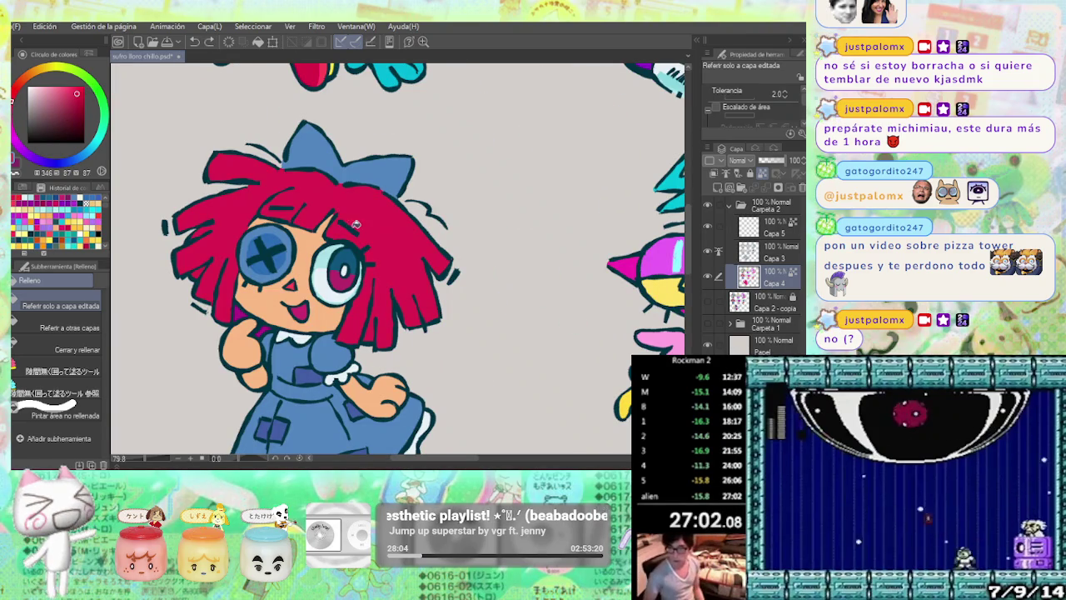
click(401, 257)
scroll(407, 243, down, 2)
scroll(495, 213, down, 1)
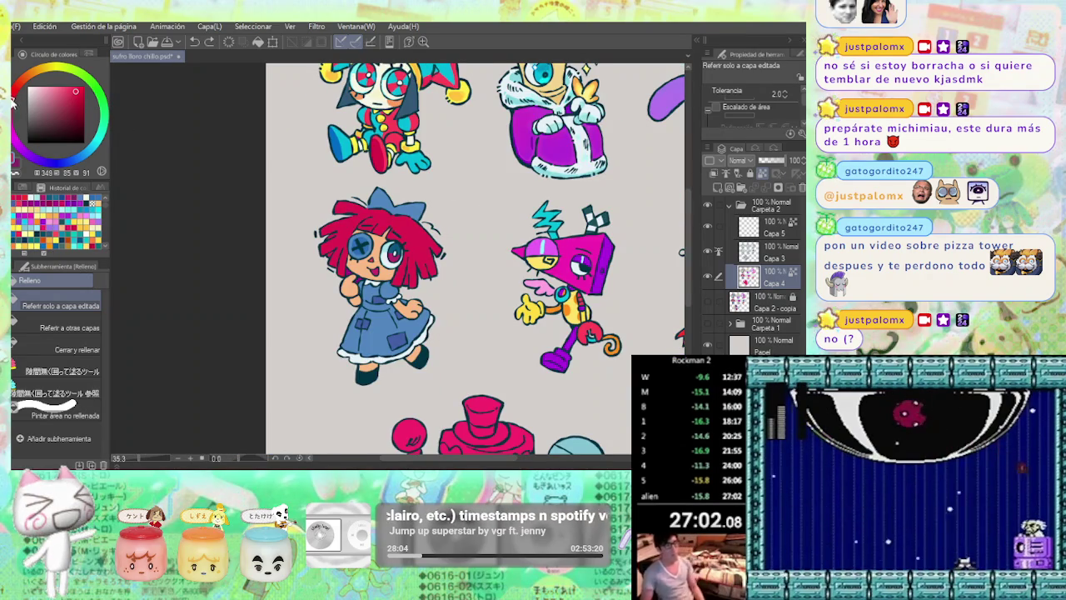
key(ctrl+minus)
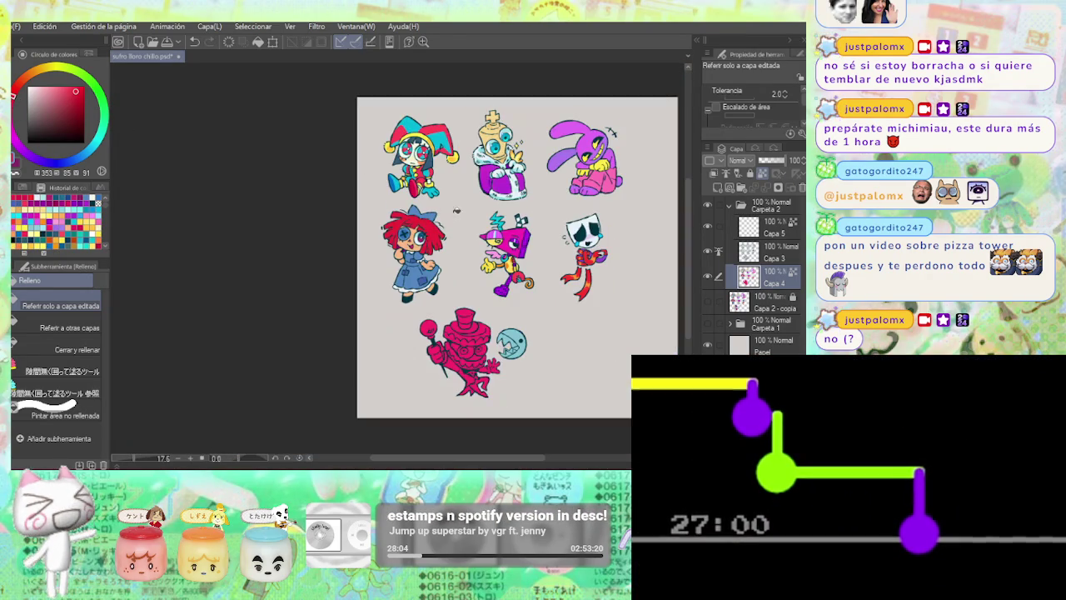
key(p)
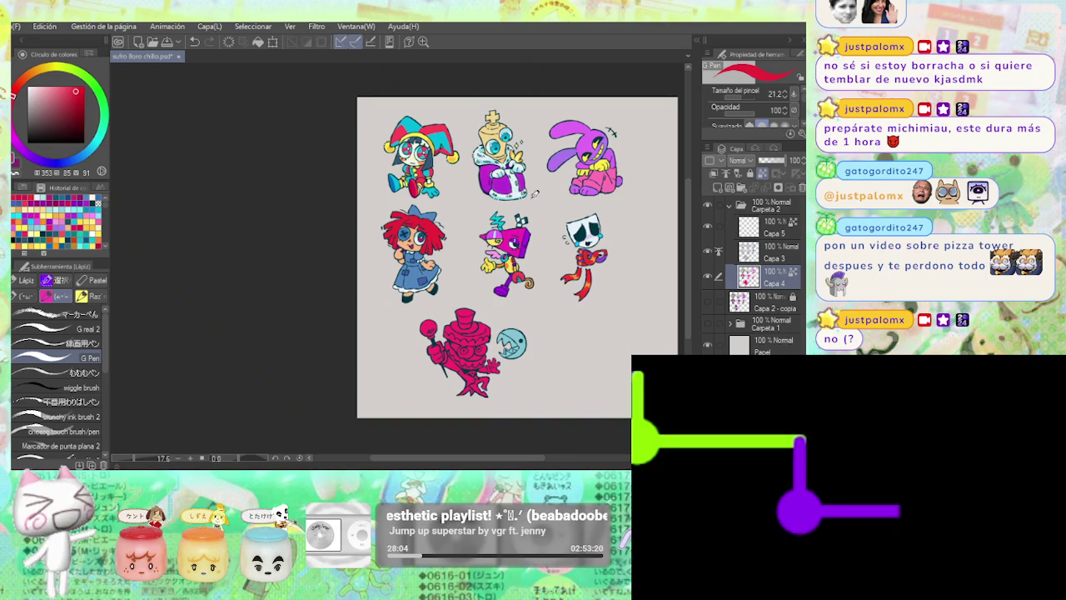
Check Caine's line art by toggling layer visibility and centre the view on him.
drag(477, 295, 466, 240)
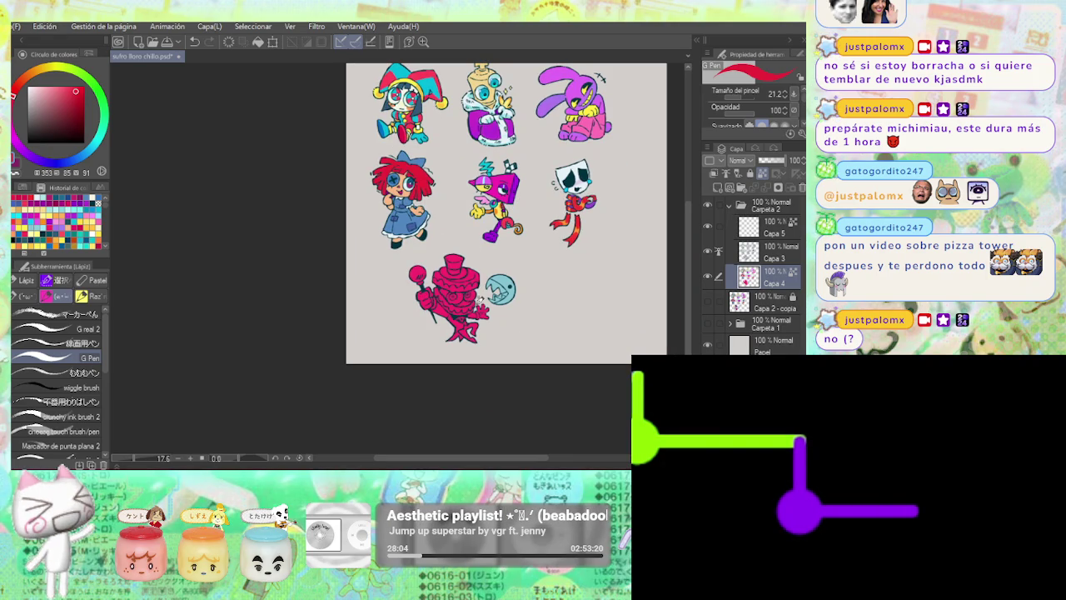
key(g)
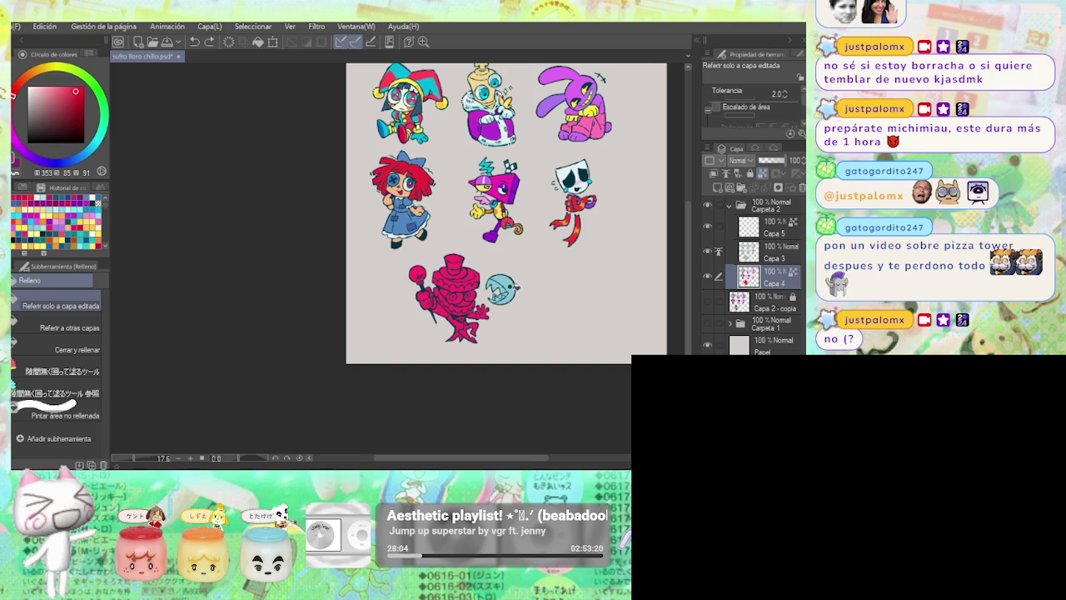
drag(516, 285, 548, 261)
scroll(439, 171, up, 3)
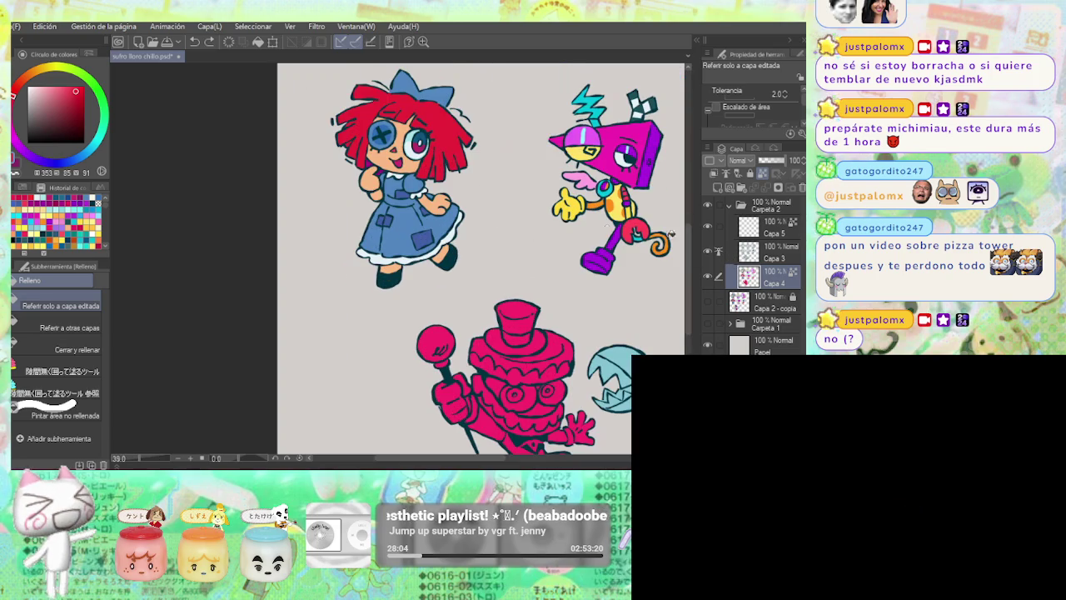
click(708, 251)
click(709, 276)
drag(580, 391, 552, 287)
scroll(551, 287, up, 2)
click(708, 276)
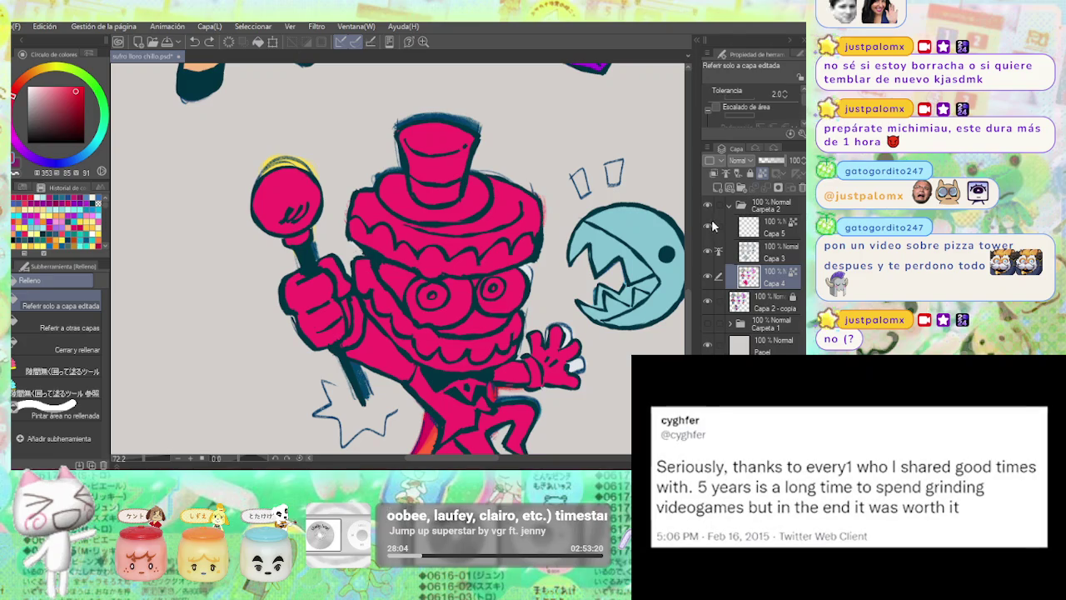
click(708, 205)
drag(597, 329, 597, 250)
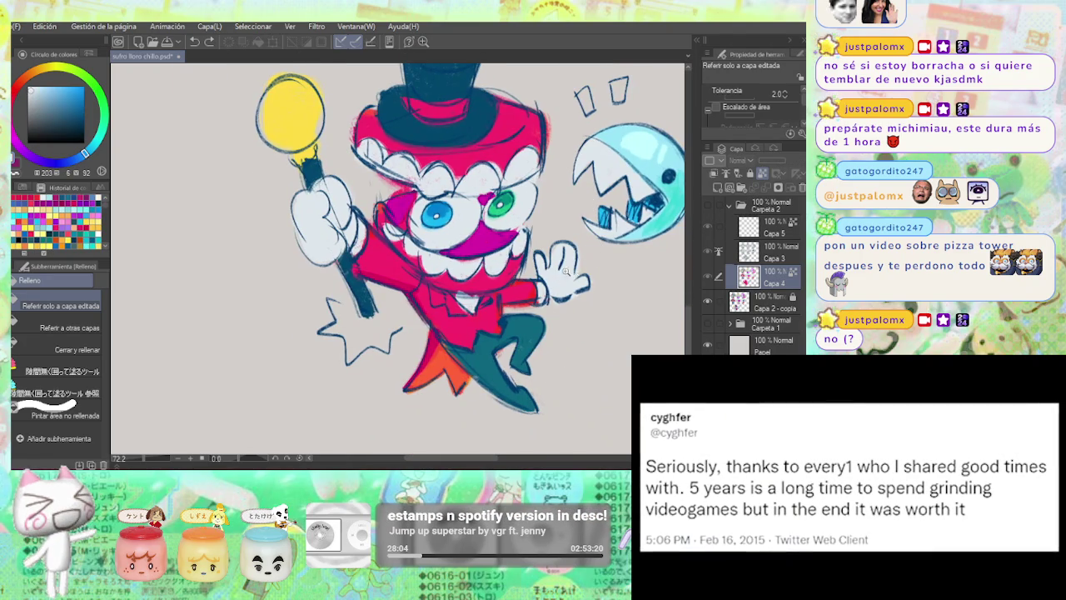
scroll(597, 250, down, 3)
drag(534, 215, 425, 365)
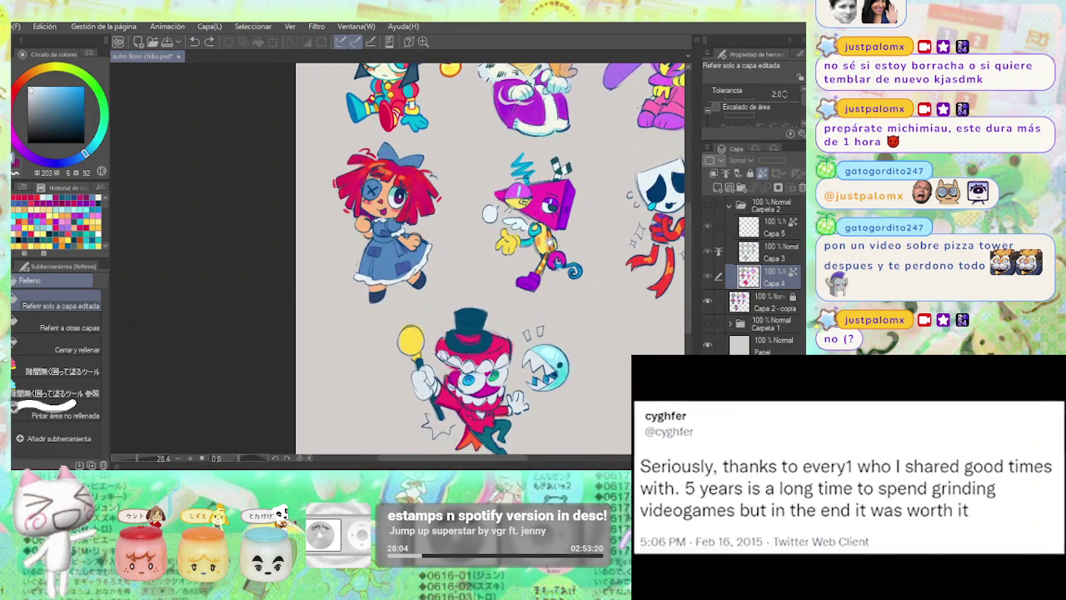
drag(597, 231, 627, 148)
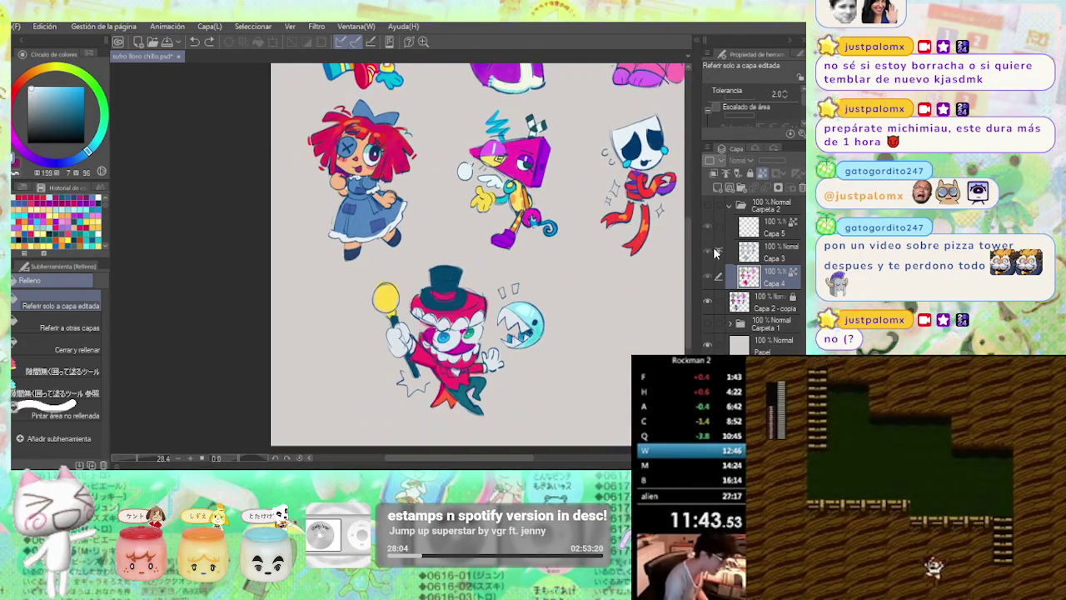
Fill Caine with a solid pink base colour.
click(450, 333)
scroll(454, 250, up, 3)
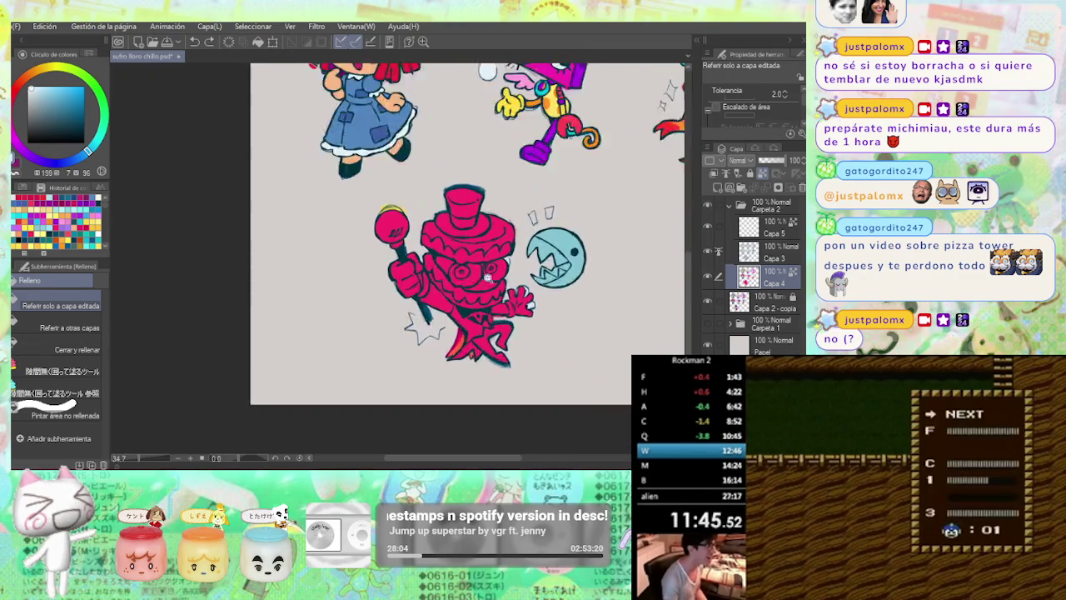
key(ctrl+z)
key(ctrl+y)
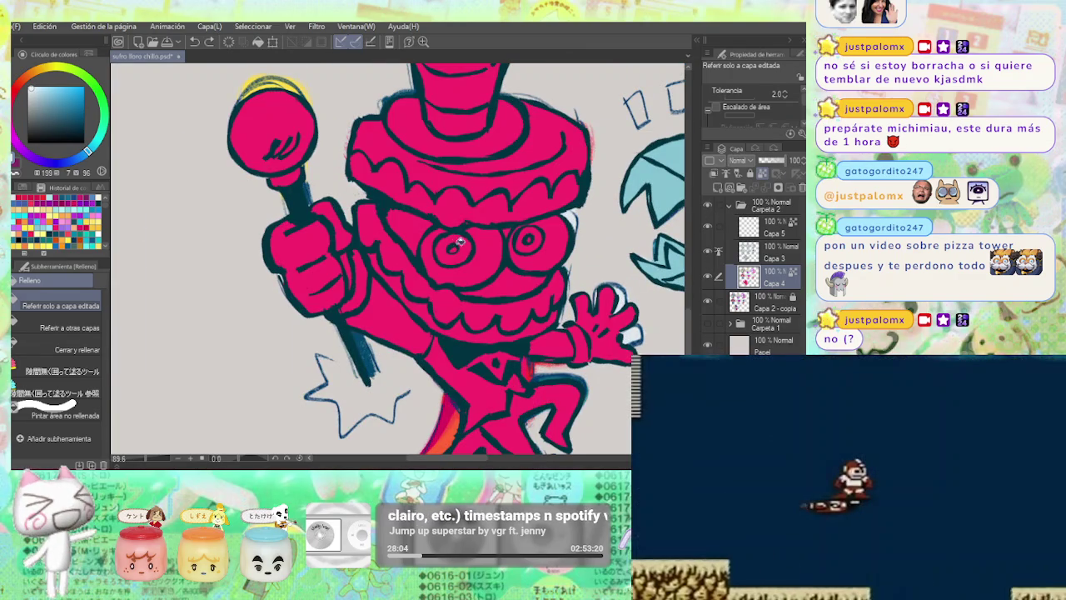
key(p)
Paint white around Caine's left eye and brush pink just beneath it.
mouse_move(450, 230)
mouse_down()
mouse_move(442, 276)
mouse_move(454, 246)
mouse_move(467, 259)
mouse_move(474, 237)
mouse_move(482, 271)
mouse_move(437, 280)
mouse_move(472, 279)
mouse_up()
alt+click(468, 281)
scroll(450, 333, down, 5)
scroll(448, 353, up, 2)
scroll(447, 354, down, 2)
scroll(450, 342, down, 3)
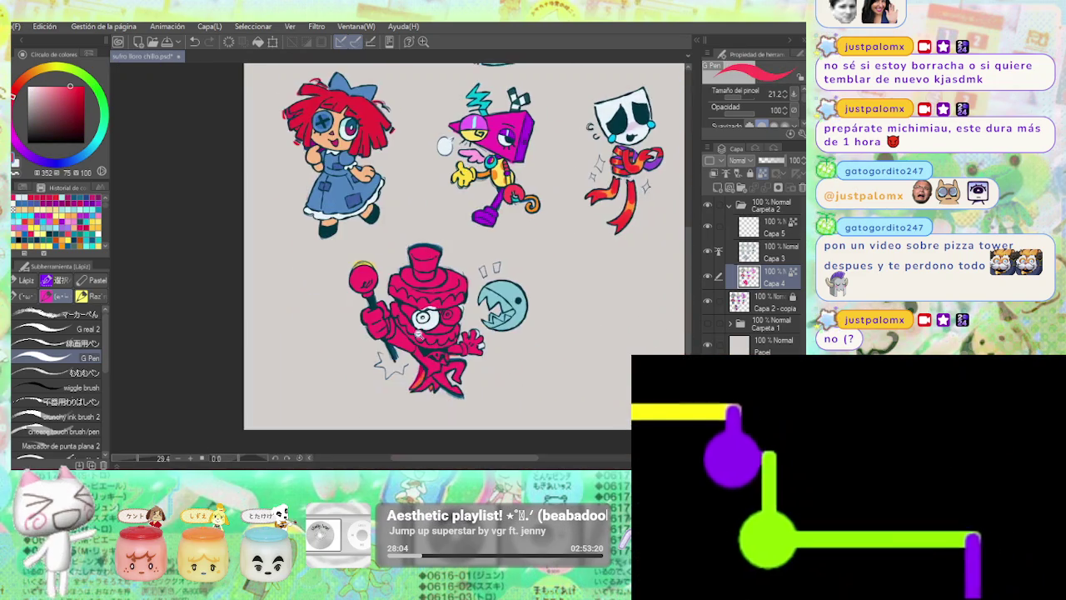
scroll(458, 325, up, 4)
drag(456, 326, 442, 318)
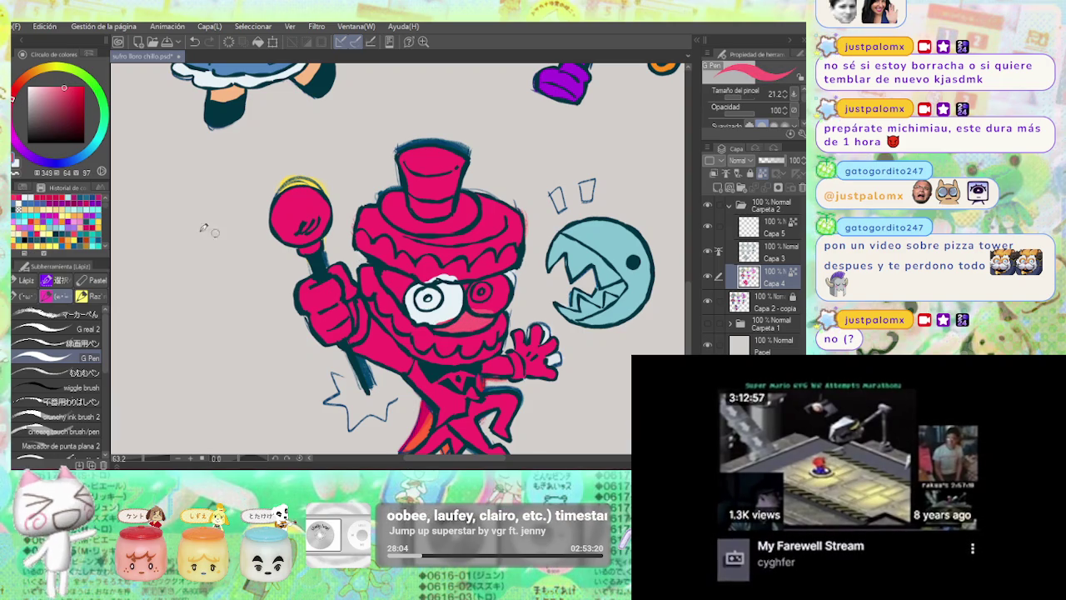
Paint a white highlight on Caine's right eye and white above the eye.
click(22, 89)
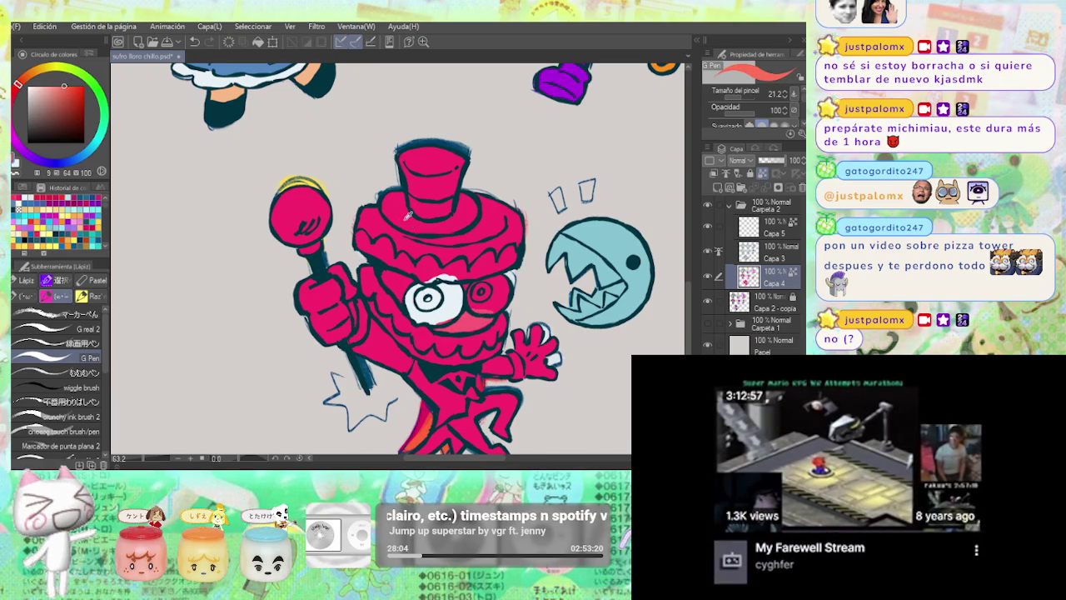
click(25, 202)
drag(475, 294, 481, 297)
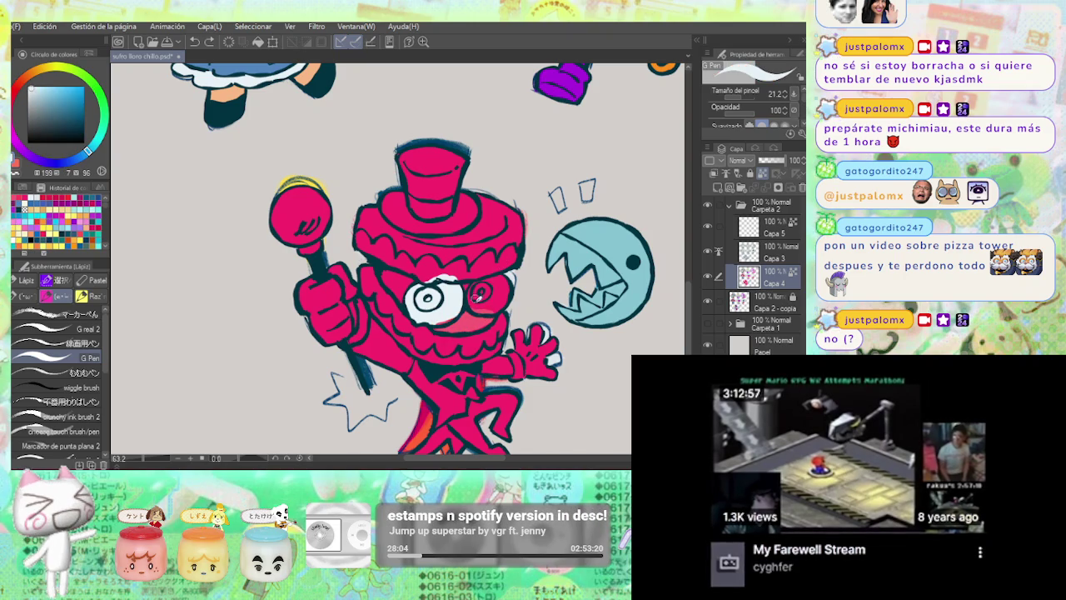
alt+click(473, 289)
scroll(463, 292, up, 2)
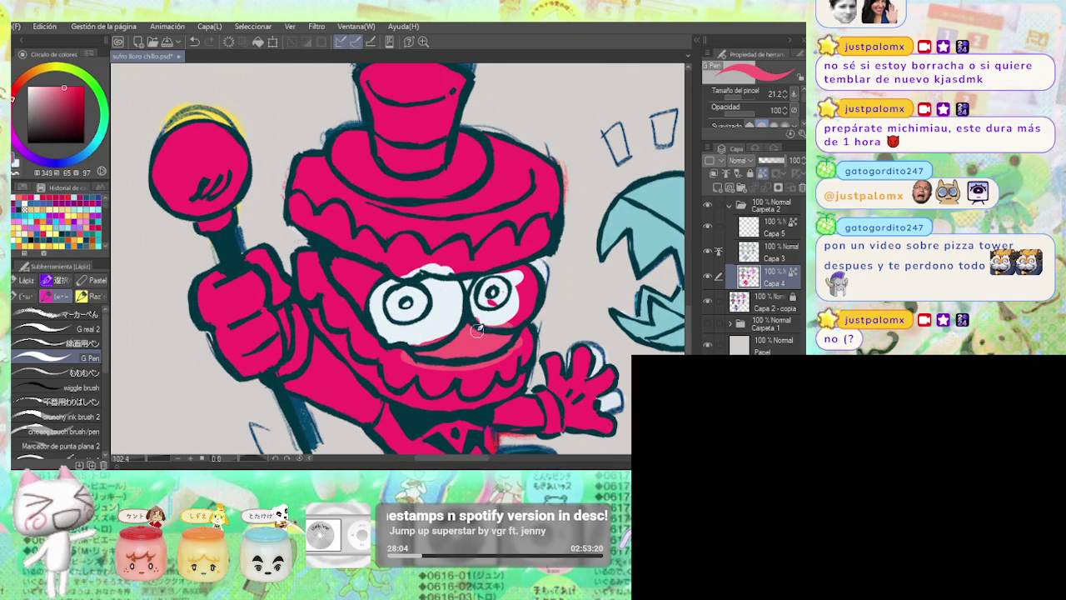
alt+click(454, 325)
alt+click(468, 283)
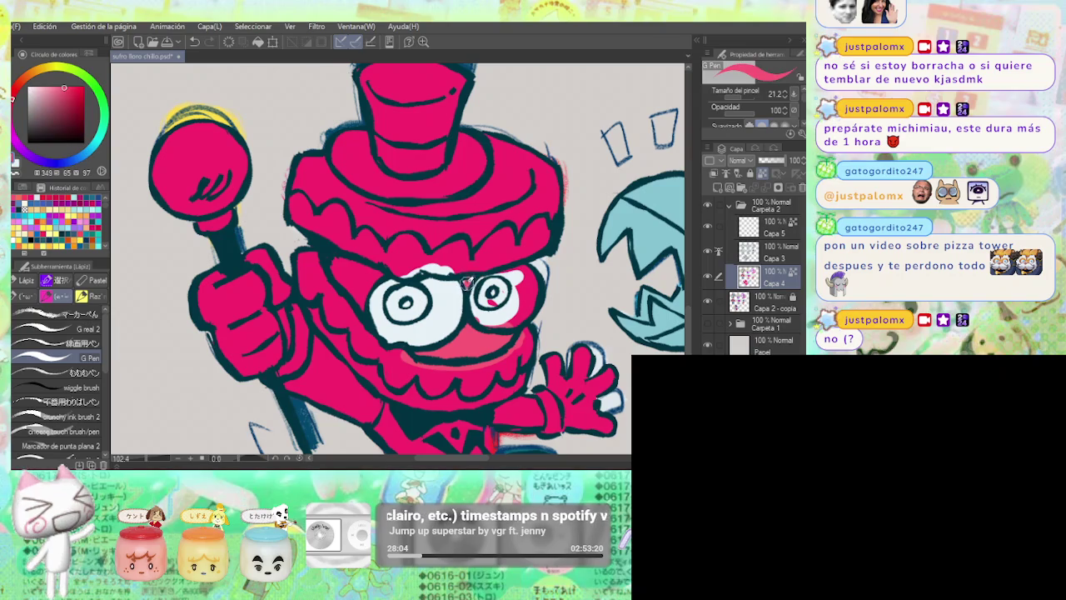
alt+click(487, 281)
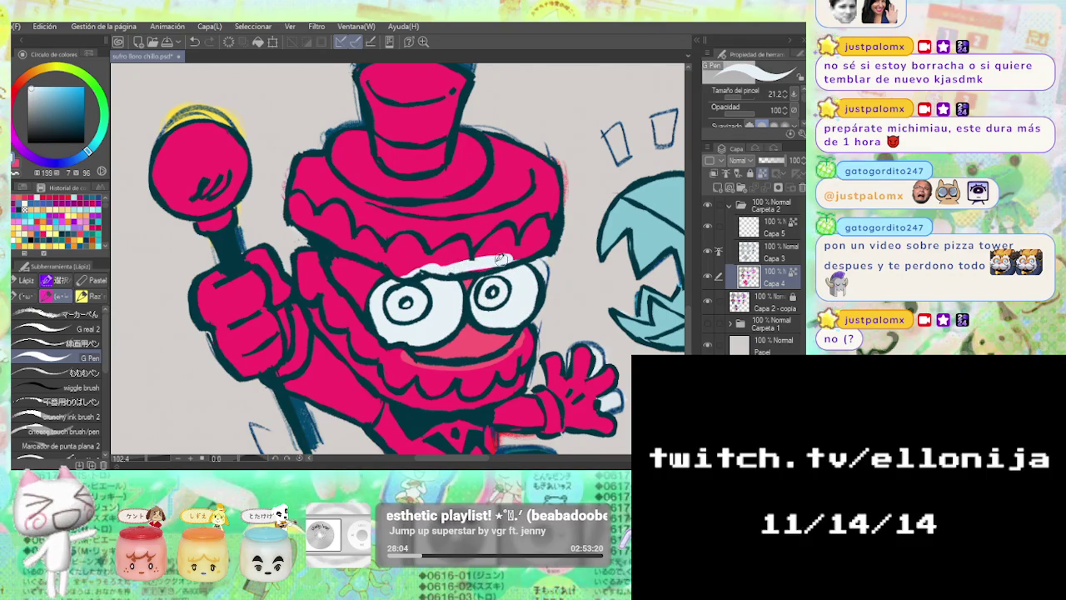
drag(483, 252, 503, 232)
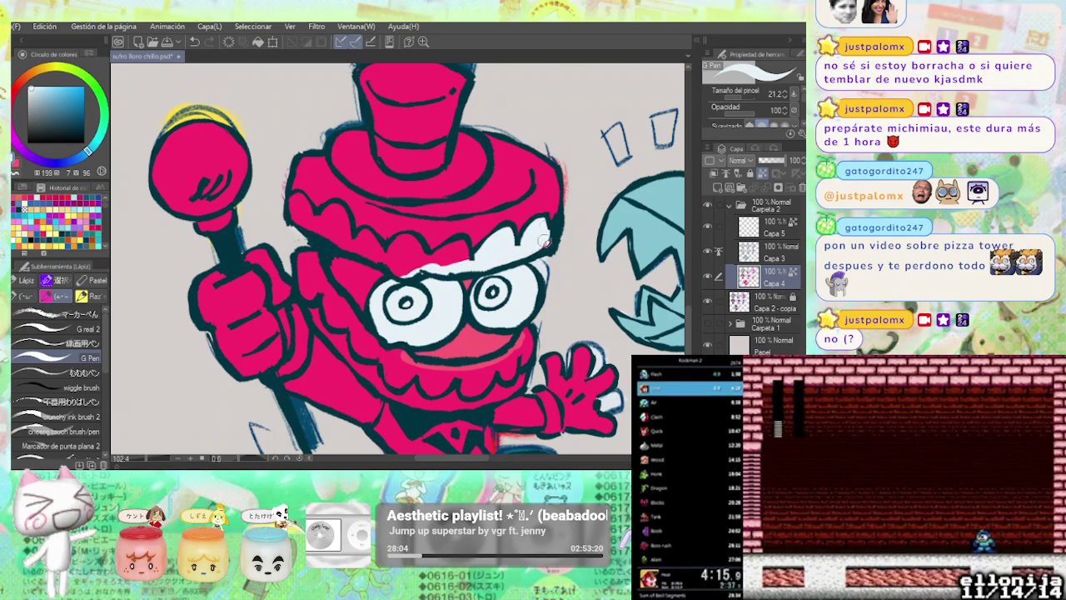
Extend Caine's white teeth leftward and whiten the area around his left eye, patching in pink.
drag(529, 250, 461, 256)
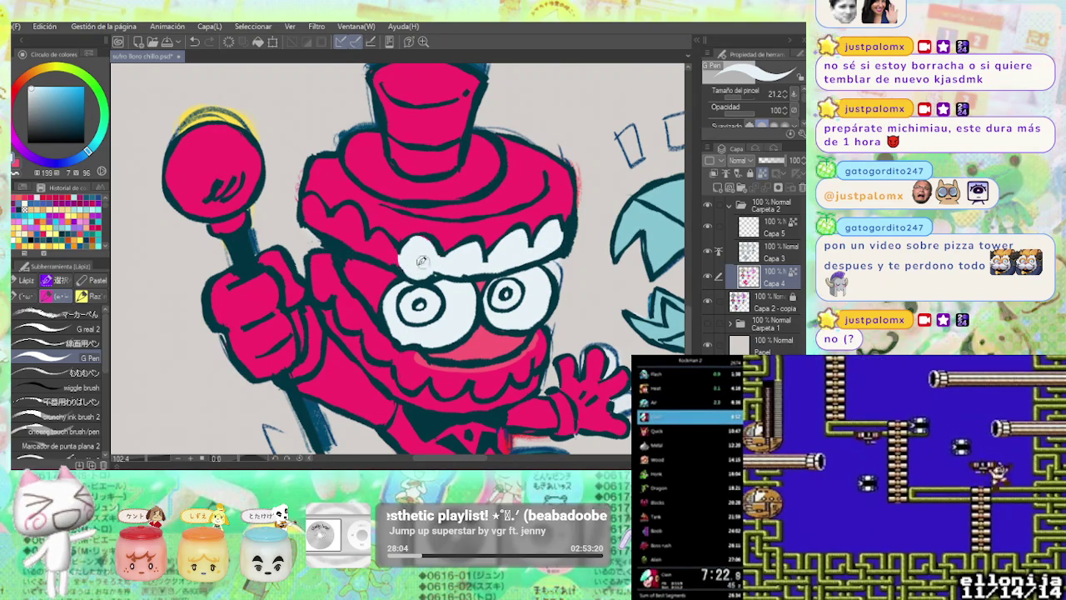
alt+click(429, 226)
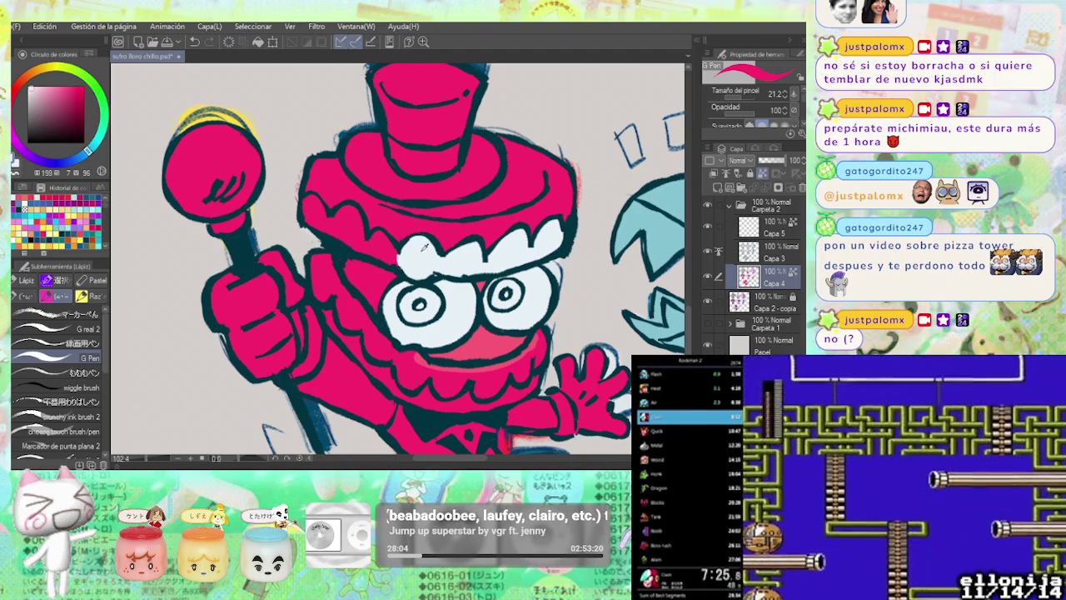
alt+click(379, 240)
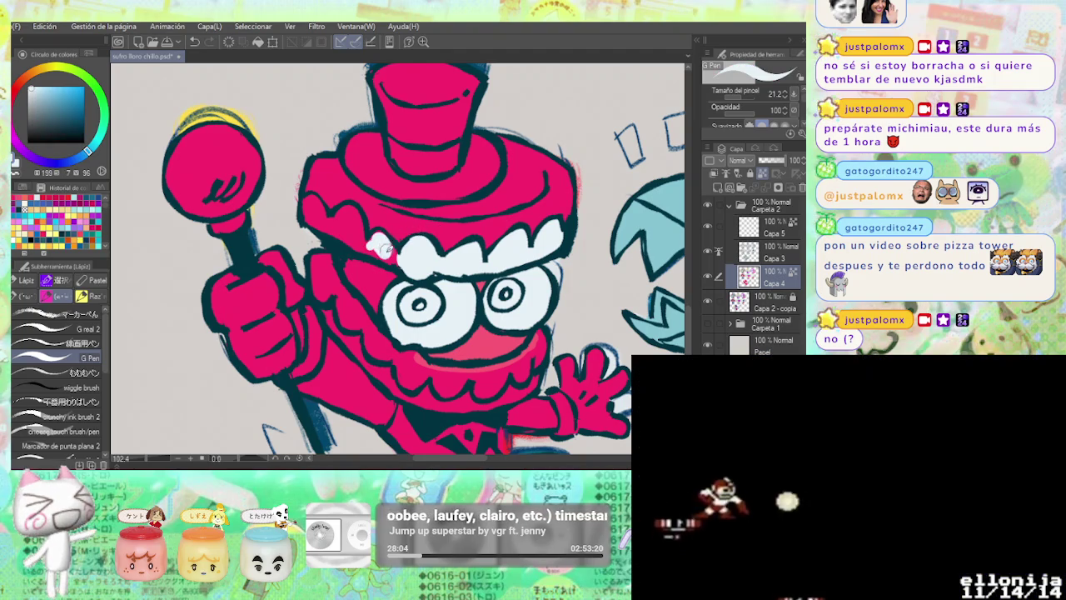
drag(376, 238, 367, 243)
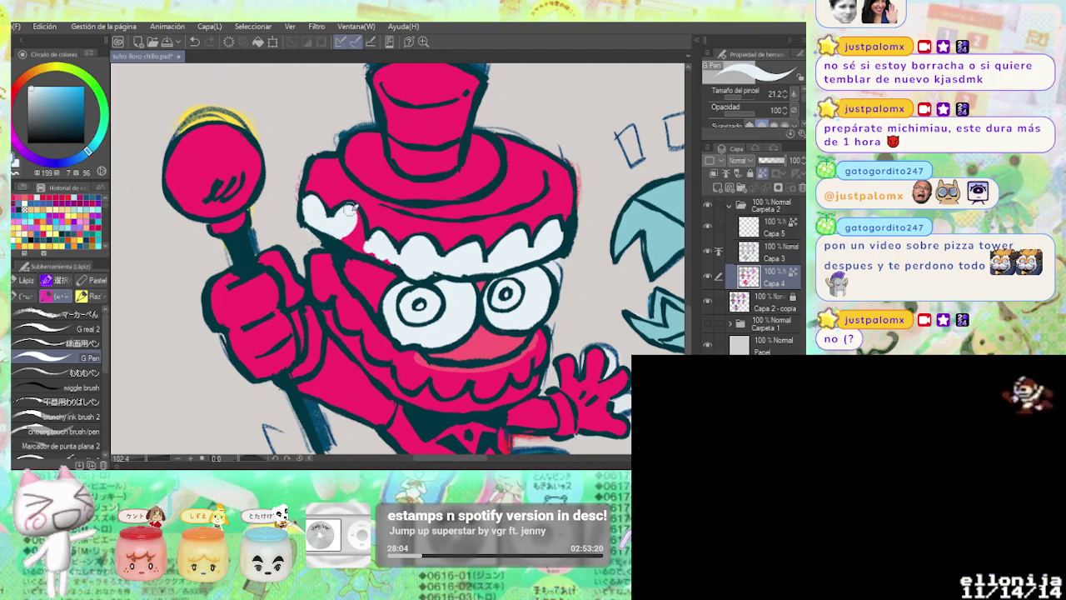
drag(366, 248, 344, 238)
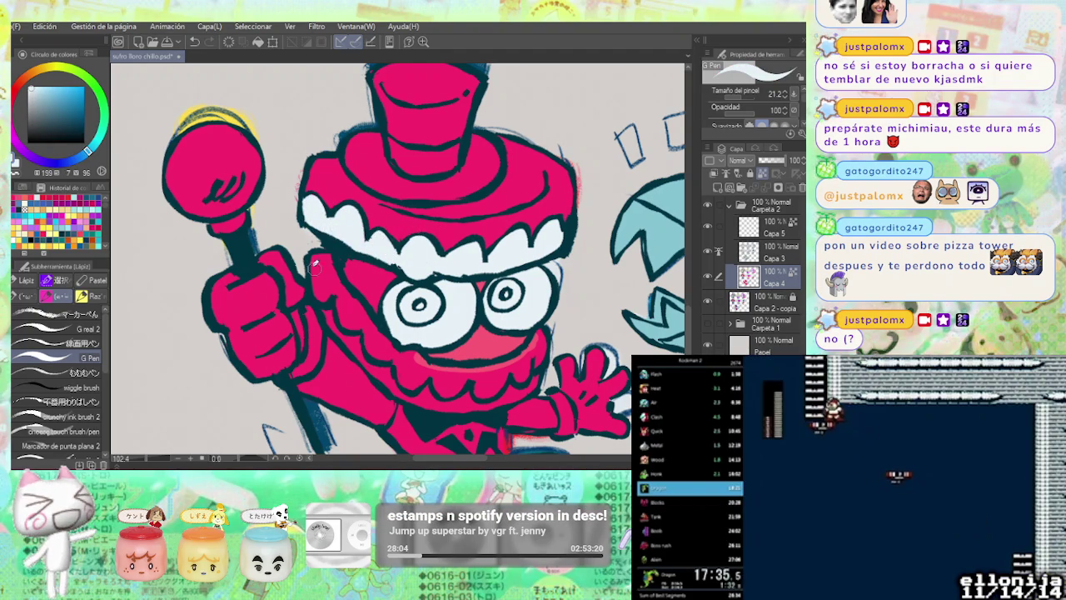
drag(329, 265, 379, 354)
alt+click(481, 343)
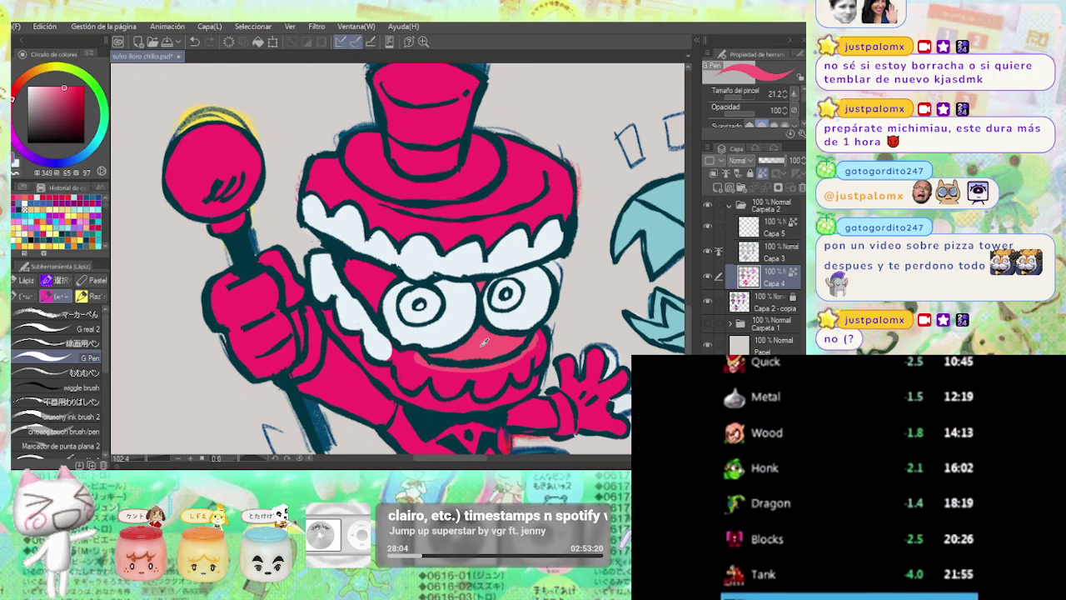
mouse_move(370, 263)
mouse_down()
mouse_move(346, 296)
mouse_move(383, 267)
mouse_move(333, 241)
mouse_up()
alt+click(346, 294)
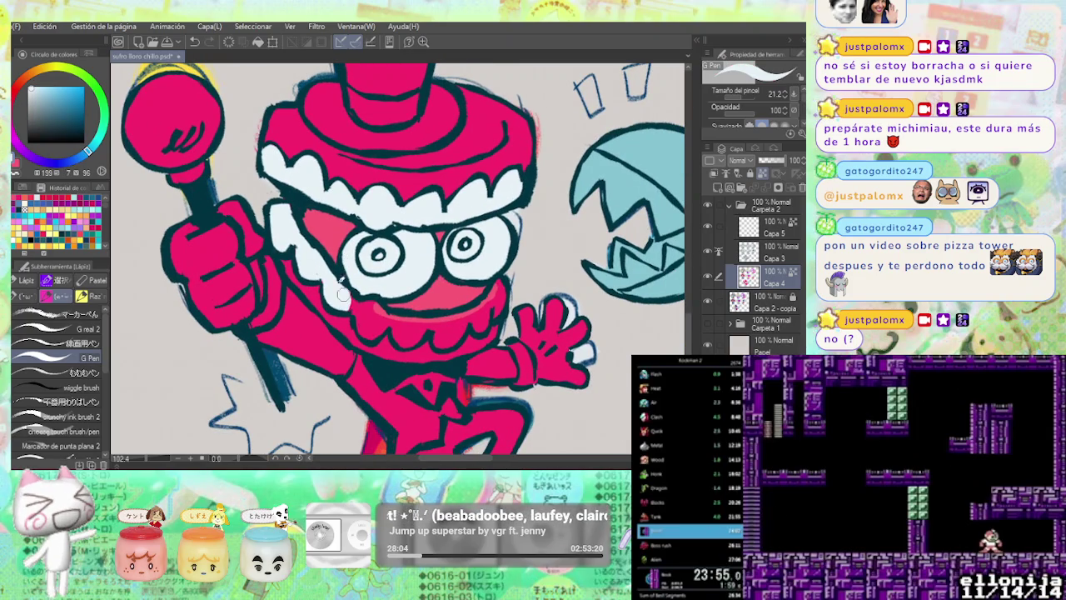
drag(330, 283, 370, 317)
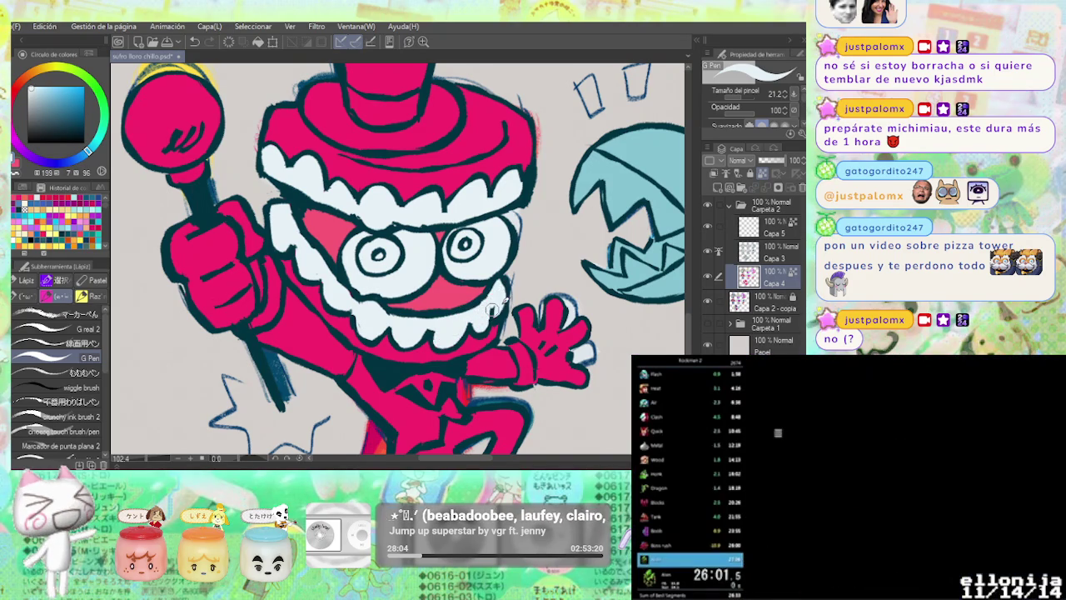
scroll(505, 287, down, 2)
Auto-select the inside of Caine's mouth.
scroll(529, 229, down, 2)
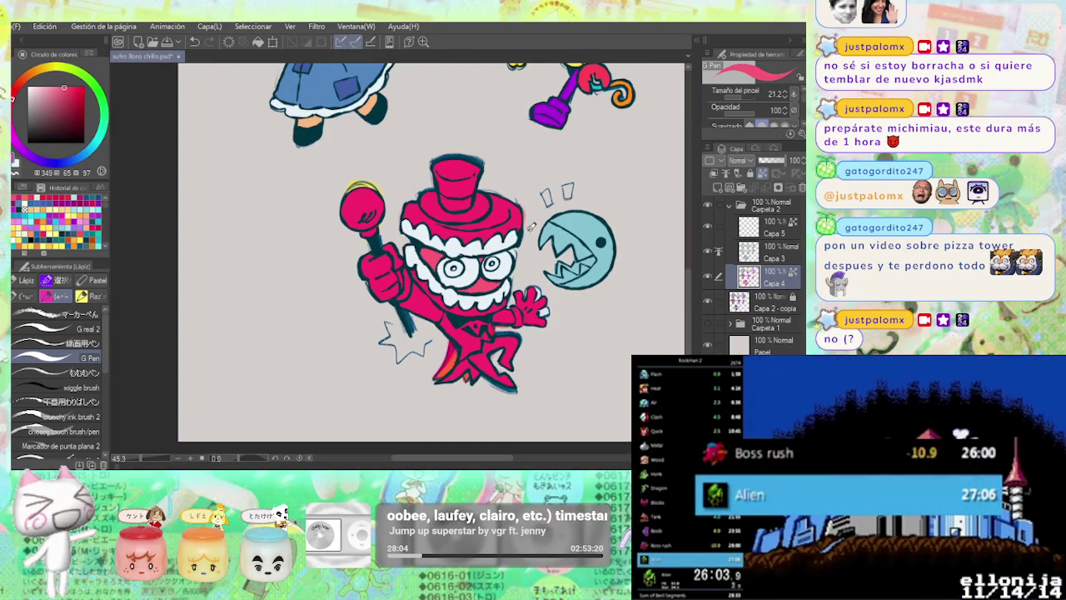
key(w)
scroll(488, 260, up, 2)
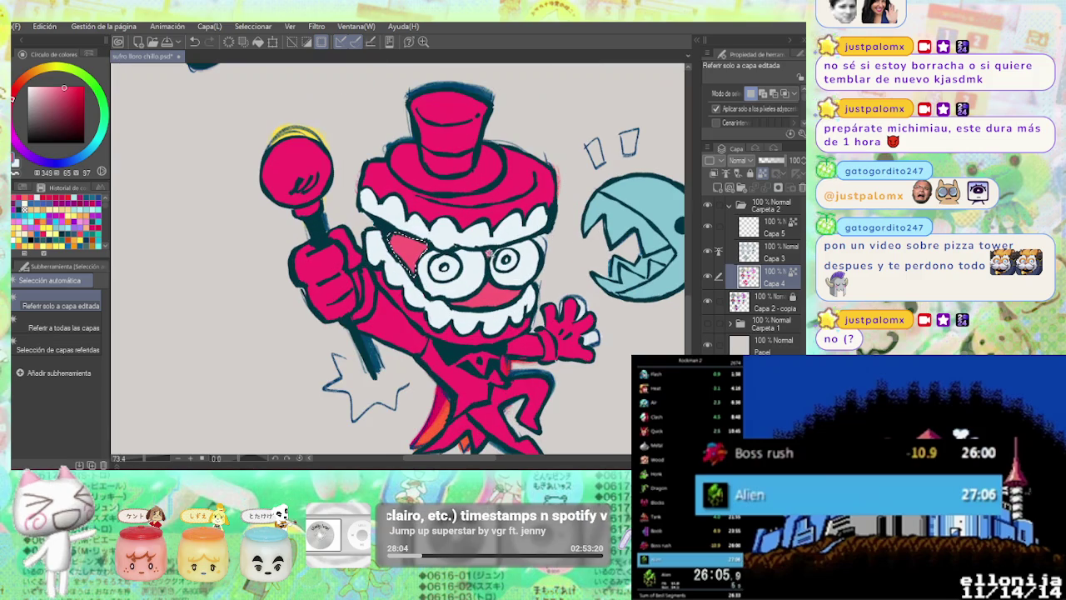
drag(491, 285, 467, 293)
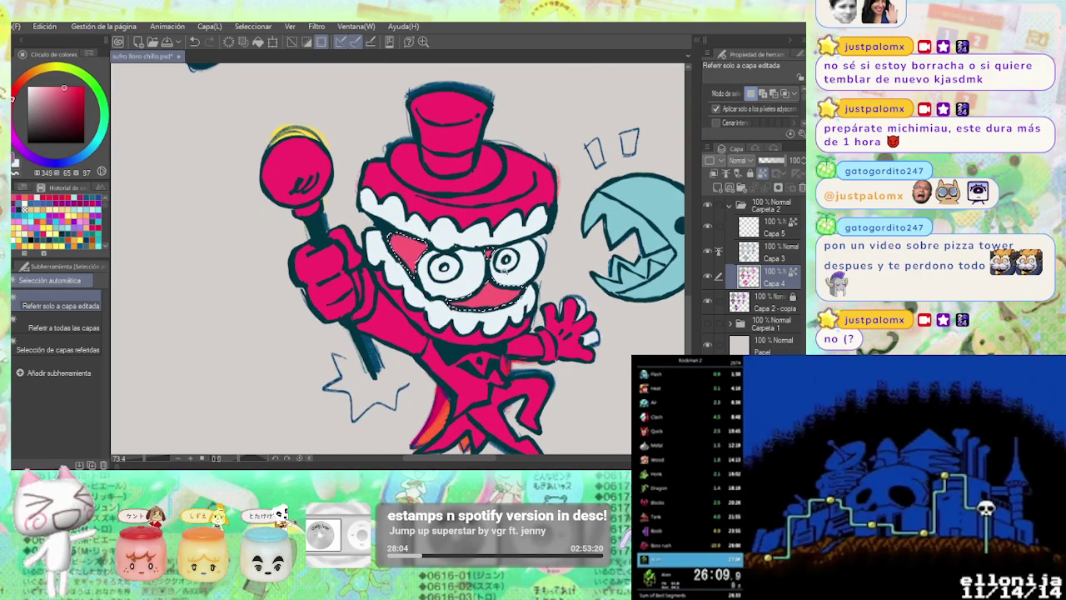
Set up gradient shading for the mouth, choosing blue and then a purple.
key(g)
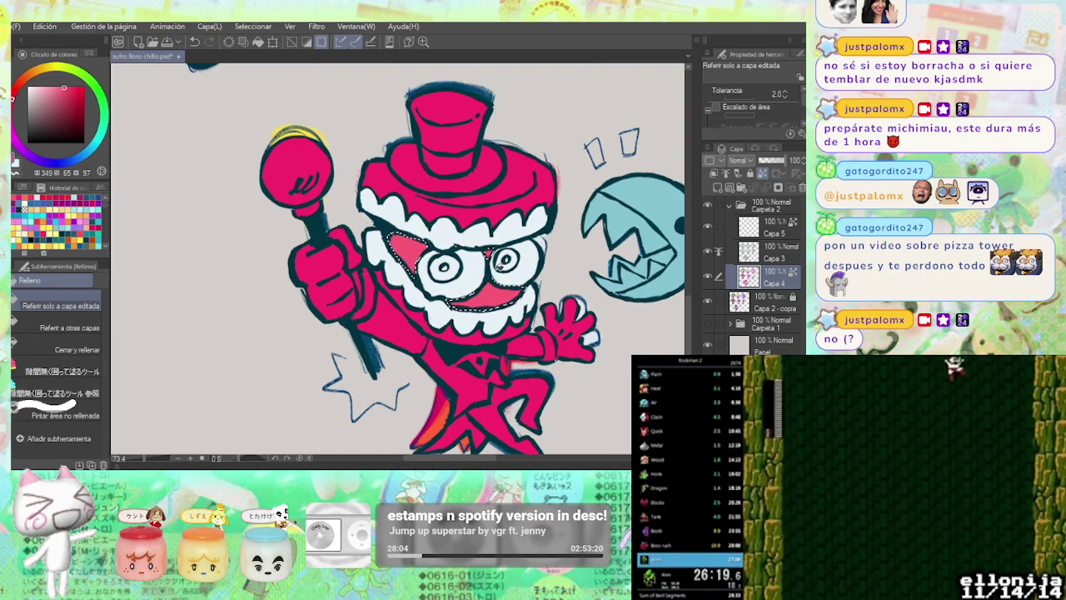
key(g)
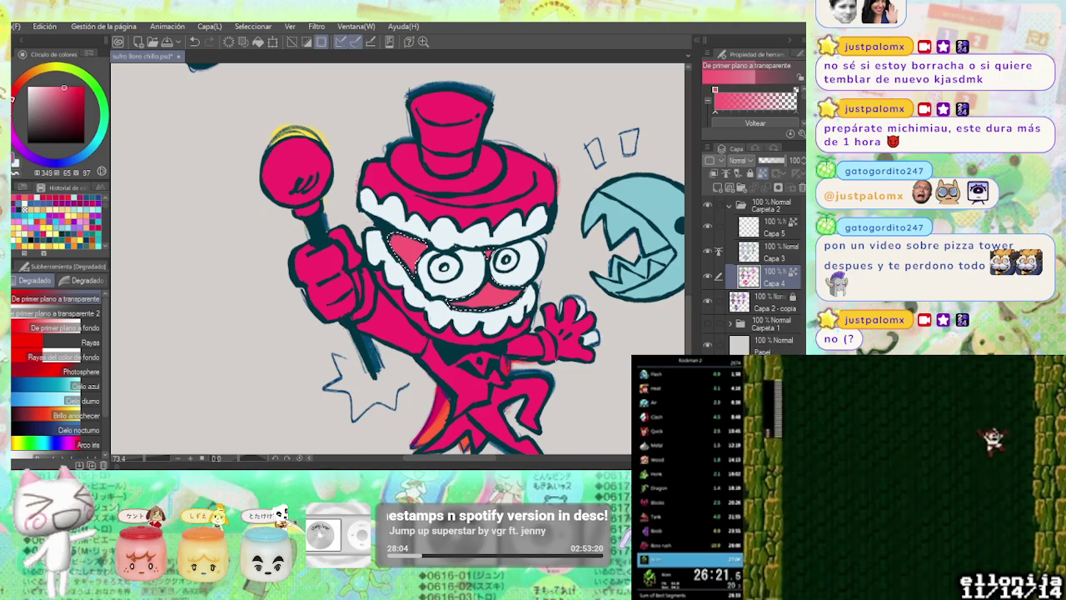
click(72, 89)
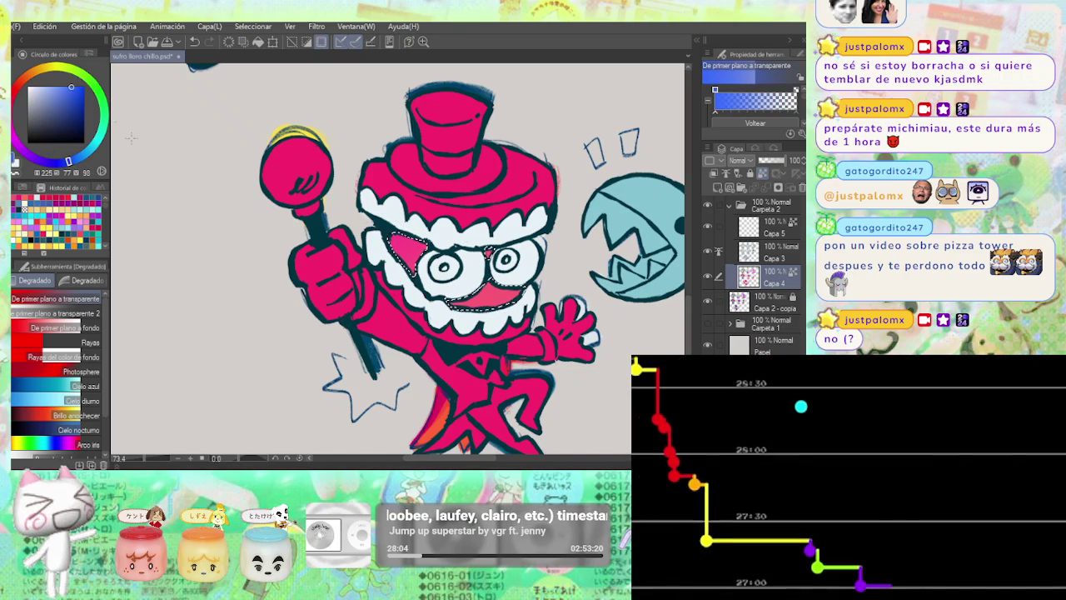
click(68, 160)
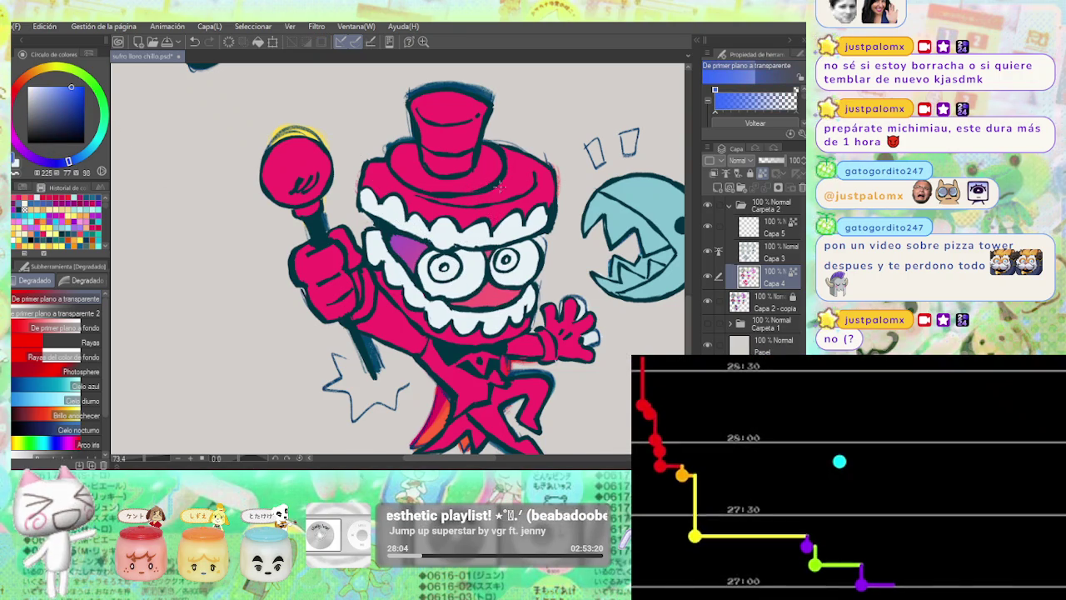
scroll(473, 184, down, 4)
scroll(382, 239, down, 1)
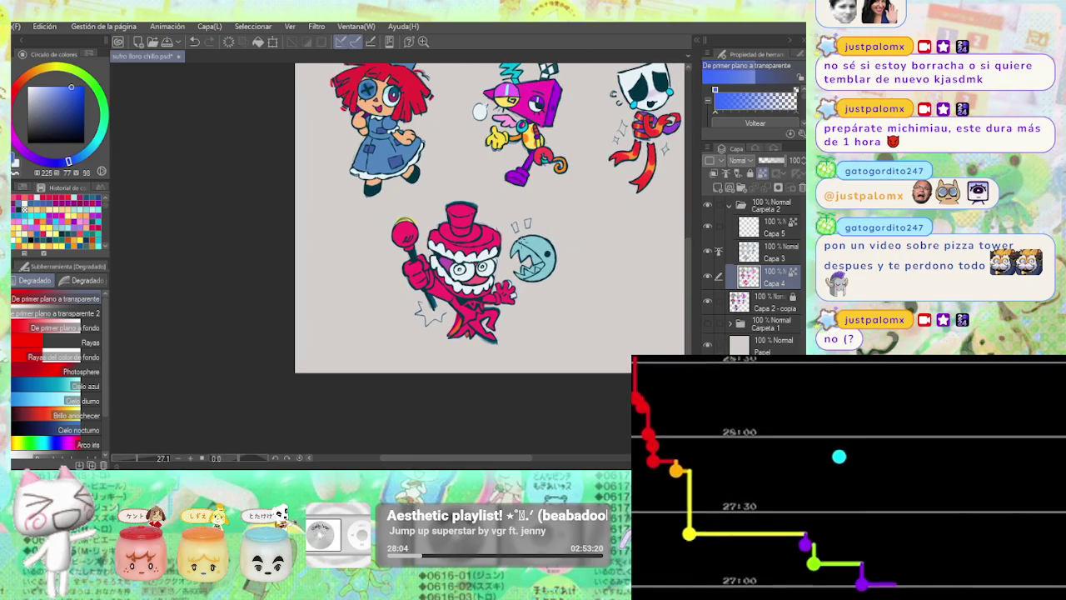
key(p)
scroll(383, 239, up, 5)
alt+click(383, 239)
scroll(383, 239, down, 2)
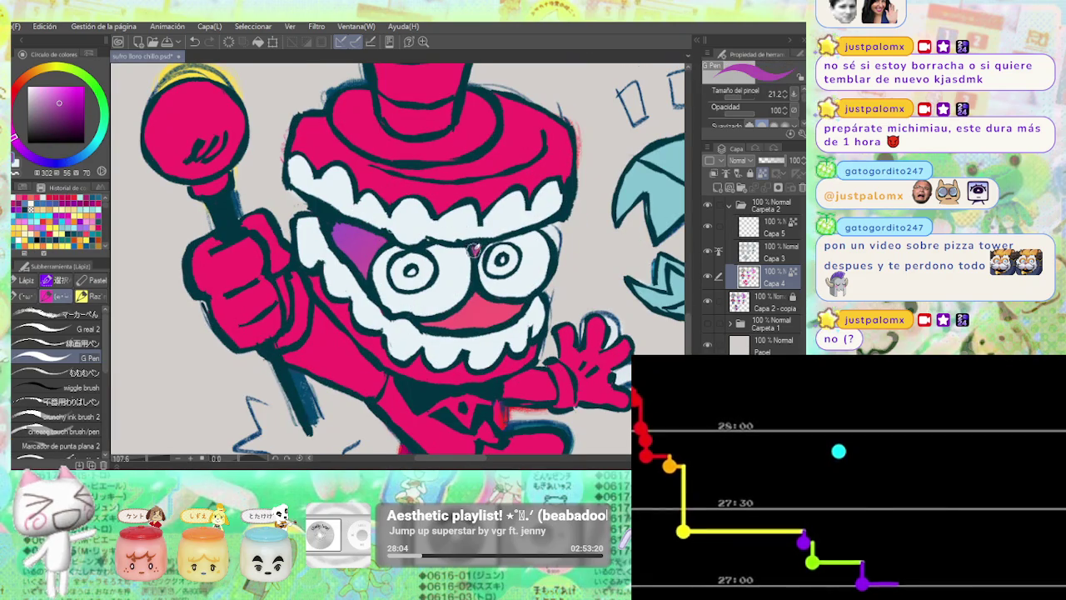
scroll(502, 230, down, 1)
scroll(502, 230, up, 2)
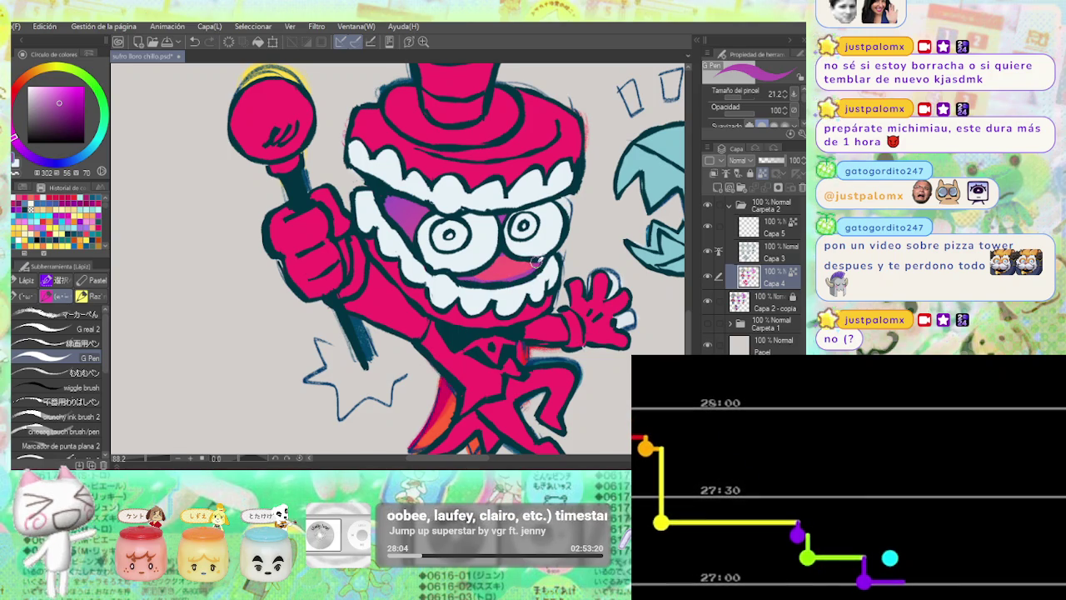
Fill the inside of Caine's open mouth with pink using the Fill tool.
key(g)
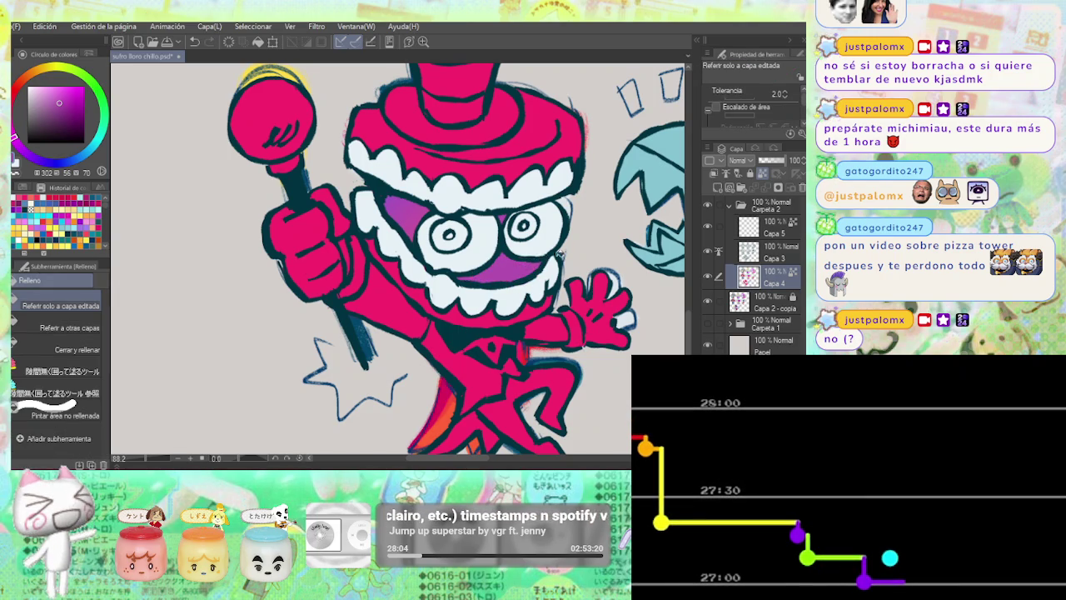
scroll(556, 254, down, 2)
scroll(583, 237, down, 2)
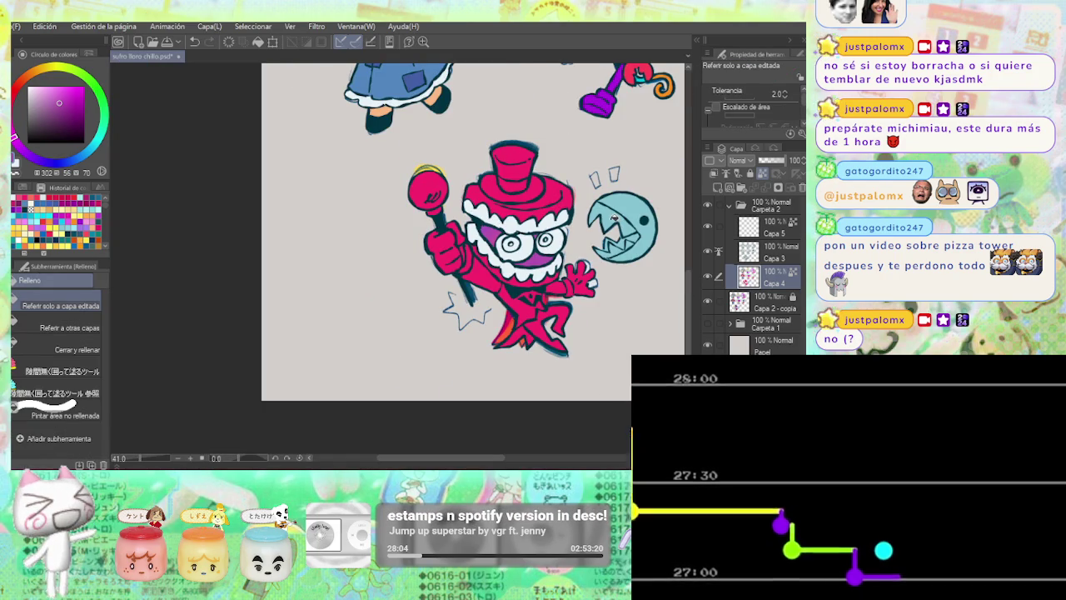
click(545, 259)
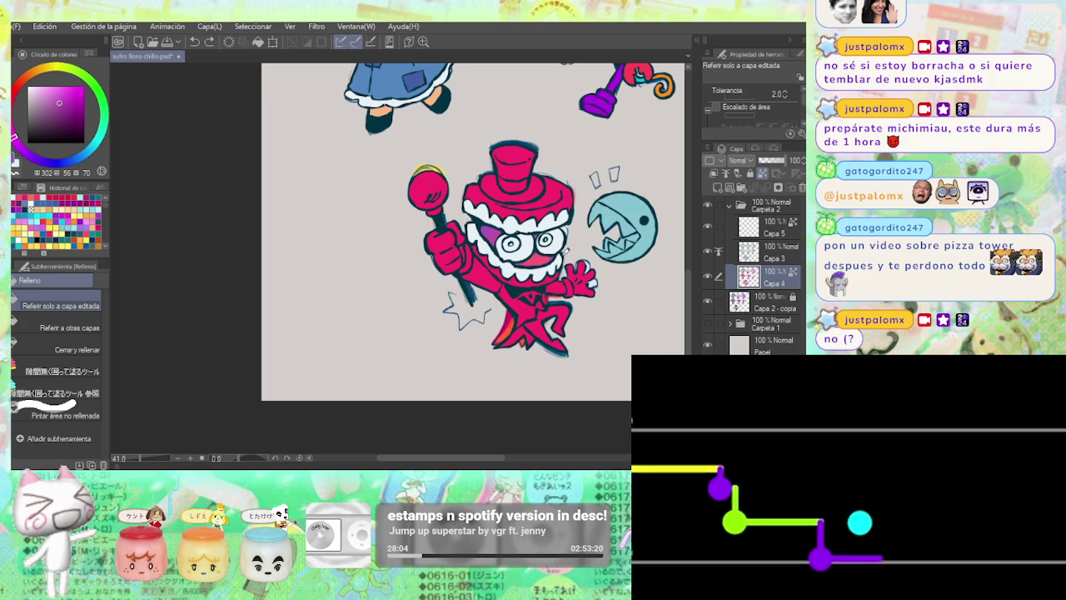
Touch up the mouth with a light-pink G Pen stroke and fill the leftover gap.
key(p)
scroll(565, 258, up, 2)
scroll(483, 264, up, 2)
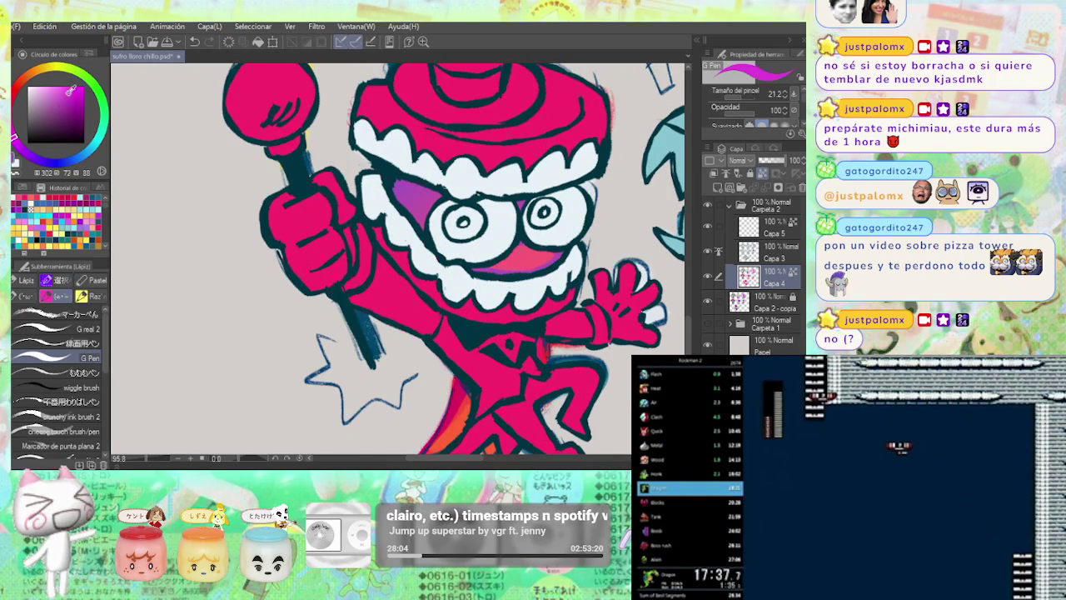
drag(506, 265, 540, 254)
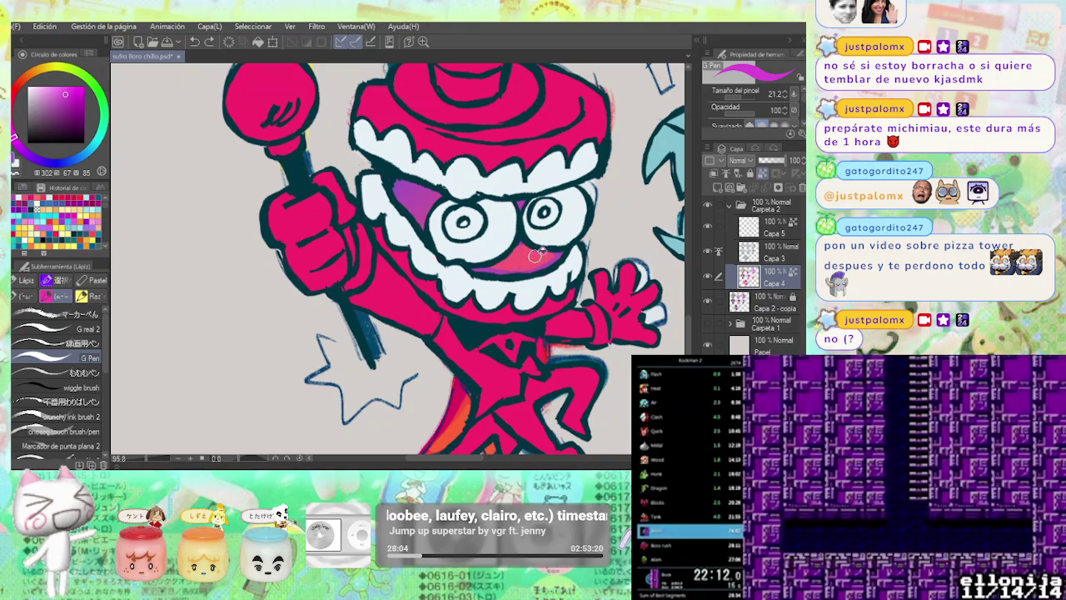
key(g)
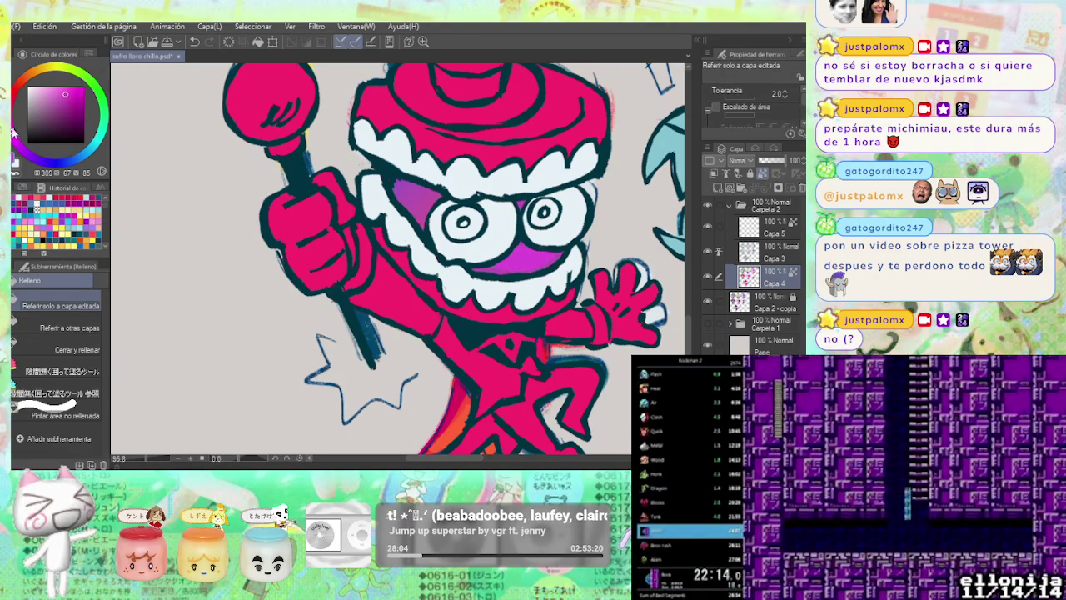
click(541, 250)
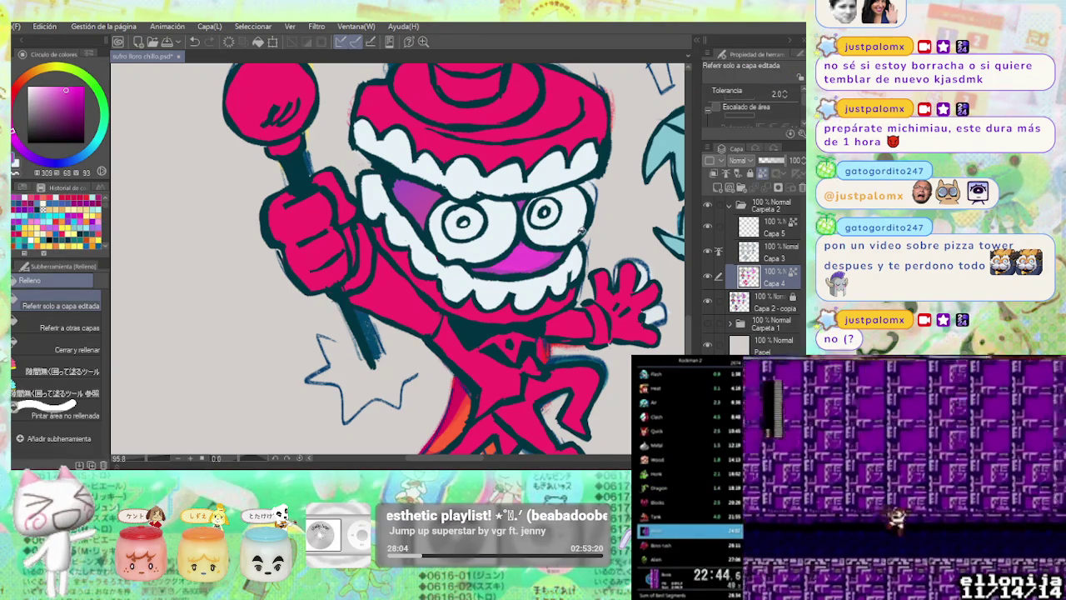
key(p)
scroll(574, 236, down, 5)
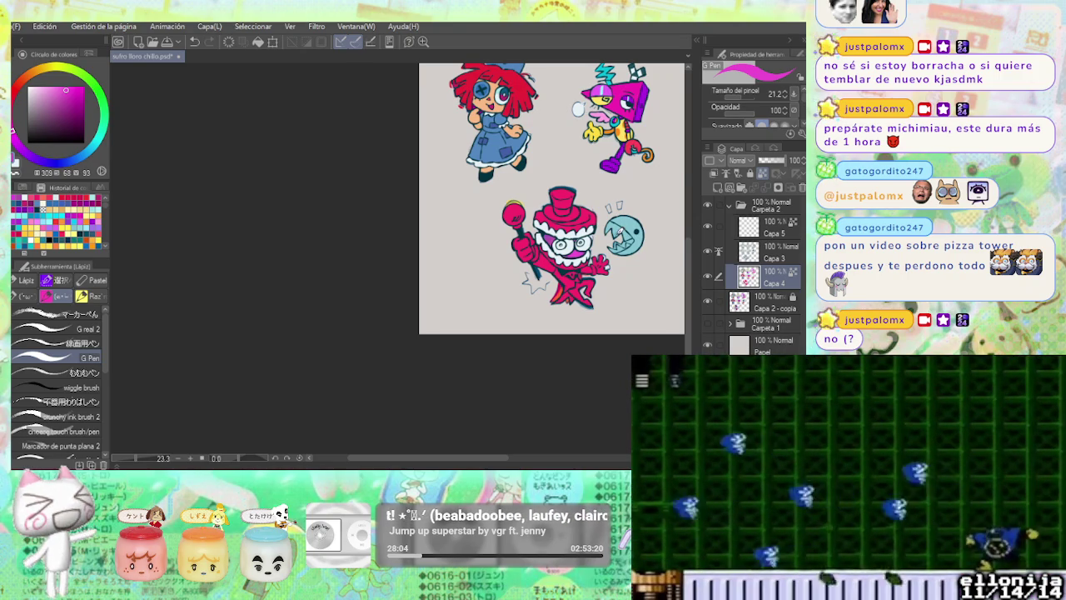
scroll(633, 227, up, 2)
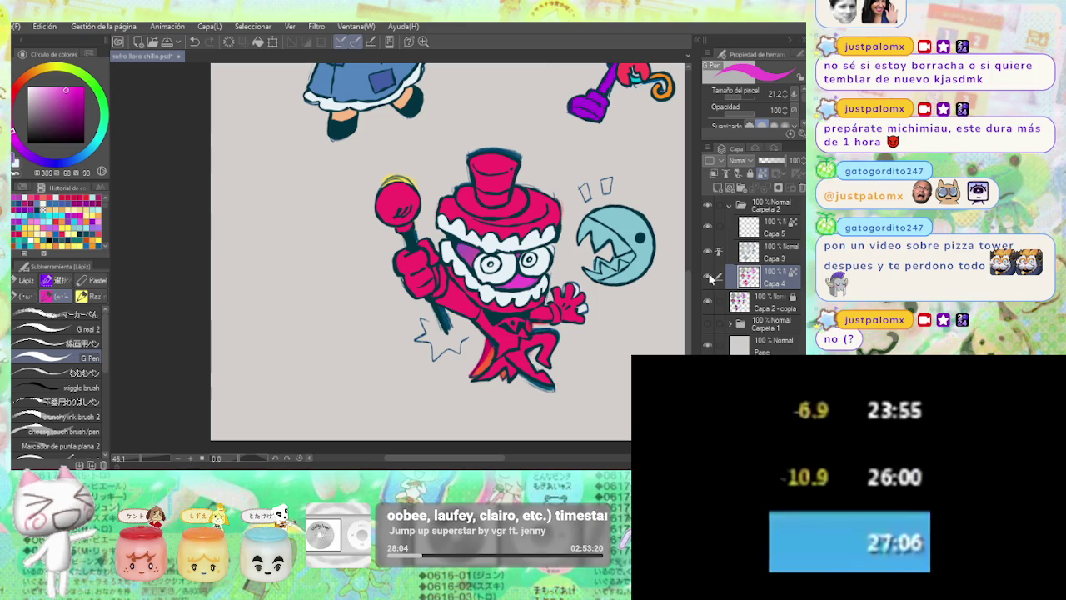
Check the colour reference, fill Caine's left eye blue and add a white highlight.
click(708, 278)
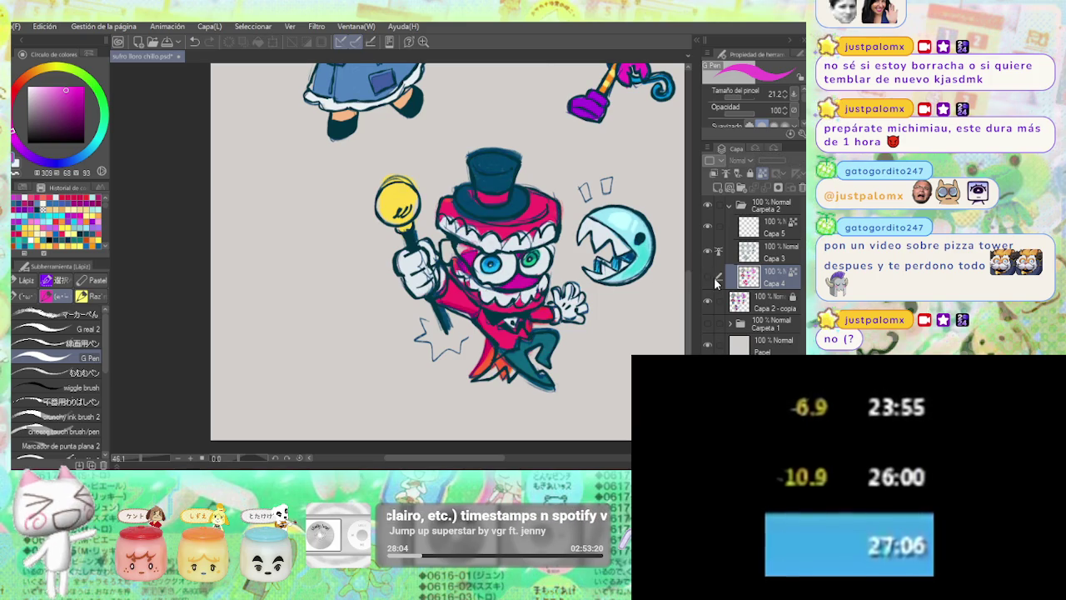
click(709, 277)
scroll(511, 258, up, 1)
click(88, 156)
click(485, 260)
scroll(486, 260, up, 2)
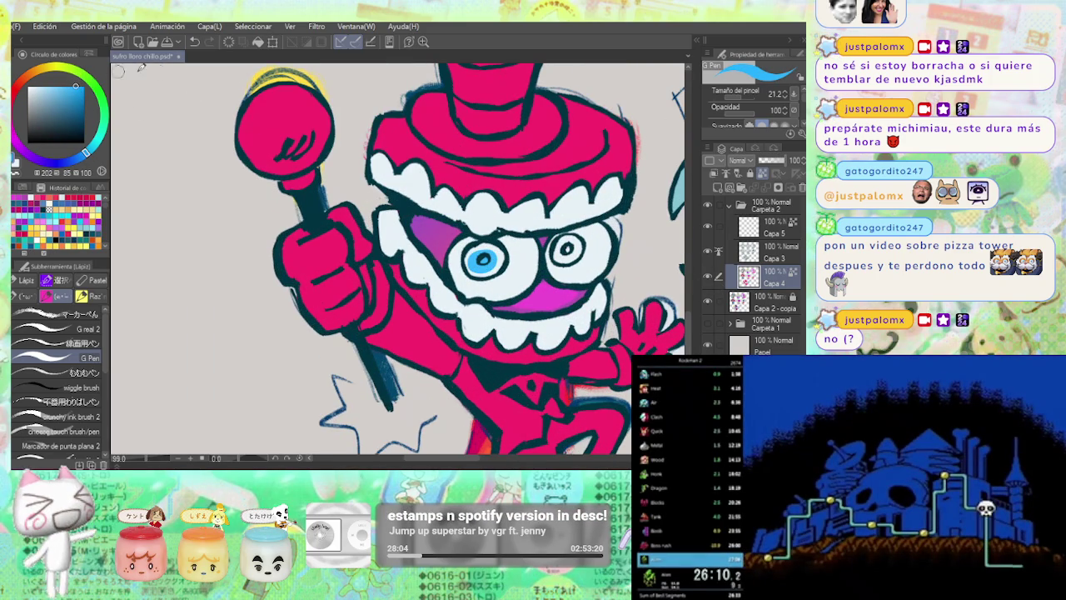
click(472, 251)
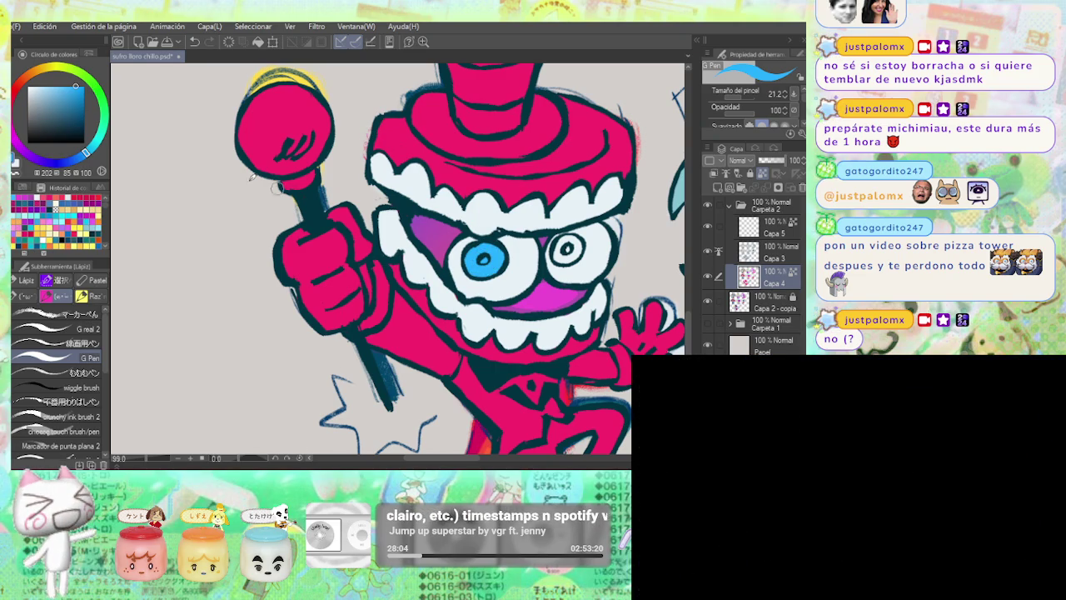
Paint the right iris green, then sample the blue from the left iris.
drag(104, 125, 104, 106)
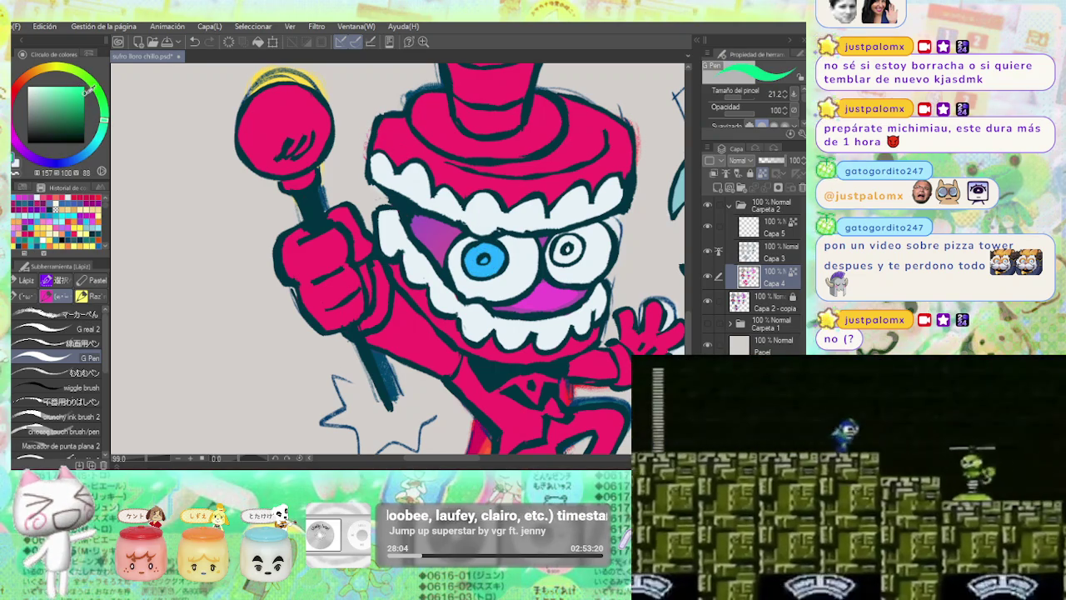
click(80, 98)
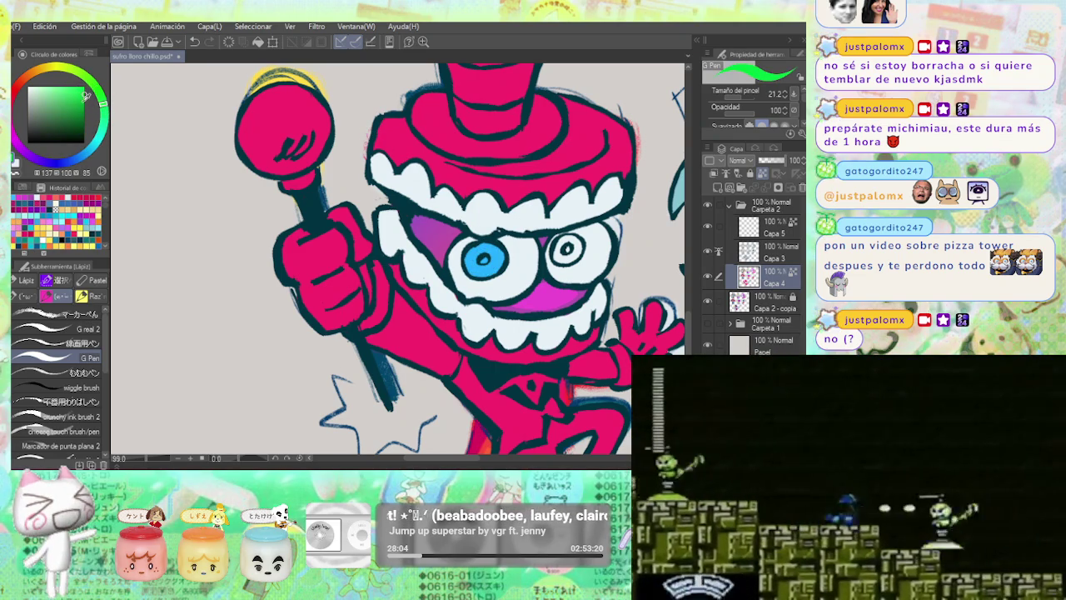
drag(556, 240, 578, 250)
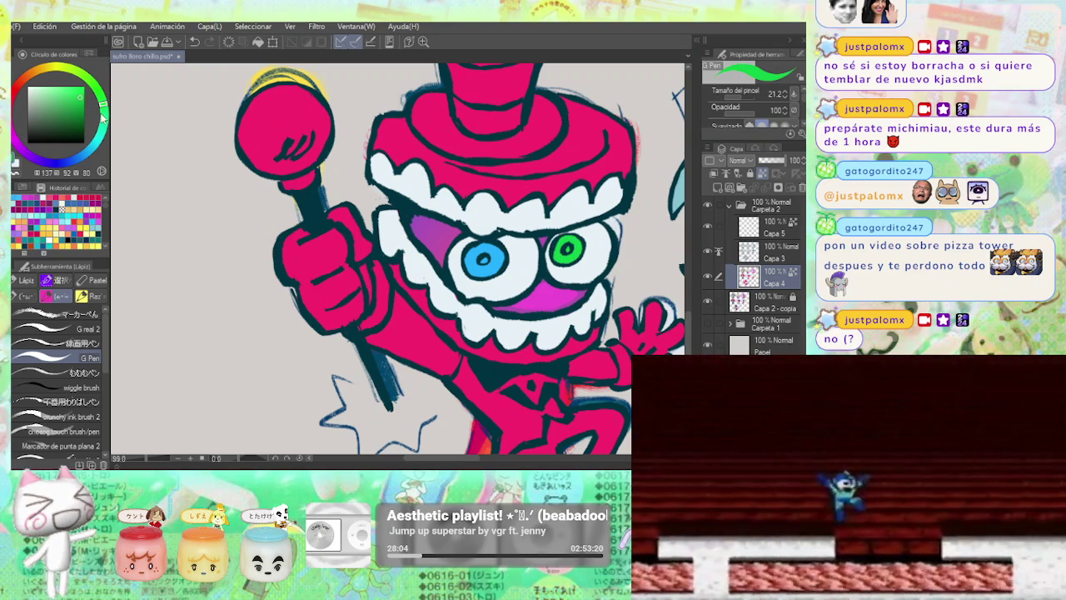
click(104, 107)
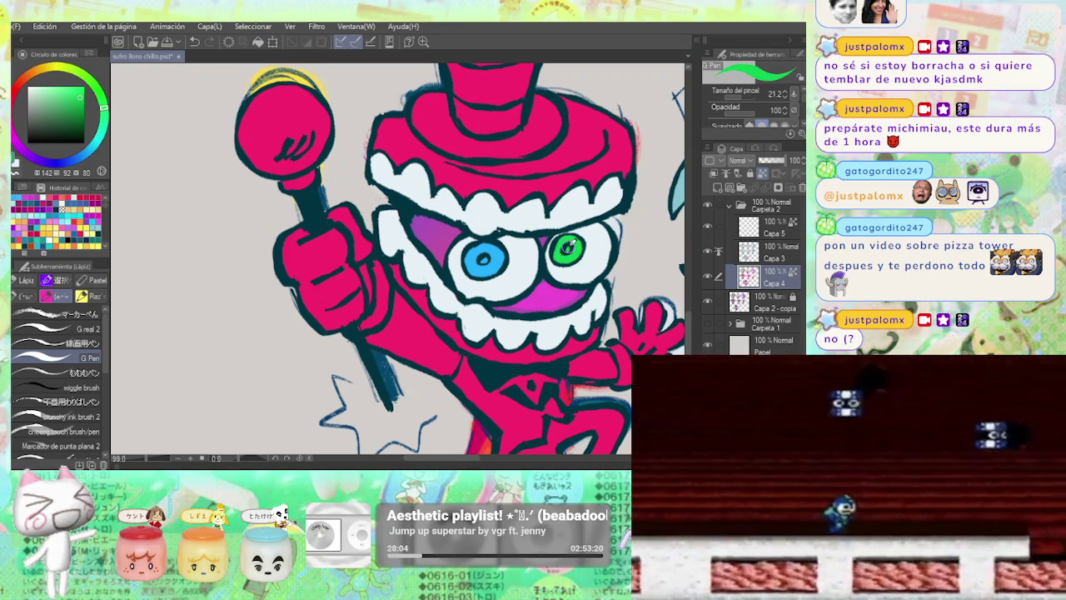
alt+click(500, 259)
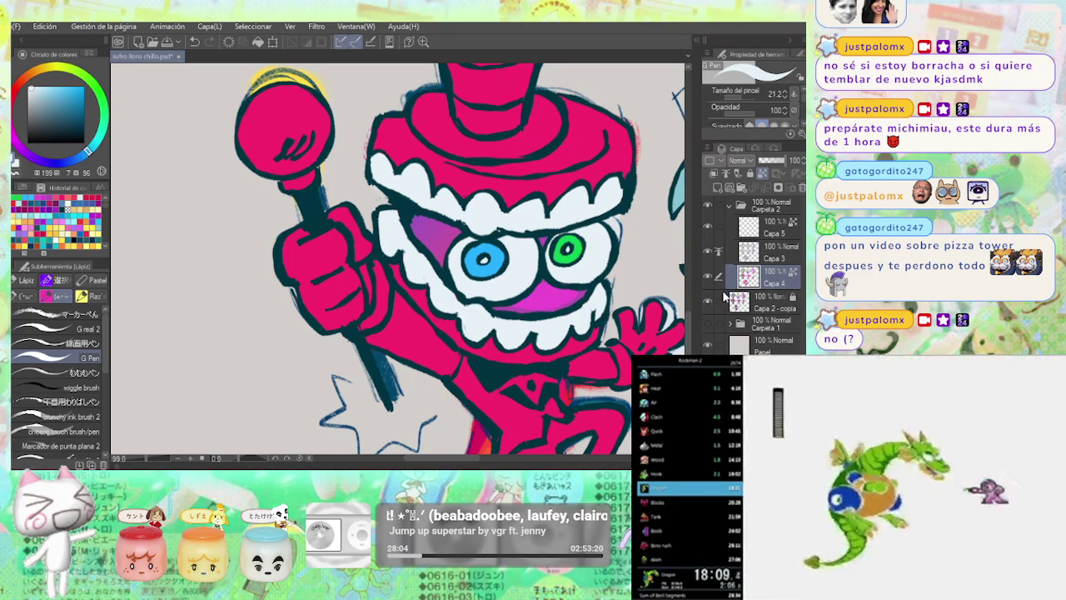
Hide the rough sketch lines and briefly toggle the coloured sketch reference.
click(709, 301)
click(707, 280)
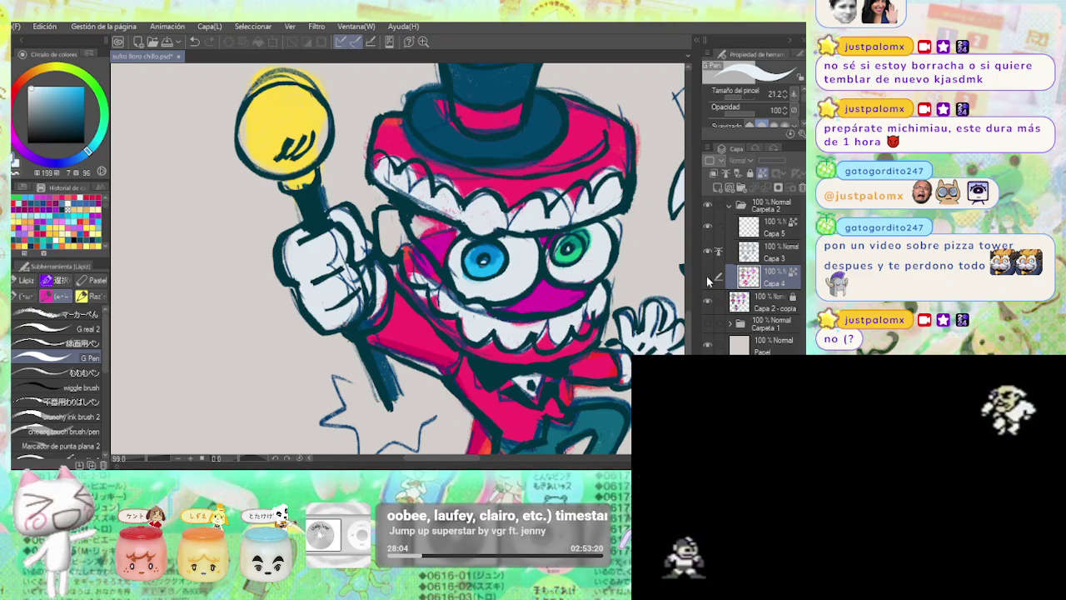
click(707, 280)
scroll(484, 188, down, 5)
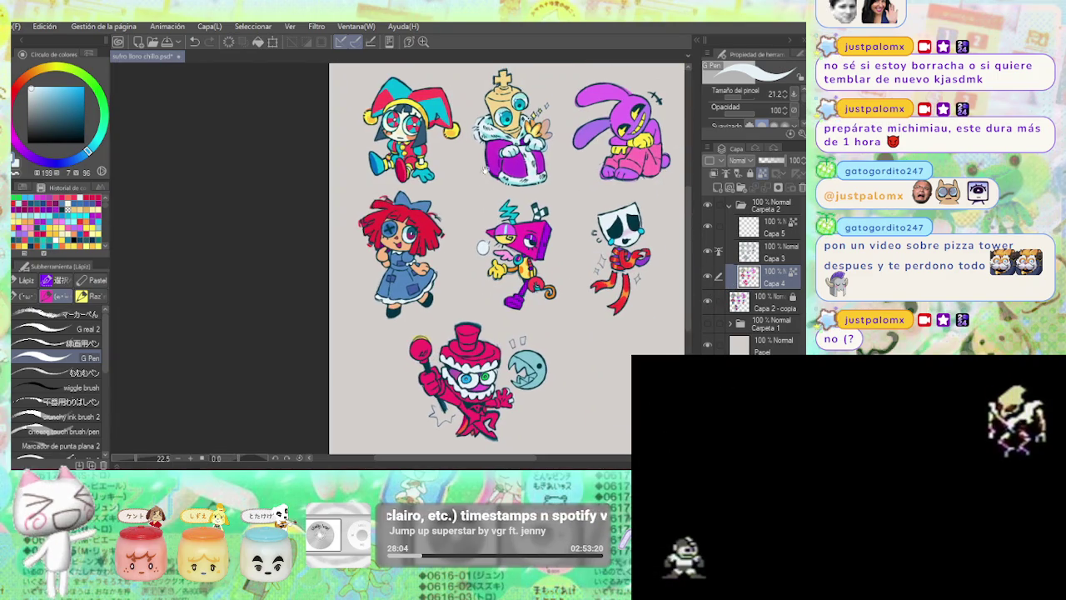
scroll(467, 379, up, 2)
scroll(450, 333, up, 2)
scroll(421, 287, up, 2)
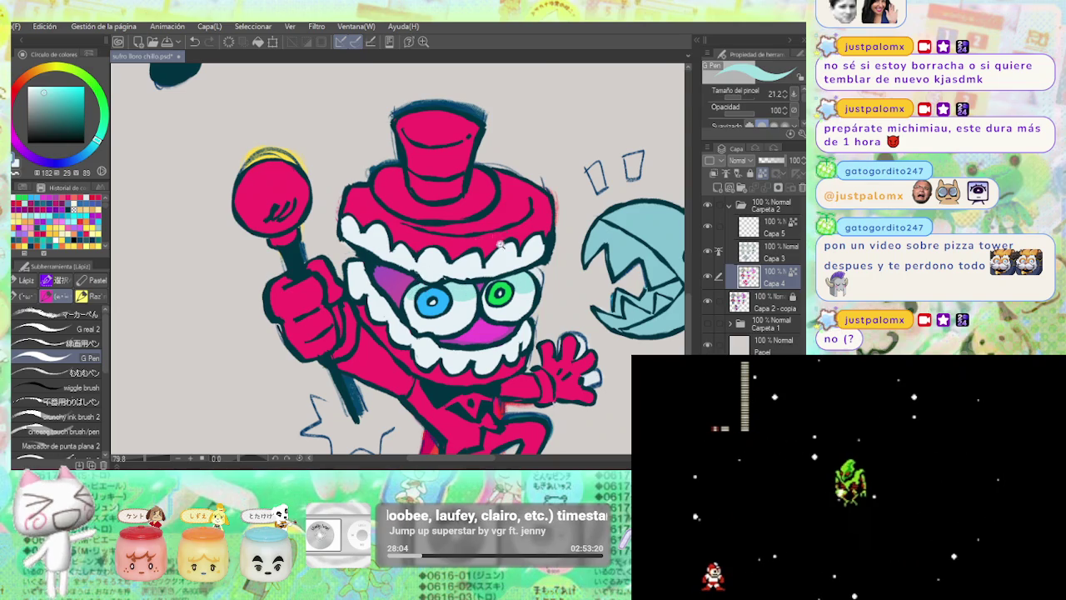
Zoom in and out around Caine's eyes while shading the white face areas pale teal.
scroll(498, 236, down, 5)
scroll(496, 231, up, 2)
scroll(493, 226, up, 4)
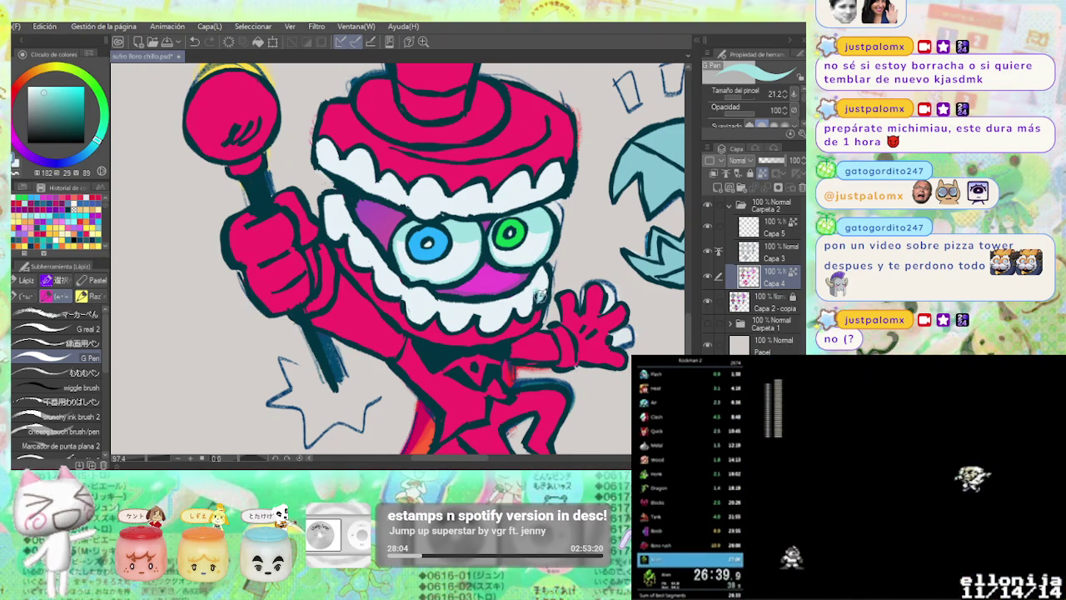
scroll(560, 268, down, 1)
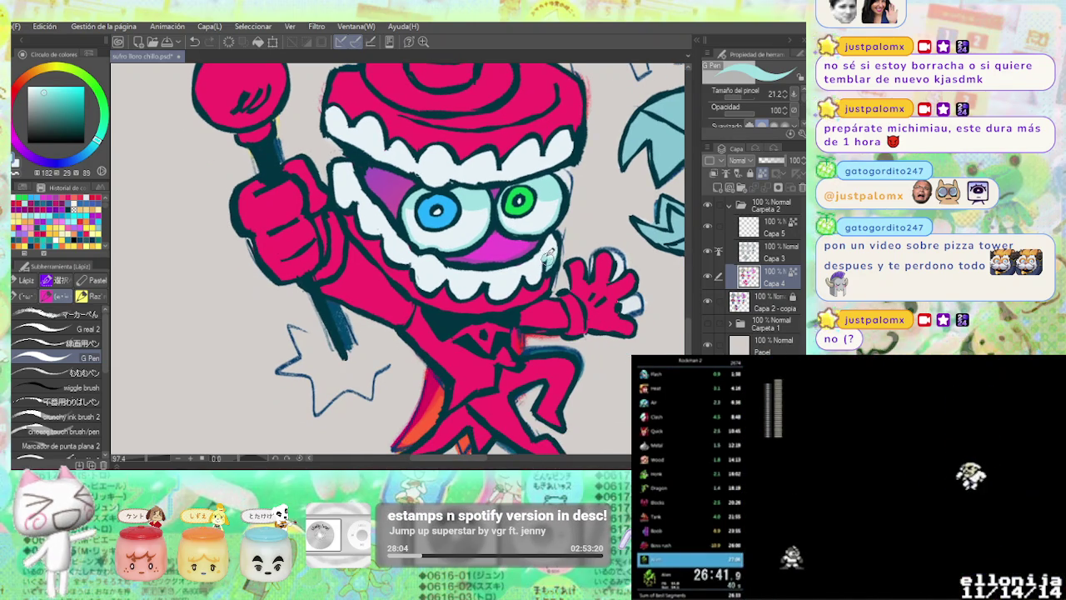
scroll(559, 249, down, 1)
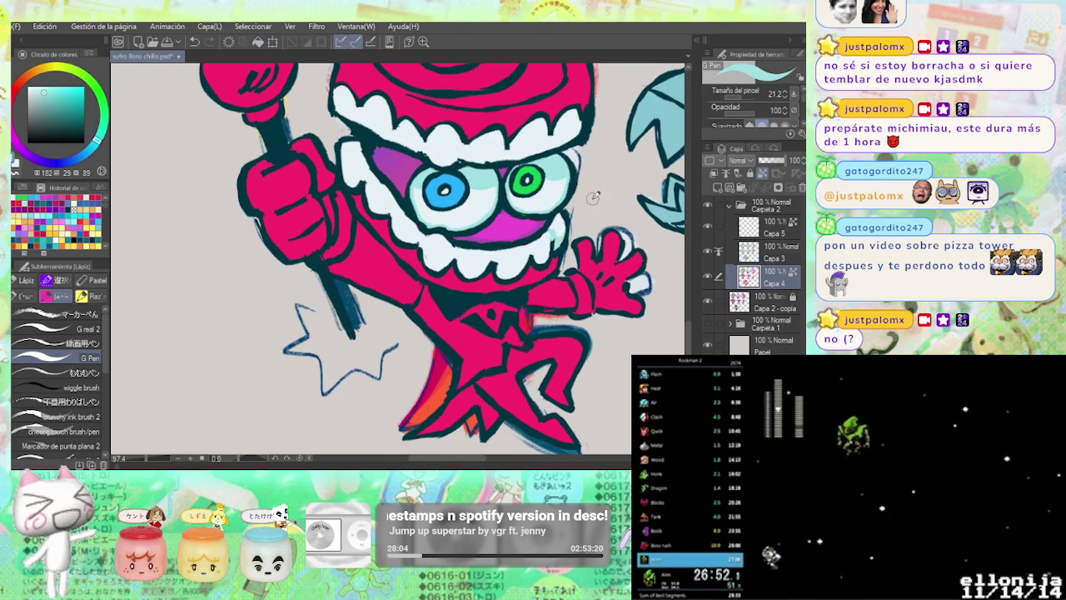
scroll(521, 219, up, 1)
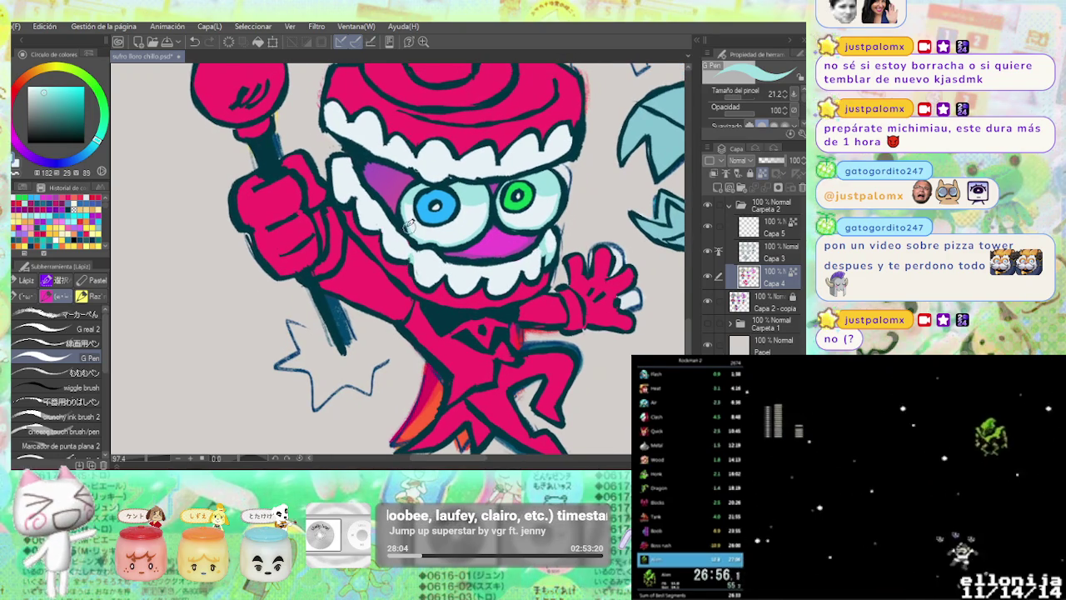
scroll(415, 229, up, 3)
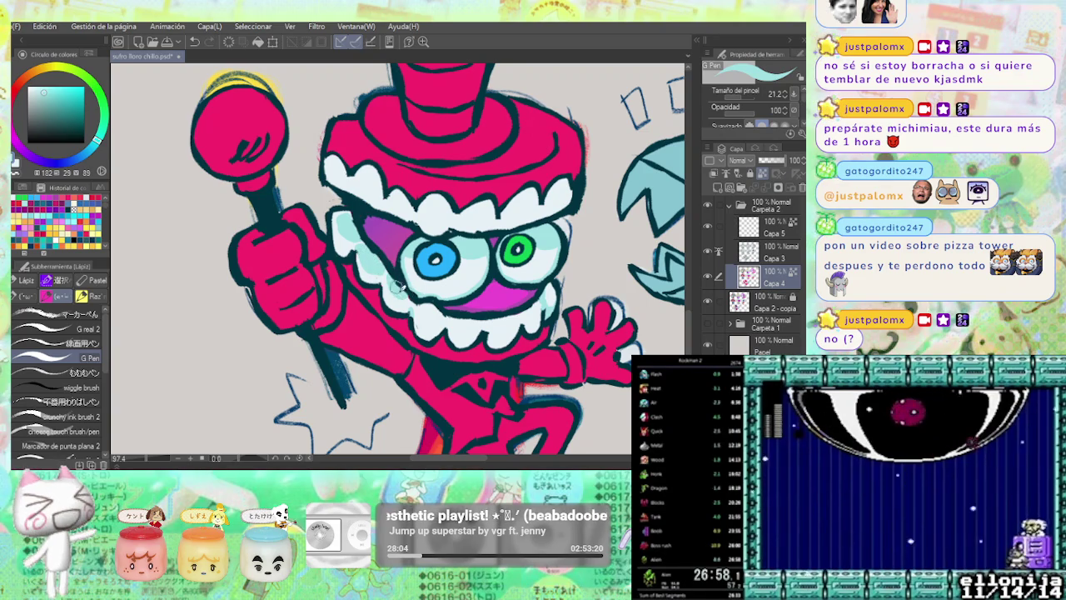
scroll(391, 276, down, 3)
scroll(392, 276, down, 1)
scroll(254, 170, up, 5)
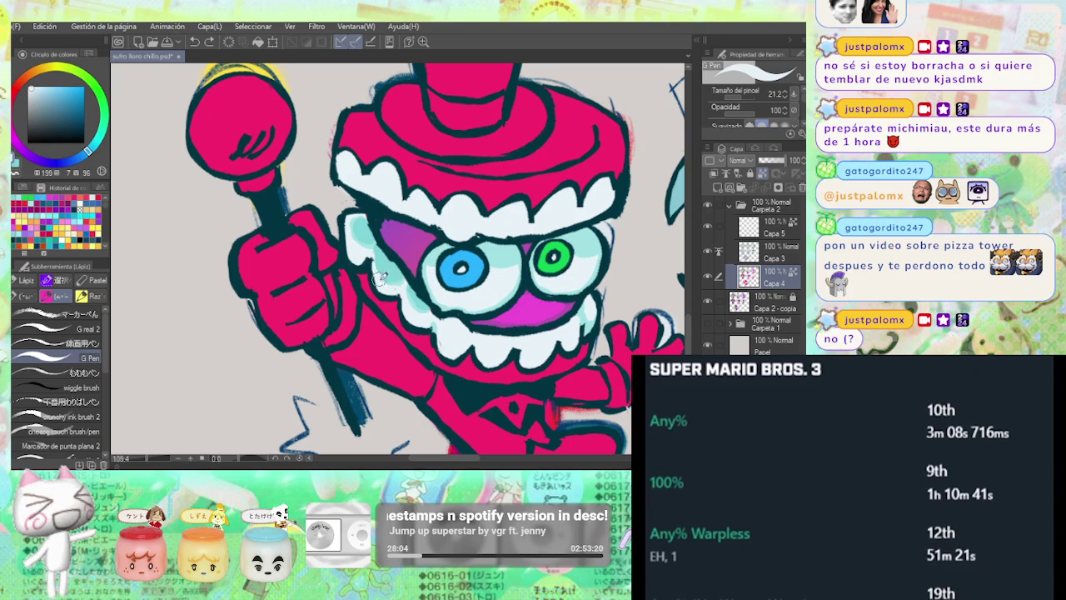
Return to dark cyan, rotate the view so Caine stands upright and centre his face.
alt+click(494, 290)
scroll(494, 290, down, 5)
scroll(500, 283, up, 4)
alt+click(513, 280)
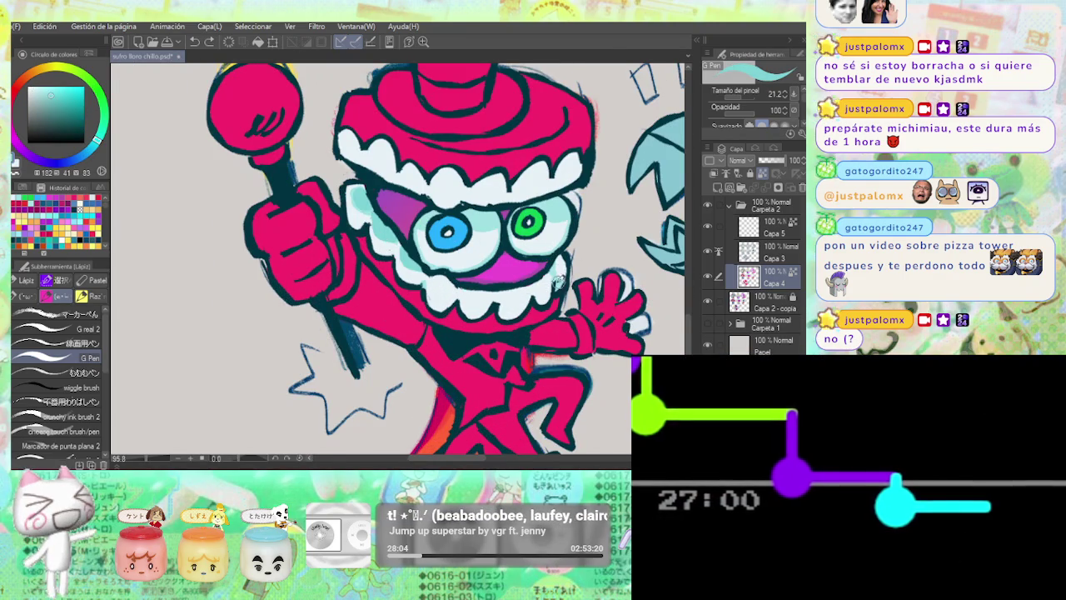
drag(541, 275, 333, 259)
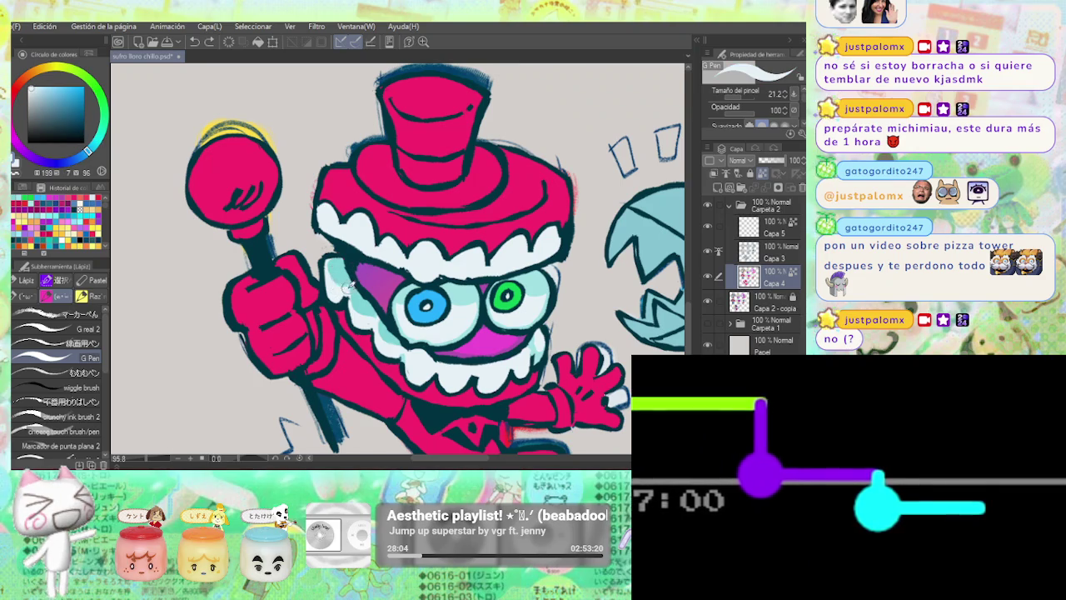
scroll(395, 253, down, 5)
scroll(390, 279, up, 6)
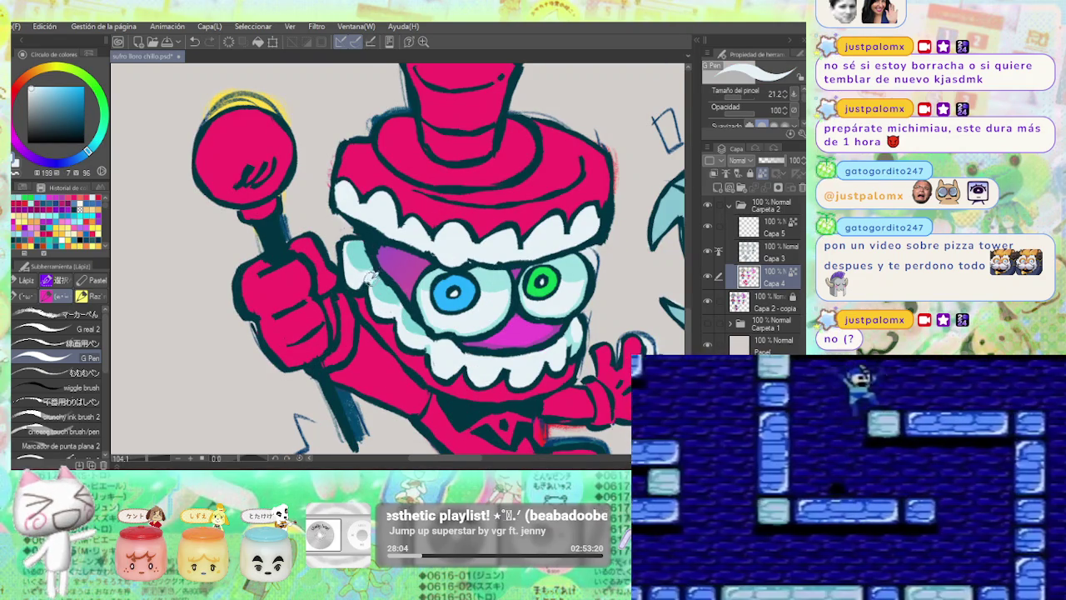
scroll(383, 271, down, 3)
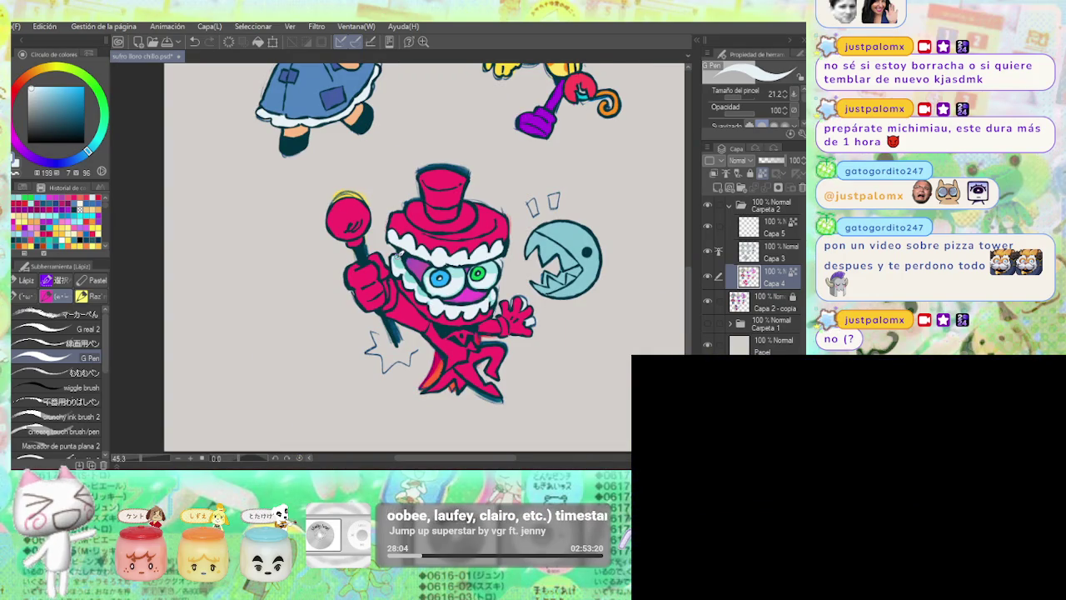
scroll(401, 237, up, 3)
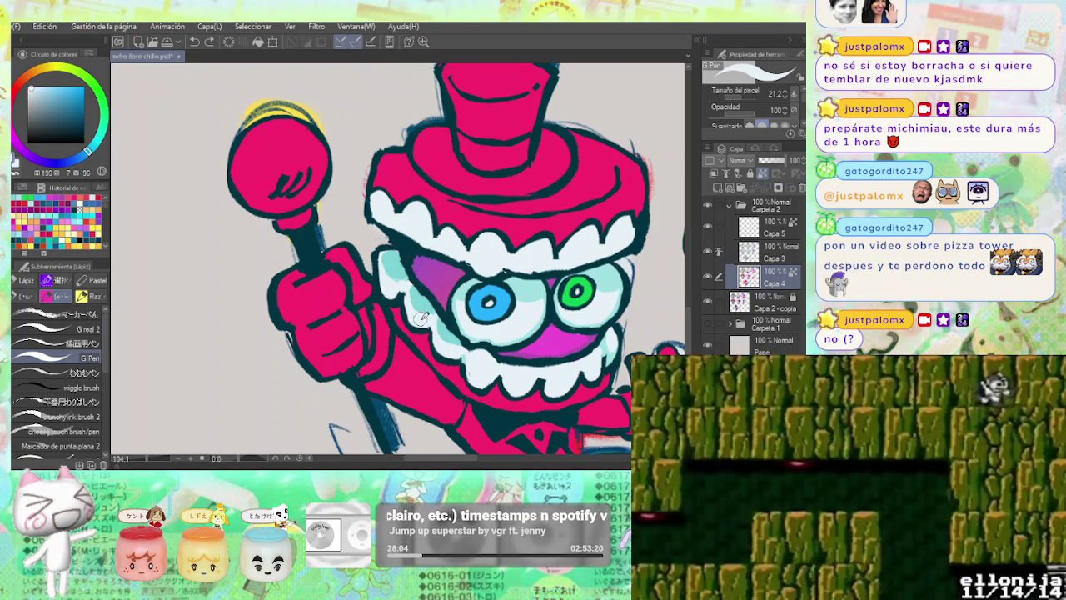
drag(454, 254, 419, 302)
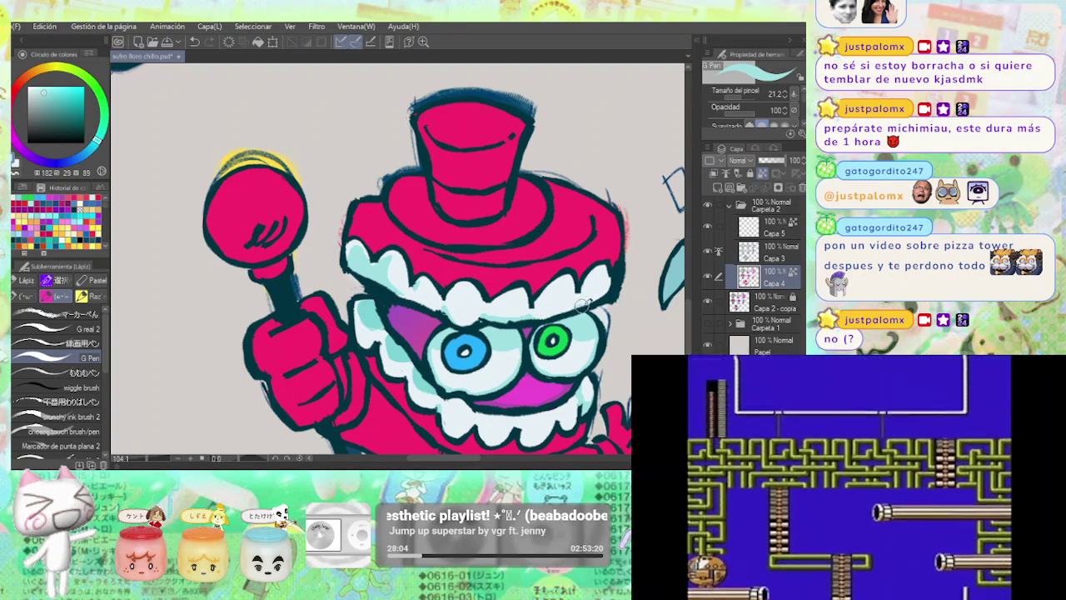
Hide layer Capa 4 to compare against Caine's underlying colour version.
scroll(598, 275, down, 2)
scroll(598, 275, down, 2)
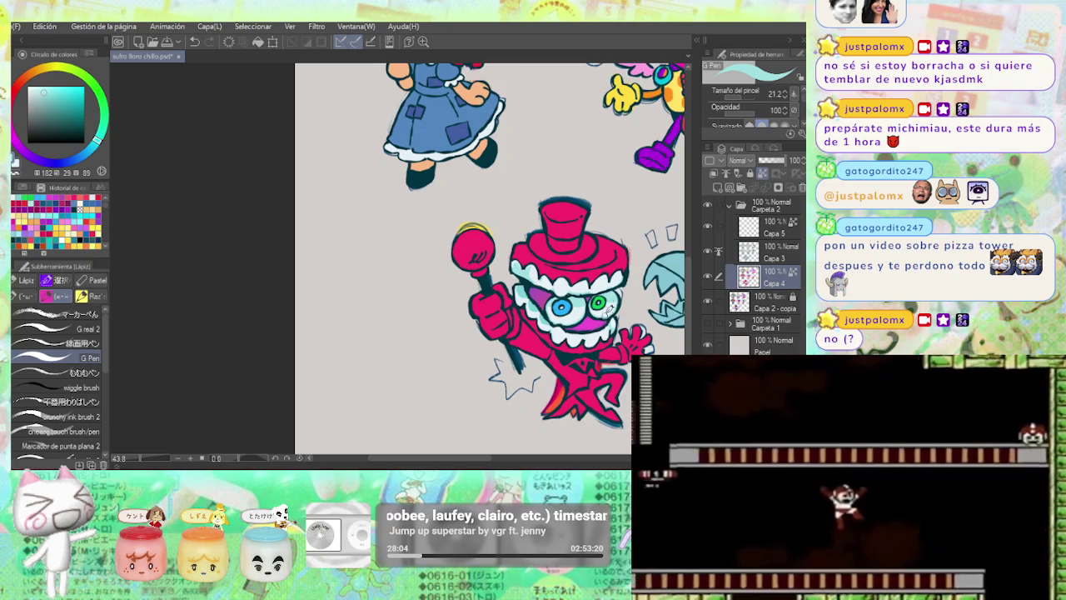
scroll(599, 376, up, 2)
scroll(599, 376, up, 2)
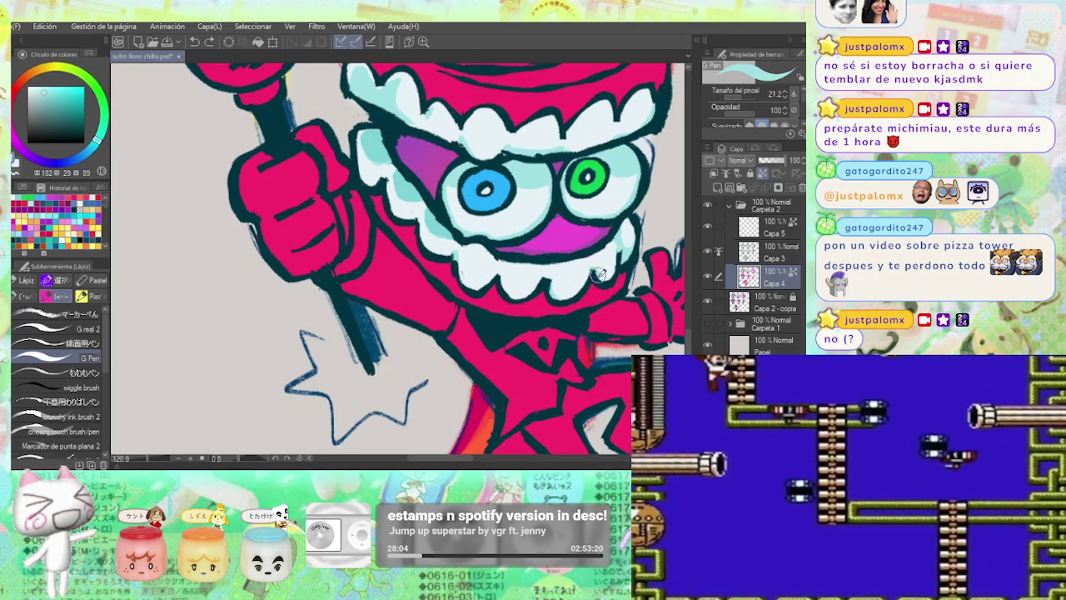
scroll(615, 255, down, 2)
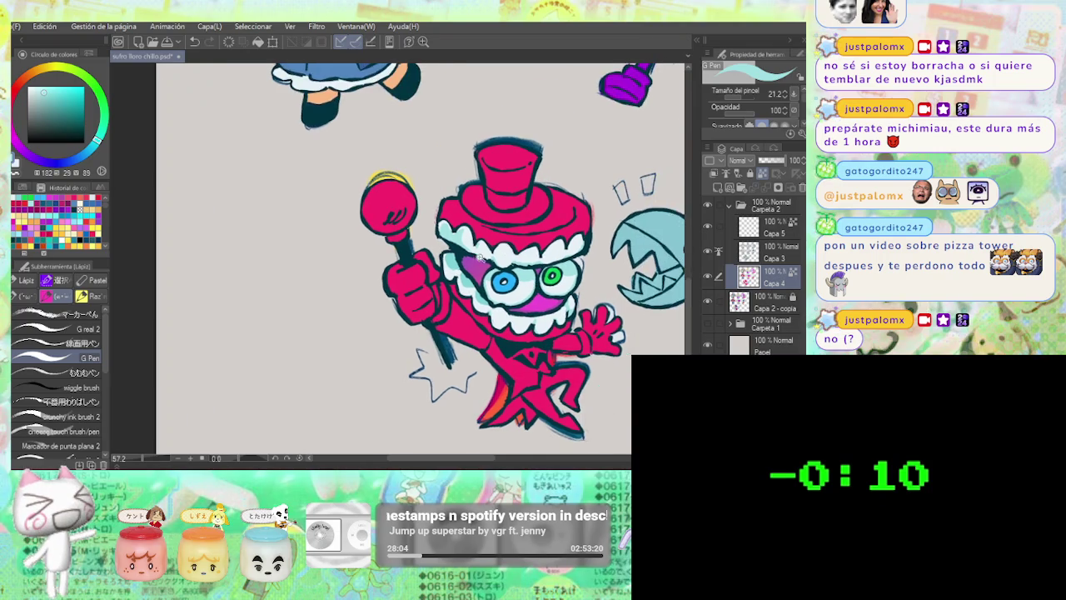
scroll(466, 254, up, 2)
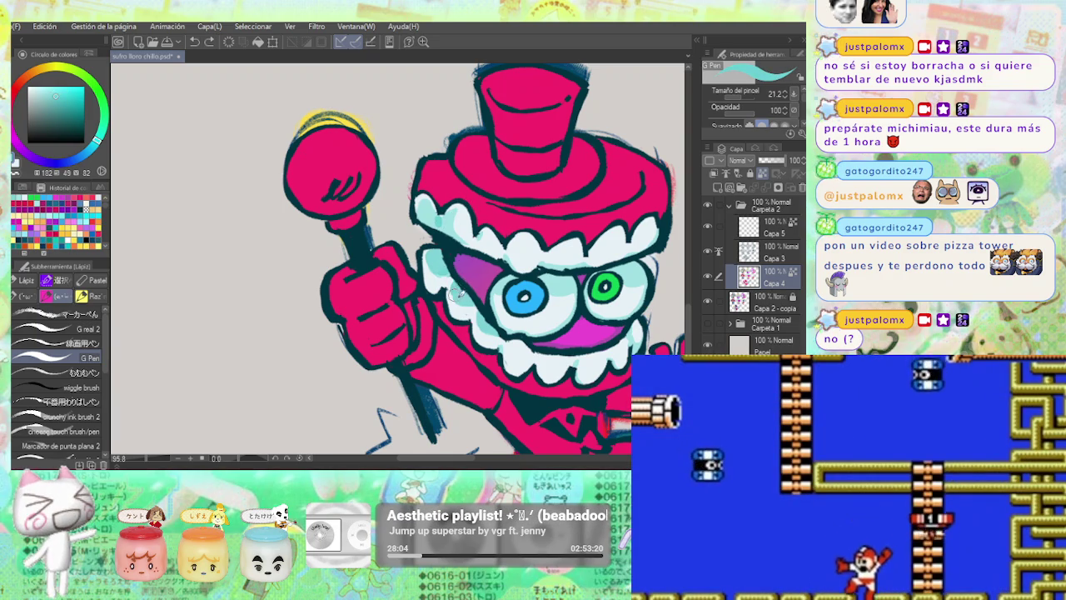
scroll(485, 266, down, 3)
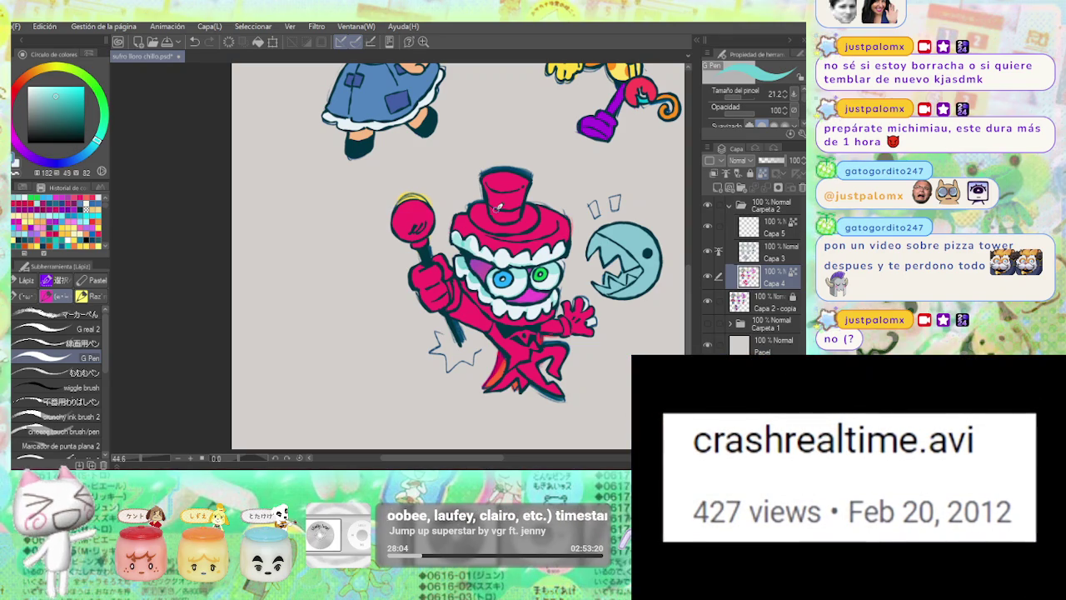
click(707, 279)
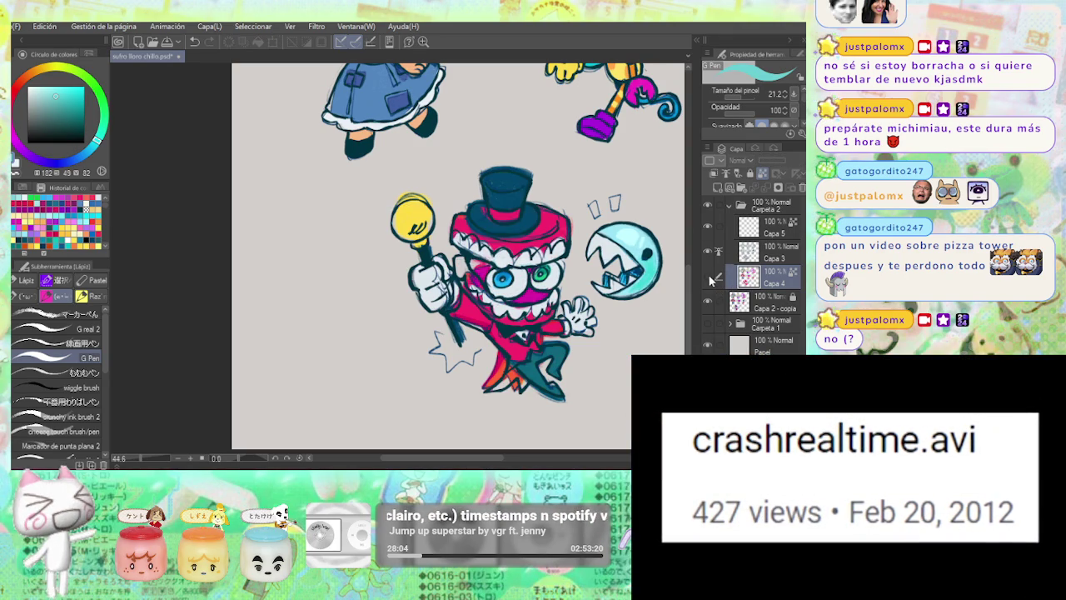
Show Capa 4 again and paint Caine's hat brim and crown dark teal.
click(707, 278)
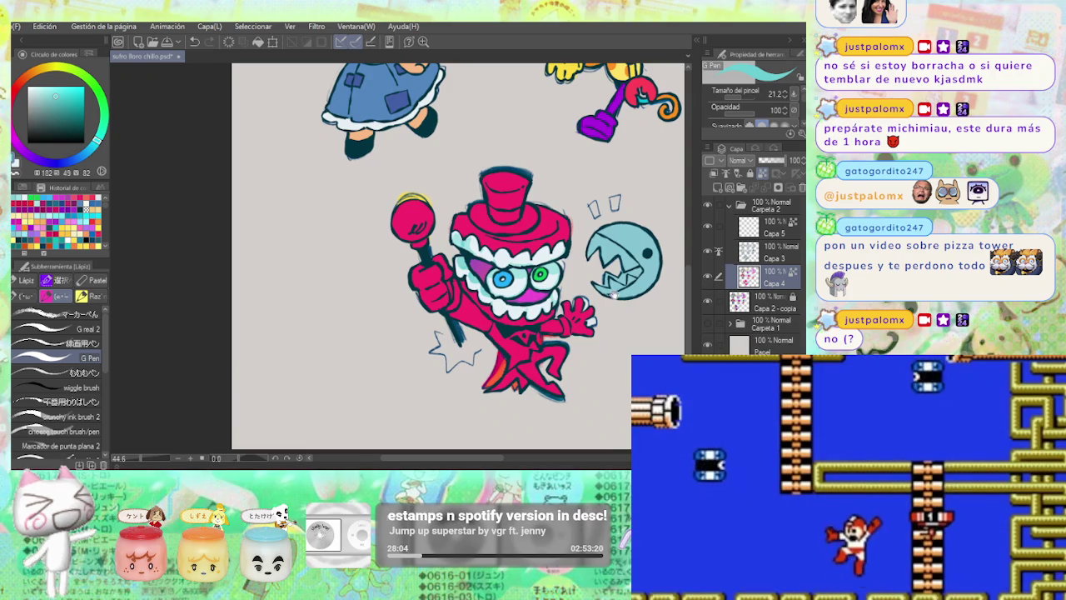
drag(500, 284, 468, 271)
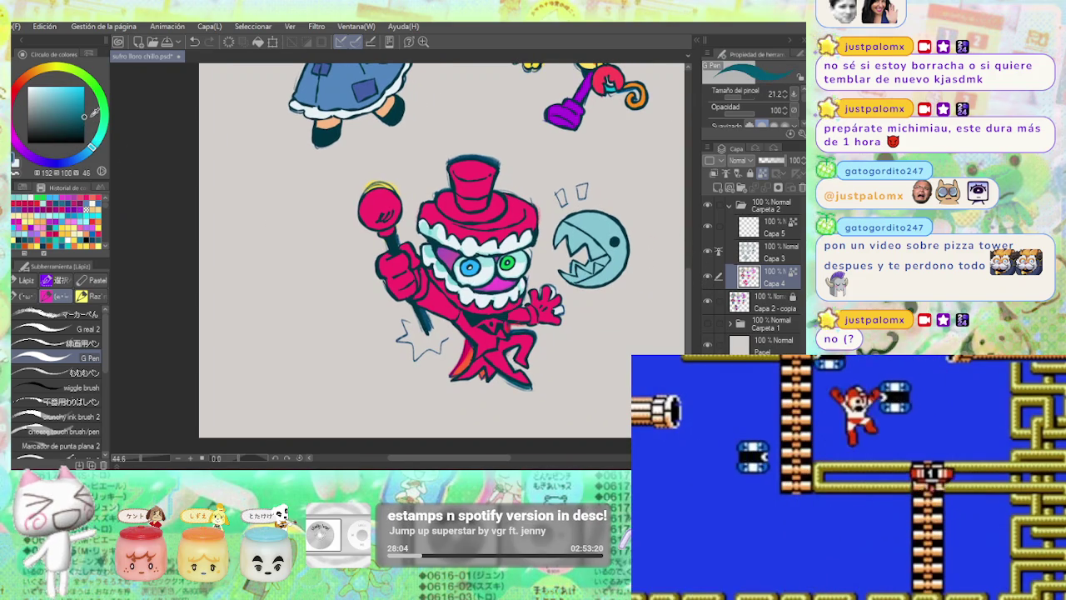
scroll(498, 193, up, 1)
scroll(498, 193, up, 1)
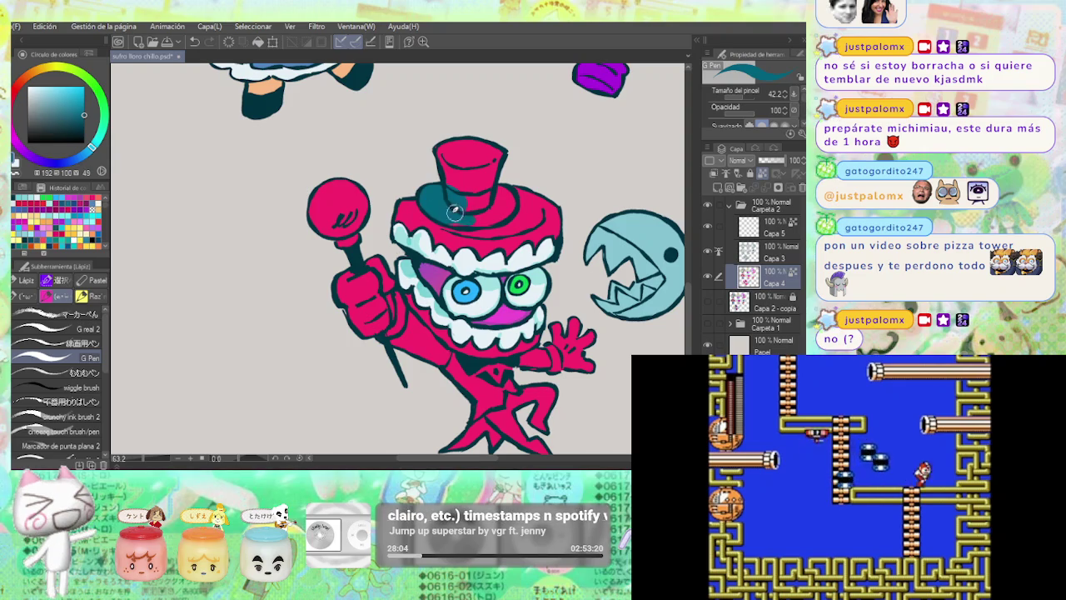
drag(453, 215, 499, 210)
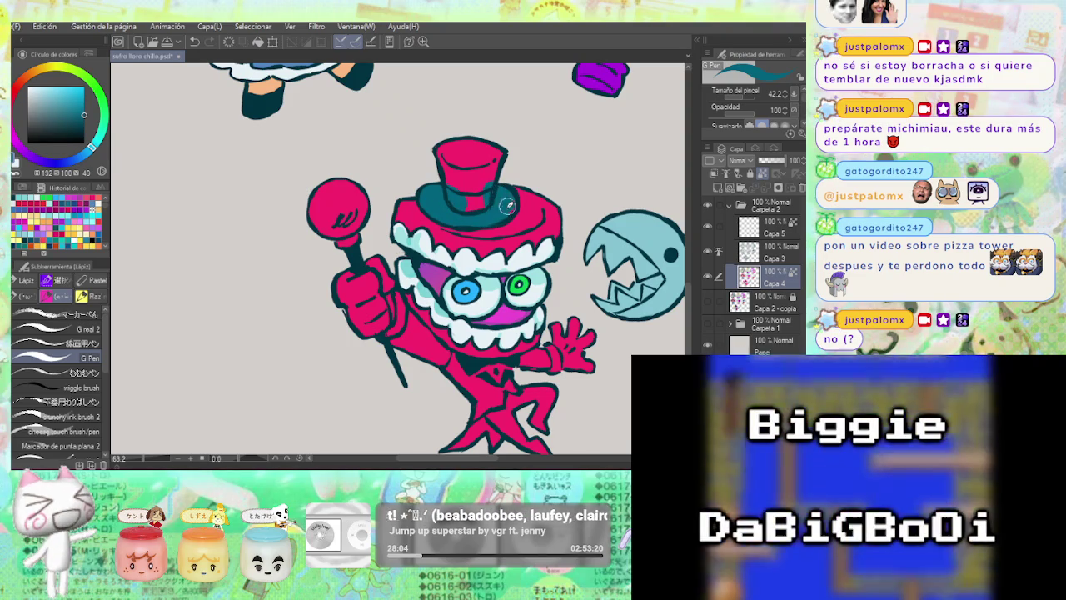
drag(454, 180, 498, 155)
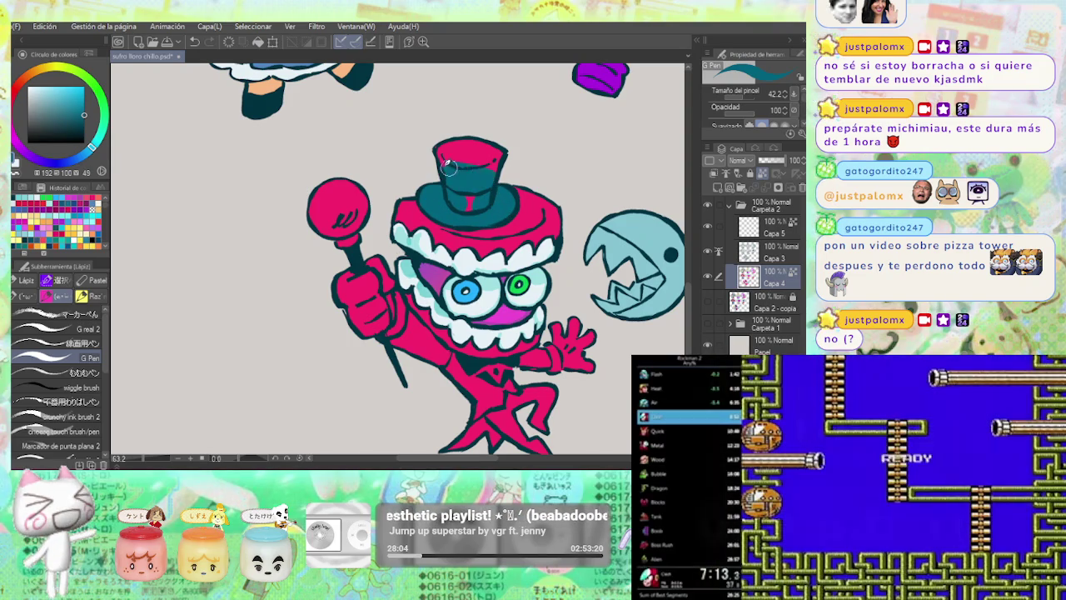
Swap between pink and teal and darken the teal to match the hat.
key(x)
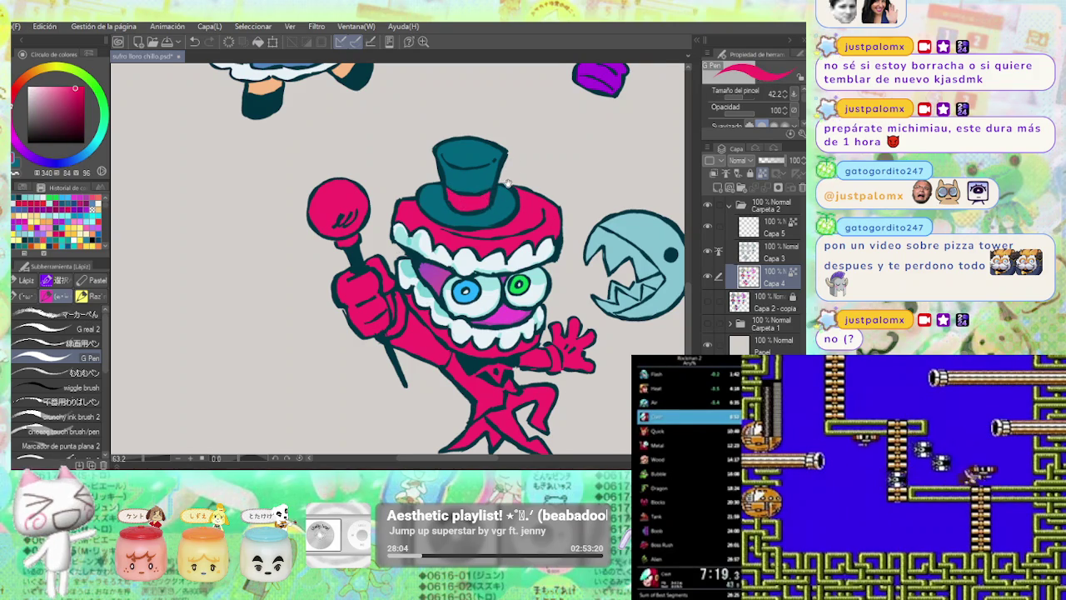
scroll(510, 181, up, 2)
key(x)
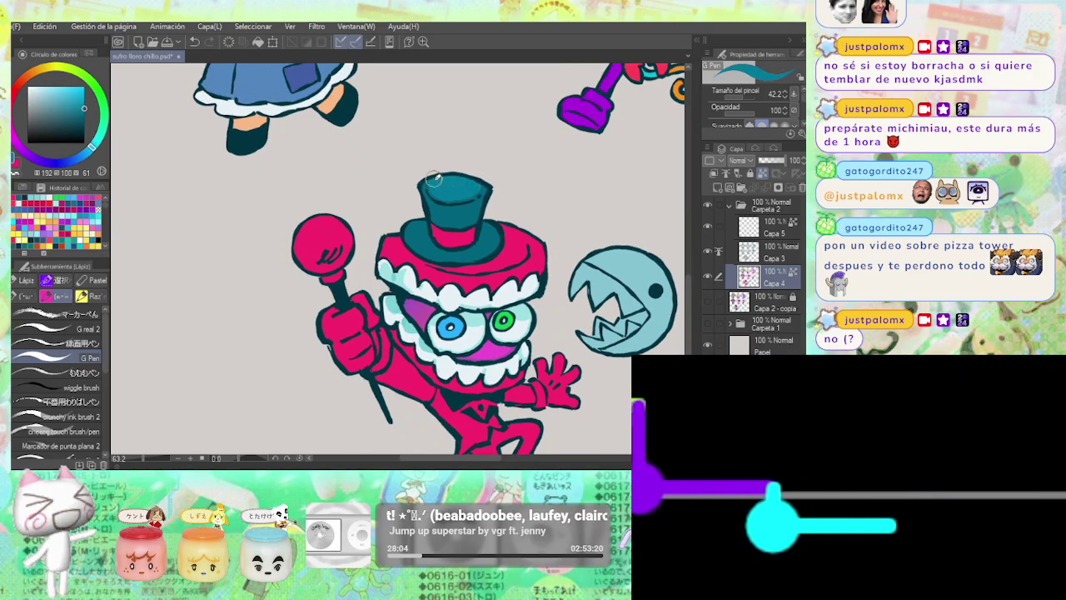
scroll(458, 176, down, 3)
scroll(483, 179, up, 4)
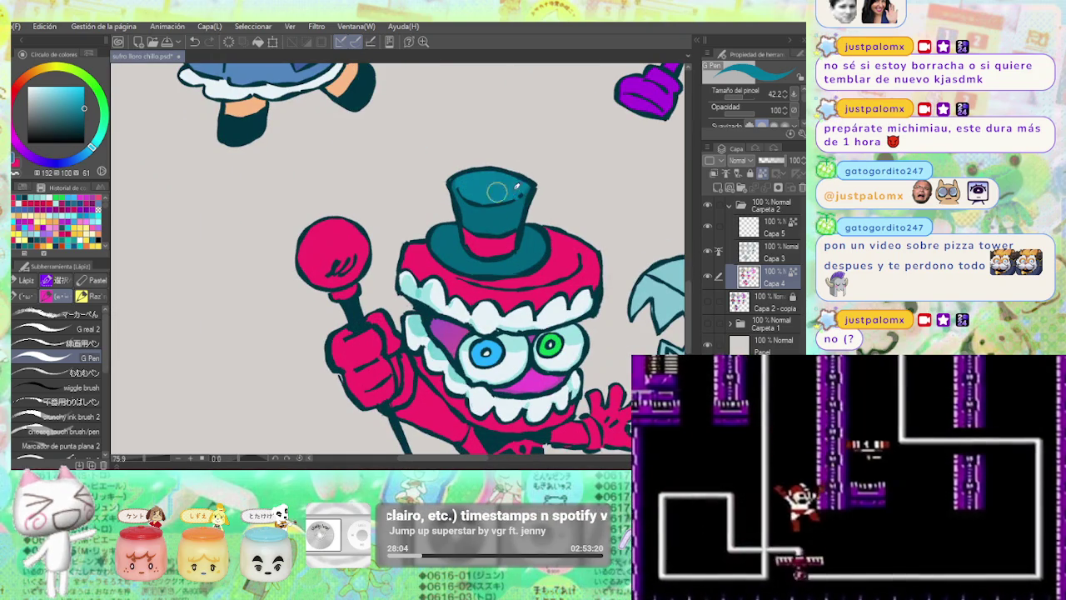
alt+click(500, 197)
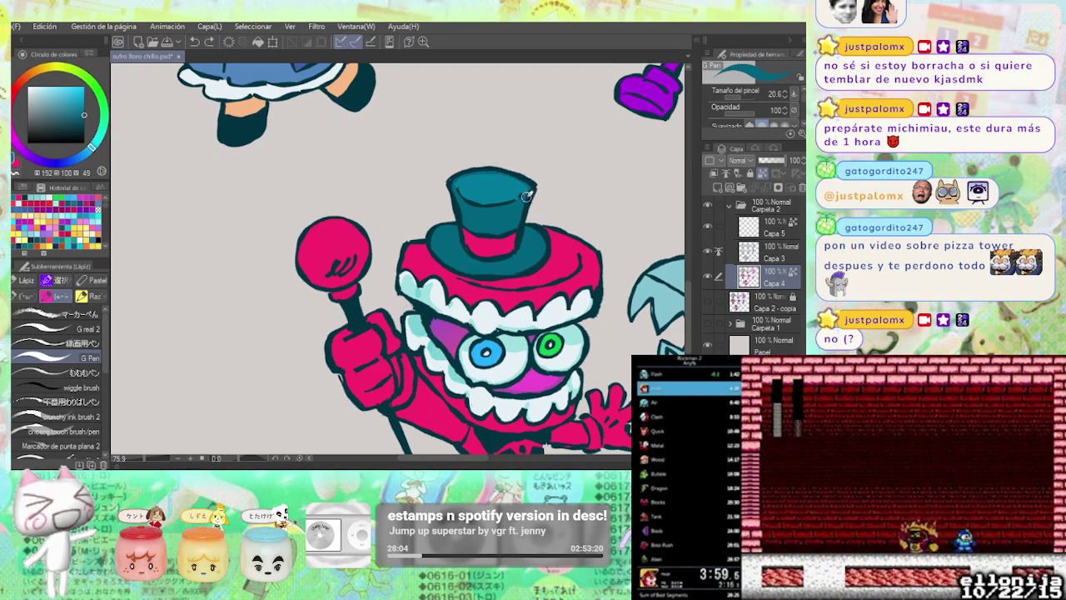
Zoom over the repainted hat and pick a blue for the left eye.
scroll(542, 192, down, 2)
scroll(558, 190, down, 1)
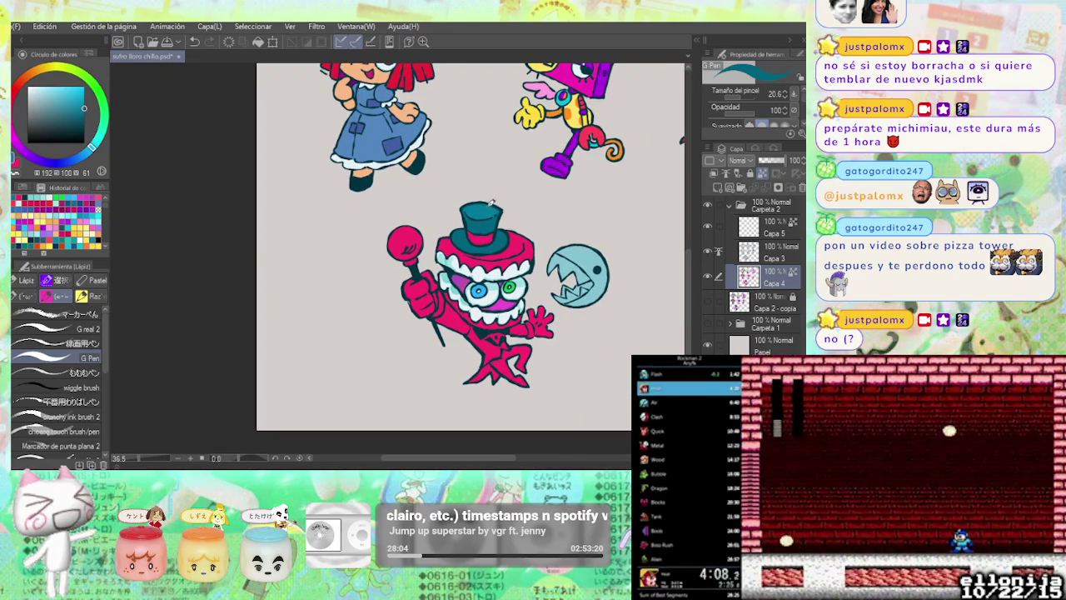
scroll(502, 193, up, 2)
scroll(458, 209, up, 1)
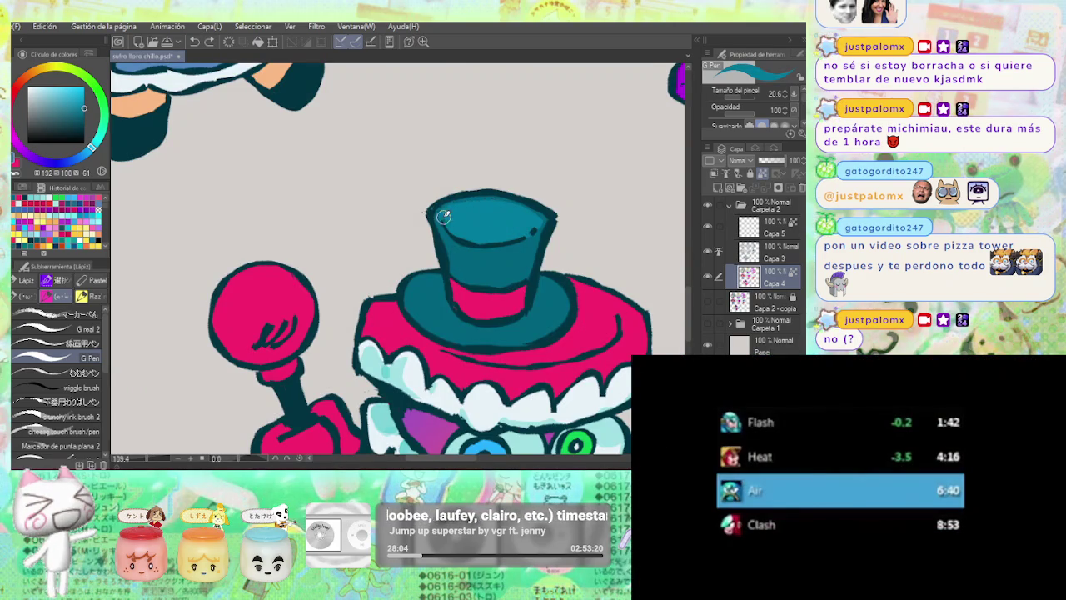
scroll(528, 217, down, 1)
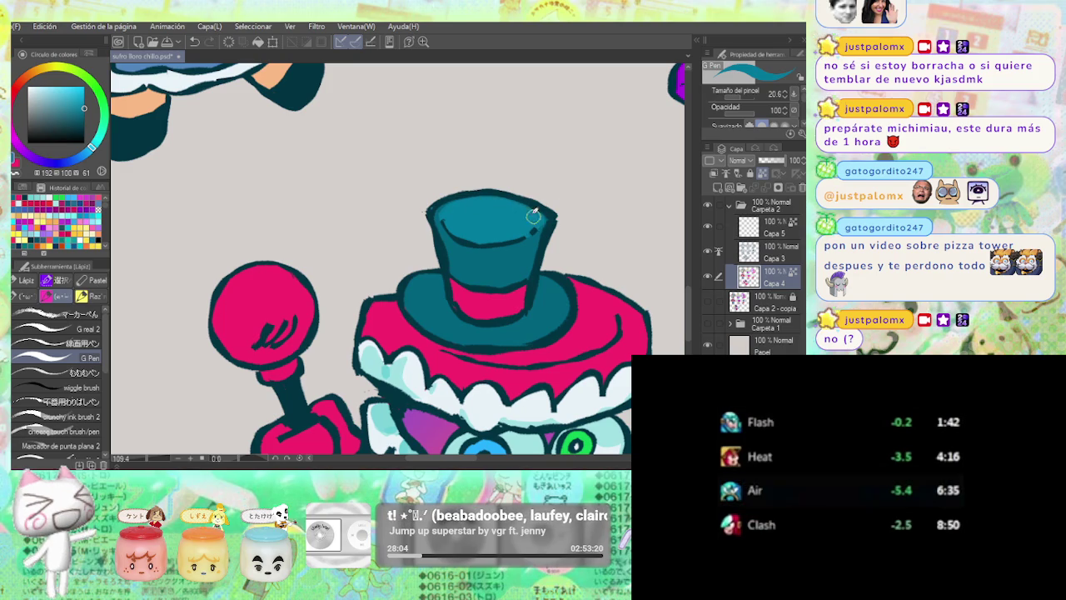
scroll(536, 219, down, 2)
scroll(543, 230, down, 1)
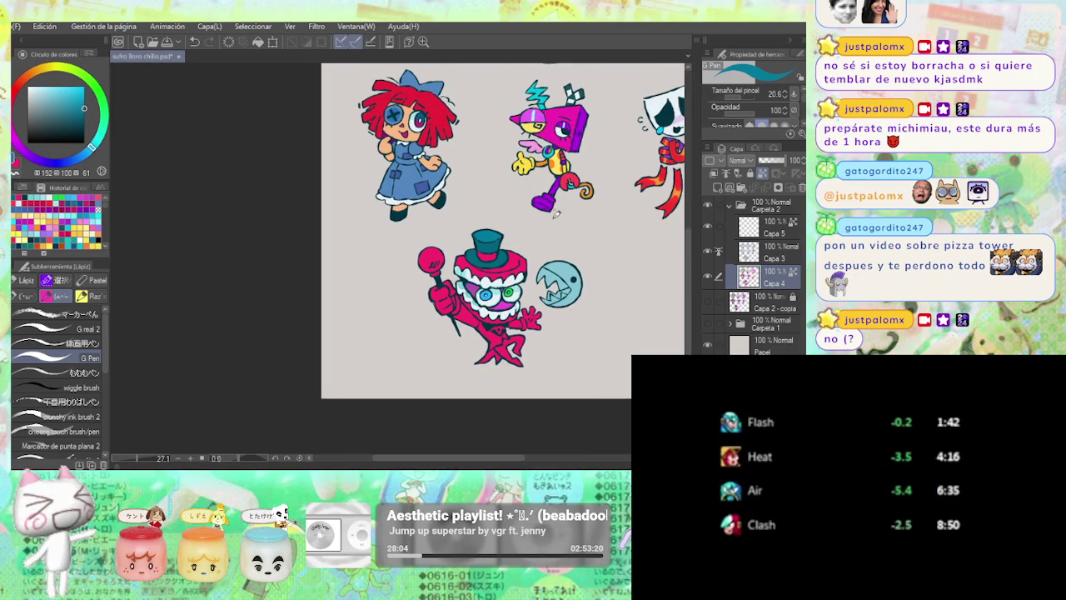
scroll(557, 196, up, 1)
scroll(472, 242, up, 2)
scroll(471, 241, up, 1)
click(87, 152)
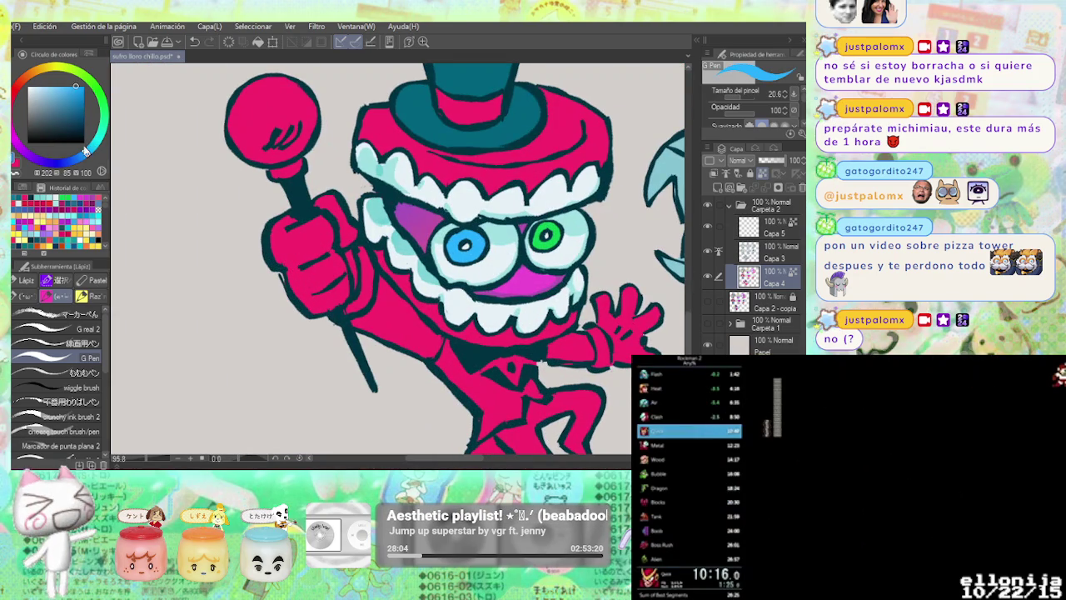
Deepen the left eye's blue and paint green-cyan into Caine's right eye.
drag(88, 121, 84, 91)
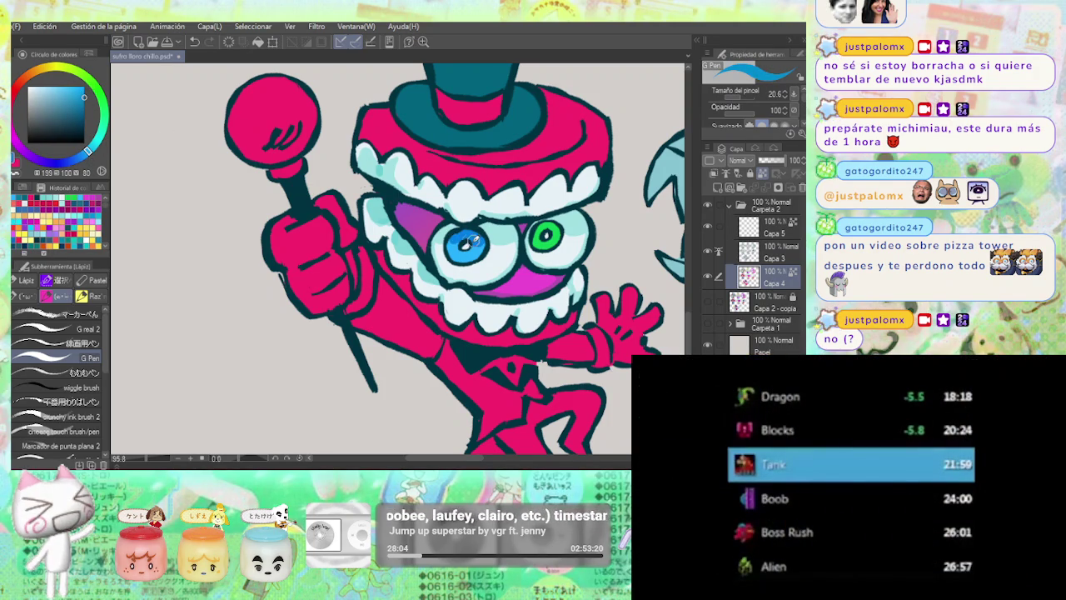
click(103, 135)
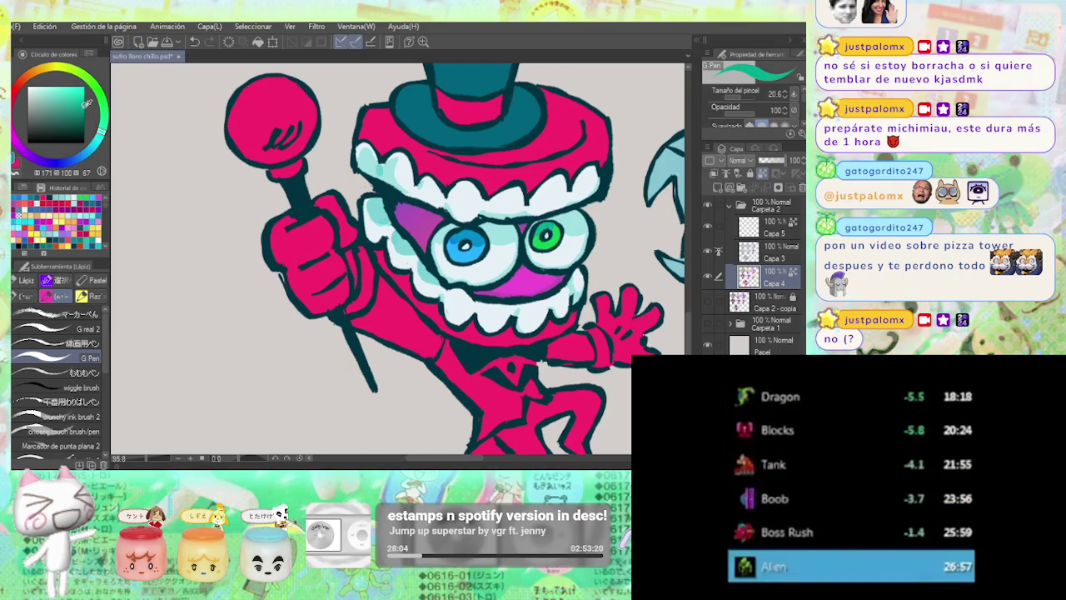
click(540, 230)
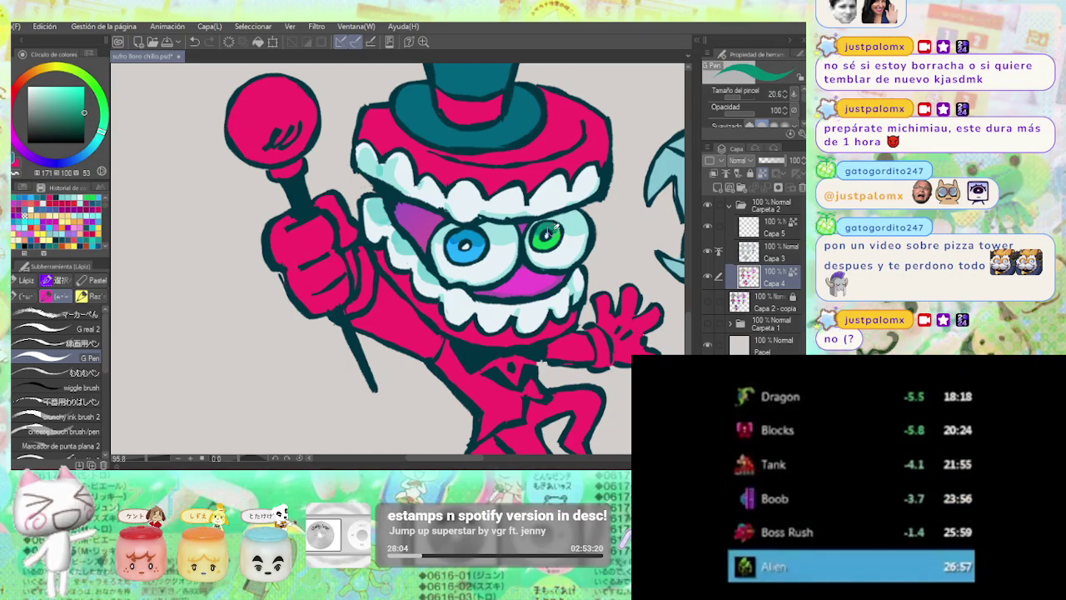
scroll(591, 212, down, 4)
scroll(583, 234, down, 2)
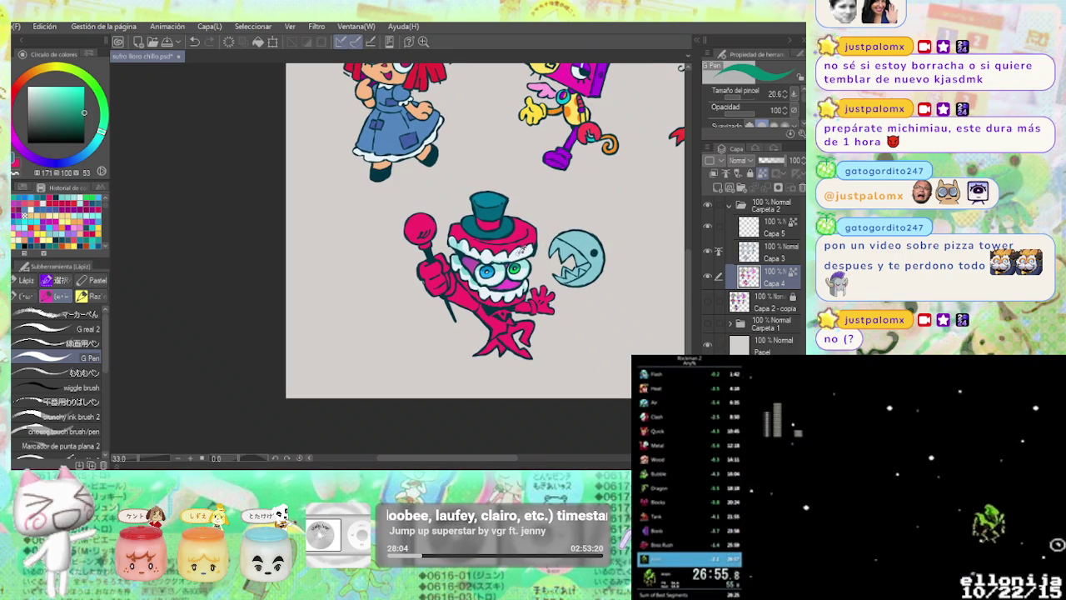
Pick near-white for the gloves and a light cyan for their shading.
alt+click(459, 241)
scroll(458, 242, up, 1)
scroll(460, 241, up, 1)
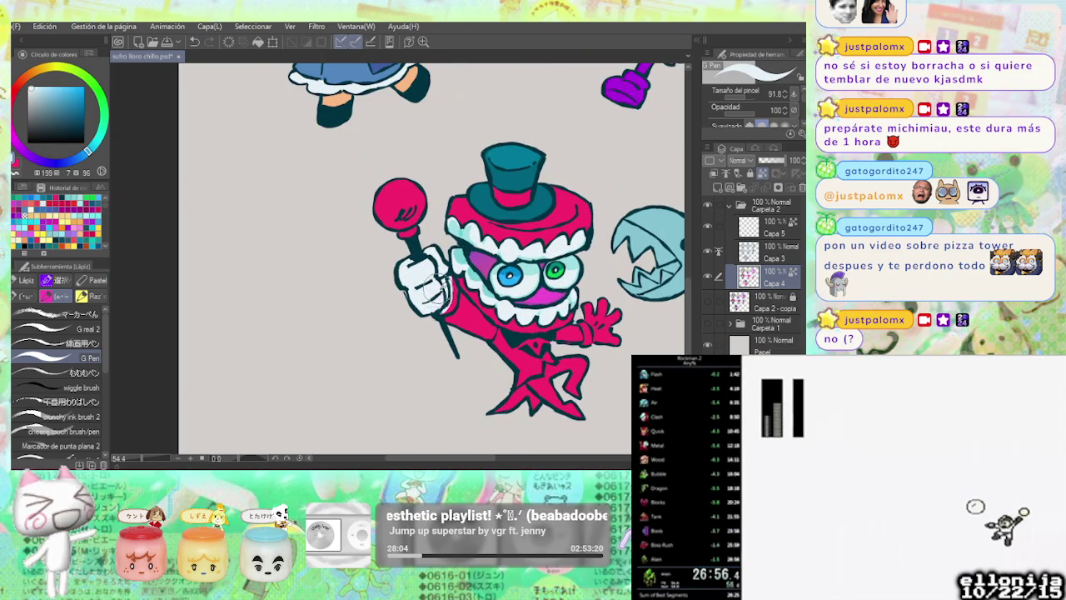
scroll(445, 295, up, 1)
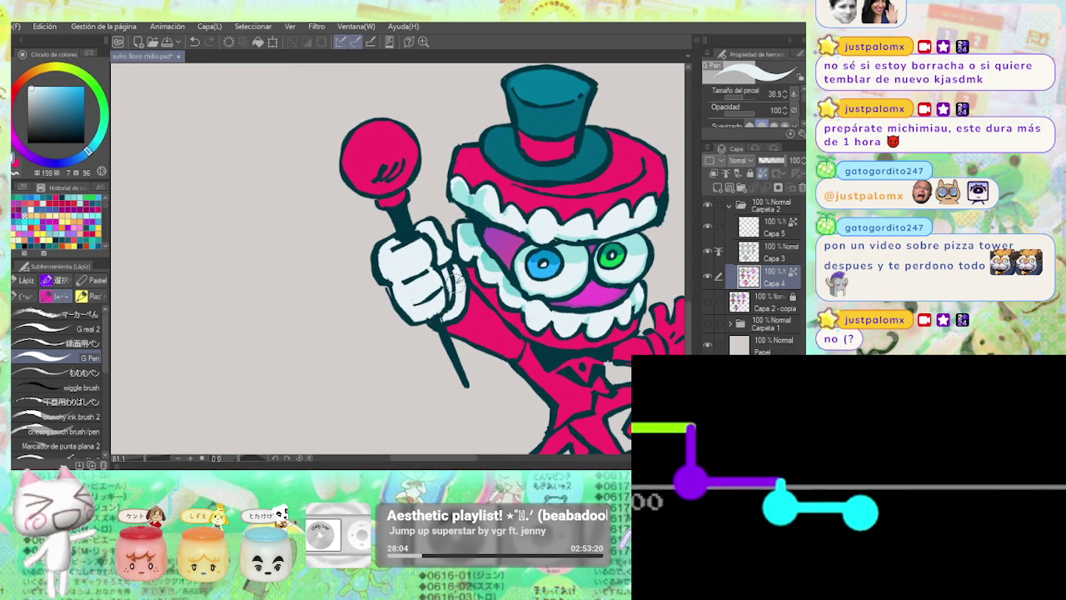
alt+click(446, 270)
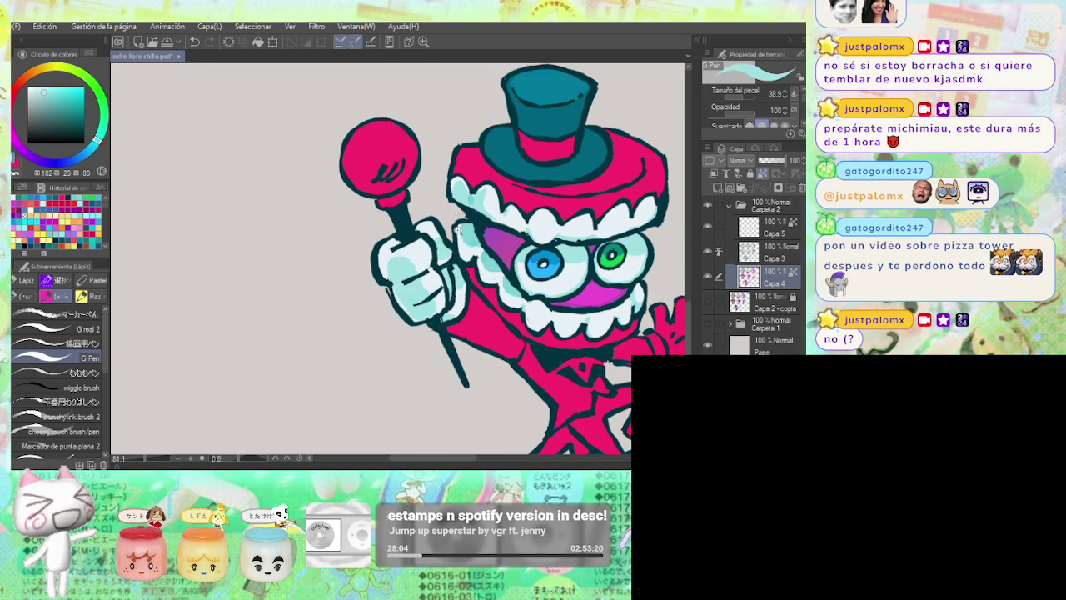
scroll(469, 224, down, 5)
scroll(454, 238, up, 2)
scroll(450, 241, up, 2)
Alternate pale blue and near-white glove shades, sampling them from the painted glove.
key(x)
key(x)
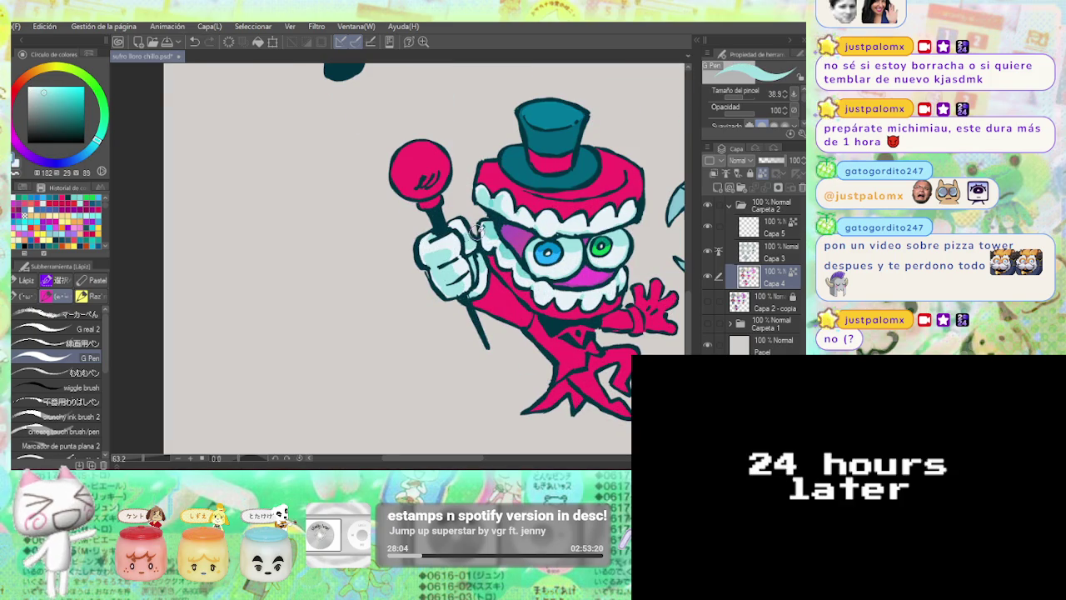
scroll(491, 220, down, 2)
scroll(491, 220, down, 2)
scroll(499, 234, up, 2)
scroll(513, 255, up, 2)
alt+click(521, 267)
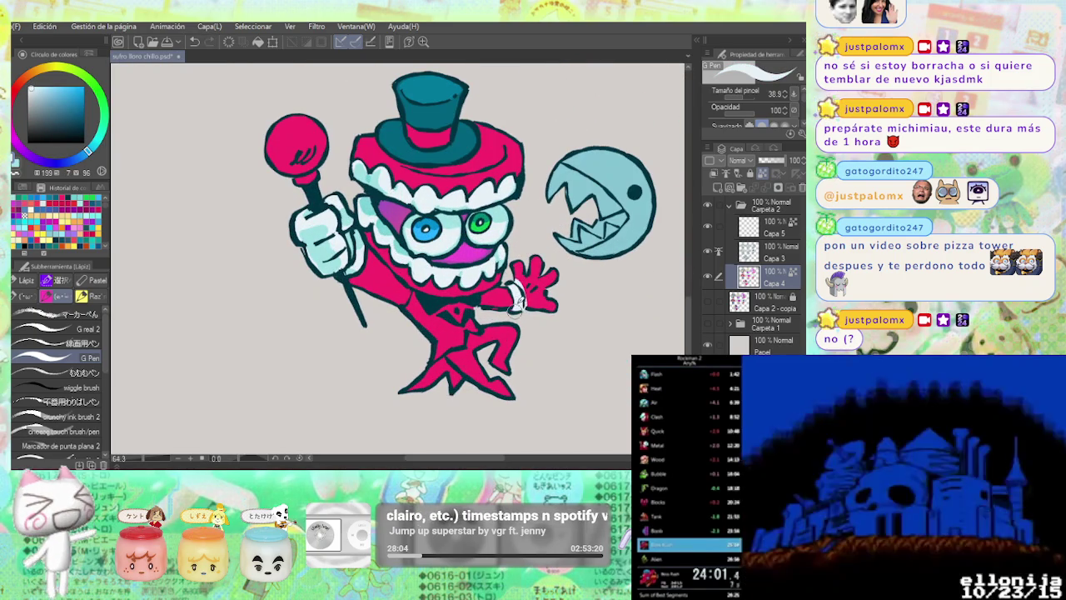
alt+click(529, 283)
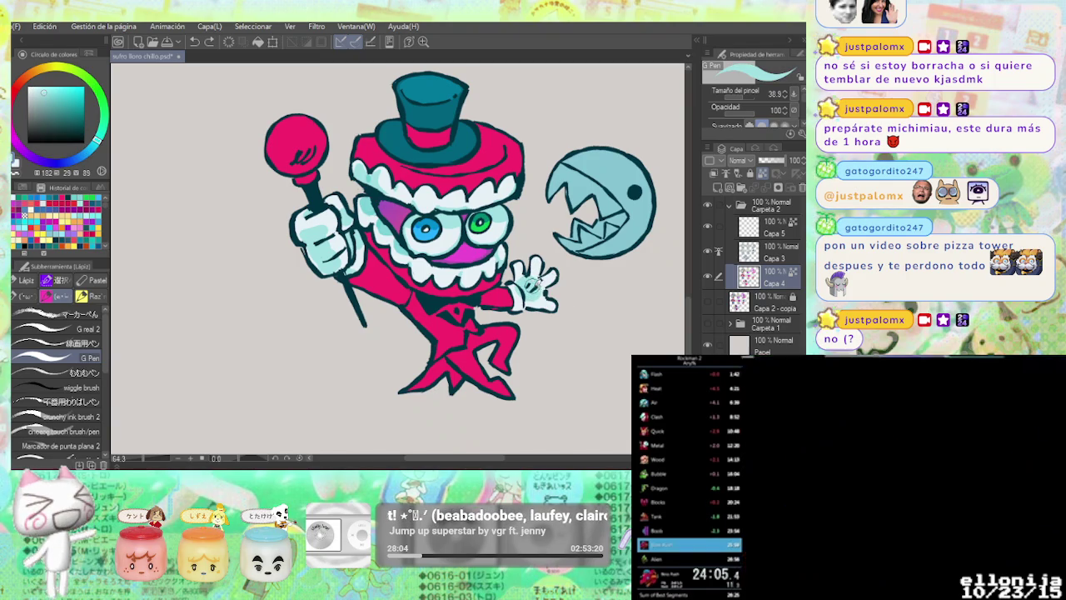
alt+click(513, 288)
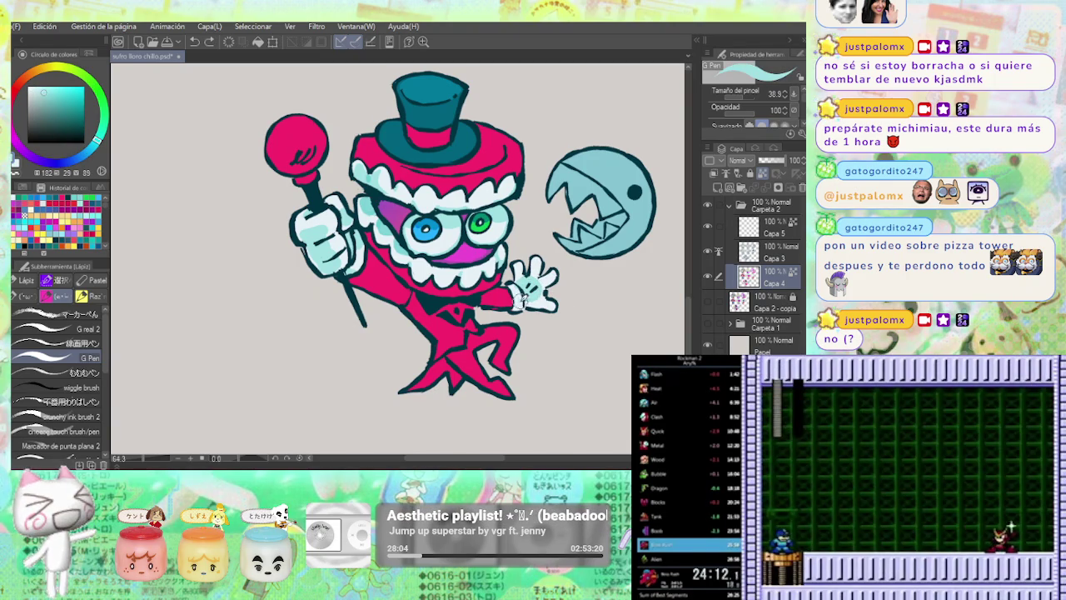
alt+click(518, 285)
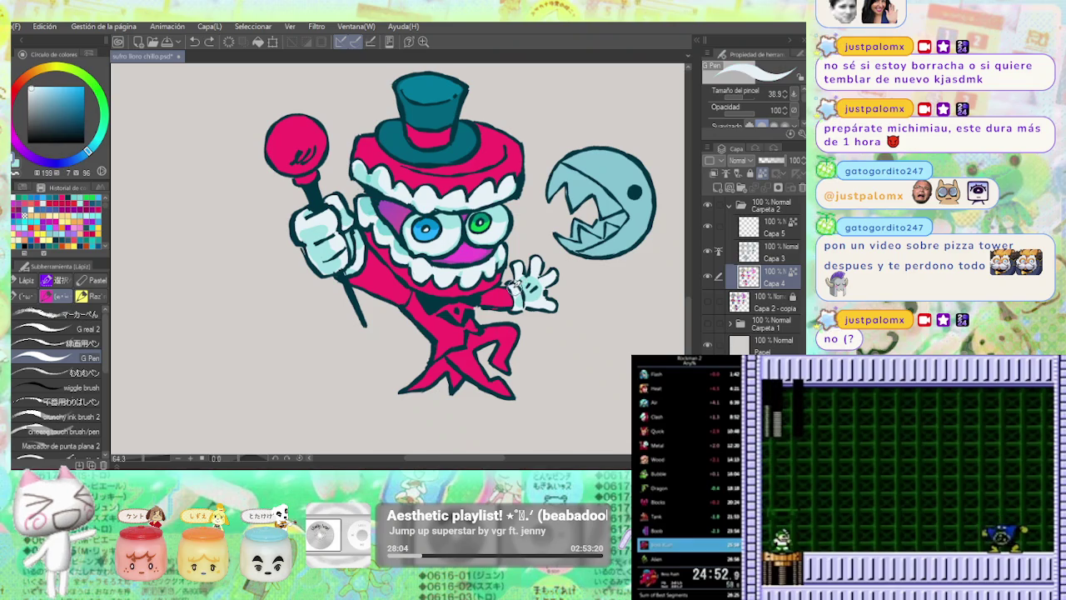
Sample a pale glove shade, then the pale and deeper cyan of Caine's fur.
alt+click(526, 288)
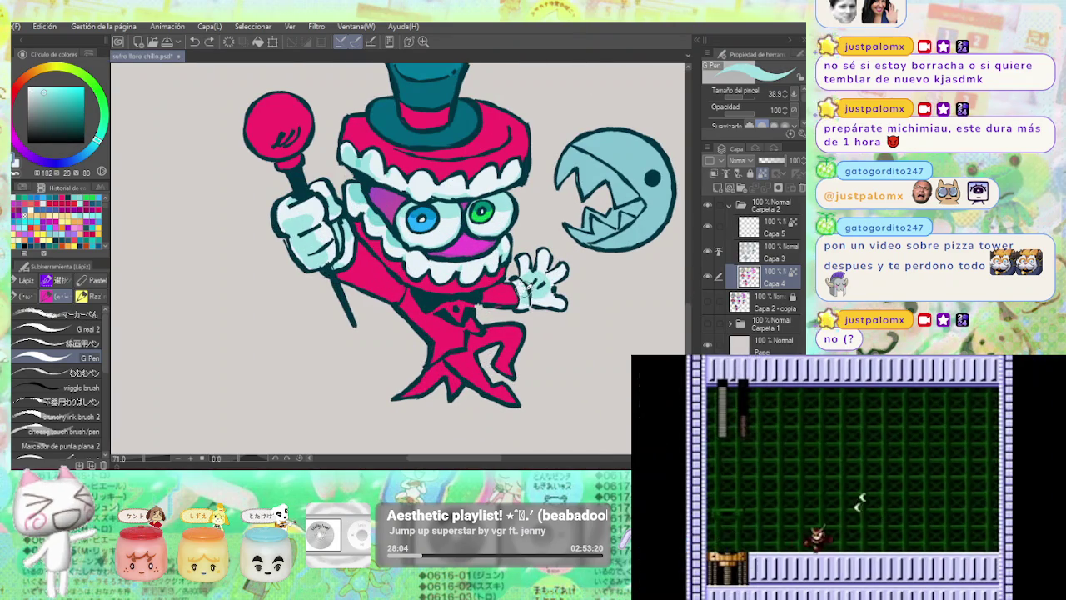
scroll(531, 290, down, 3)
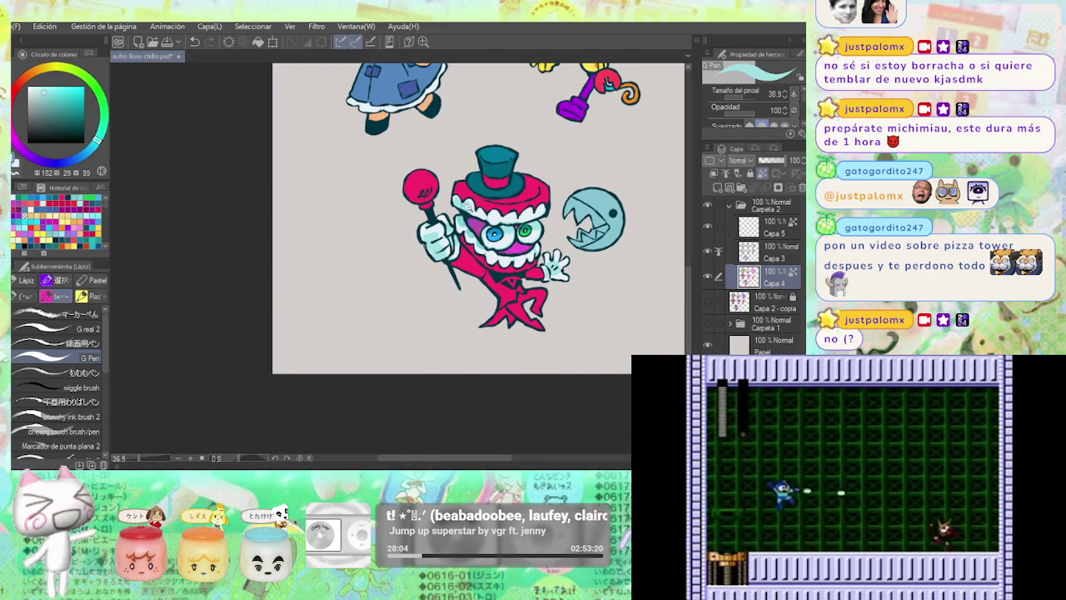
scroll(464, 205, up, 4)
alt+click(461, 200)
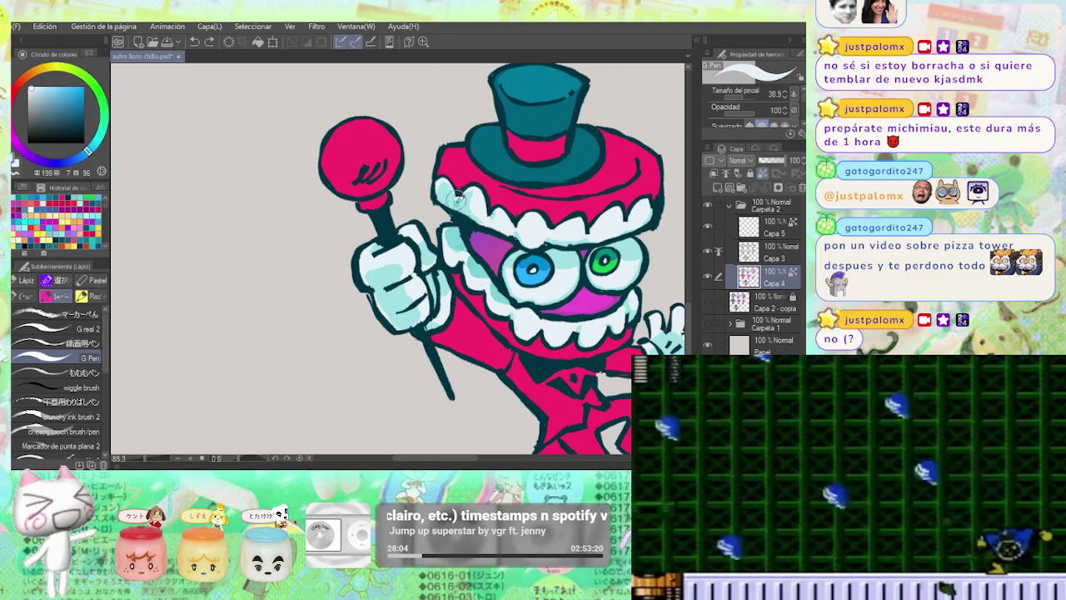
alt+click(473, 194)
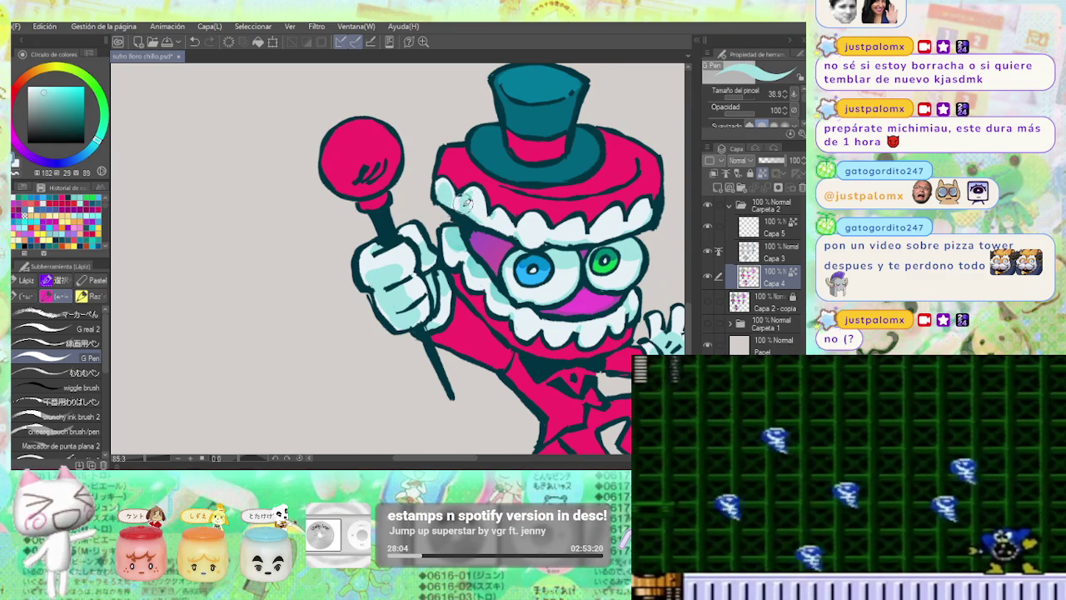
scroll(500, 193, down, 3)
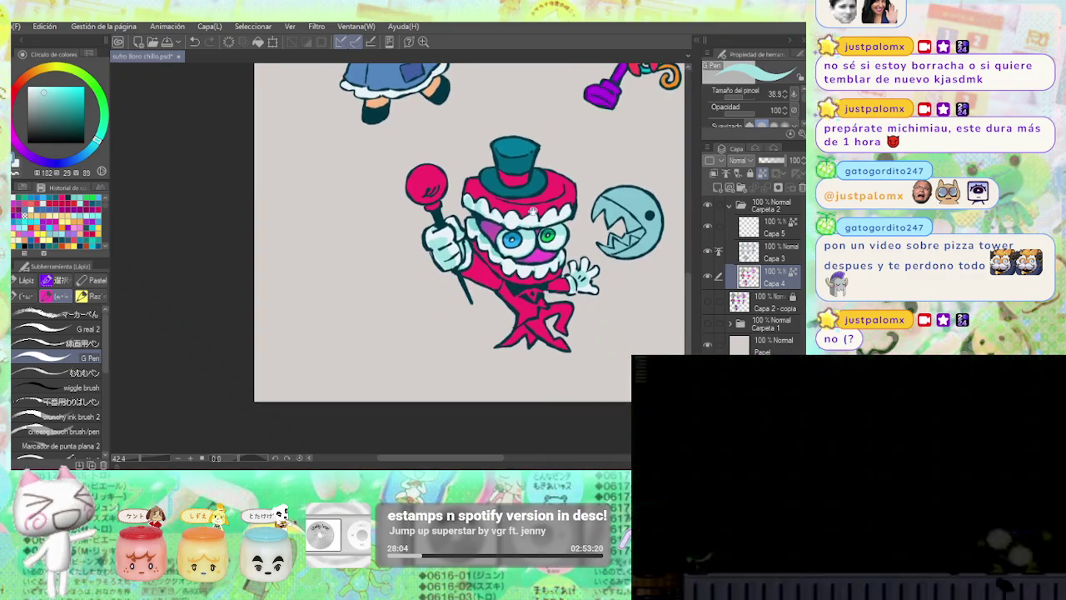
scroll(492, 182, up, 4)
alt+click(465, 207)
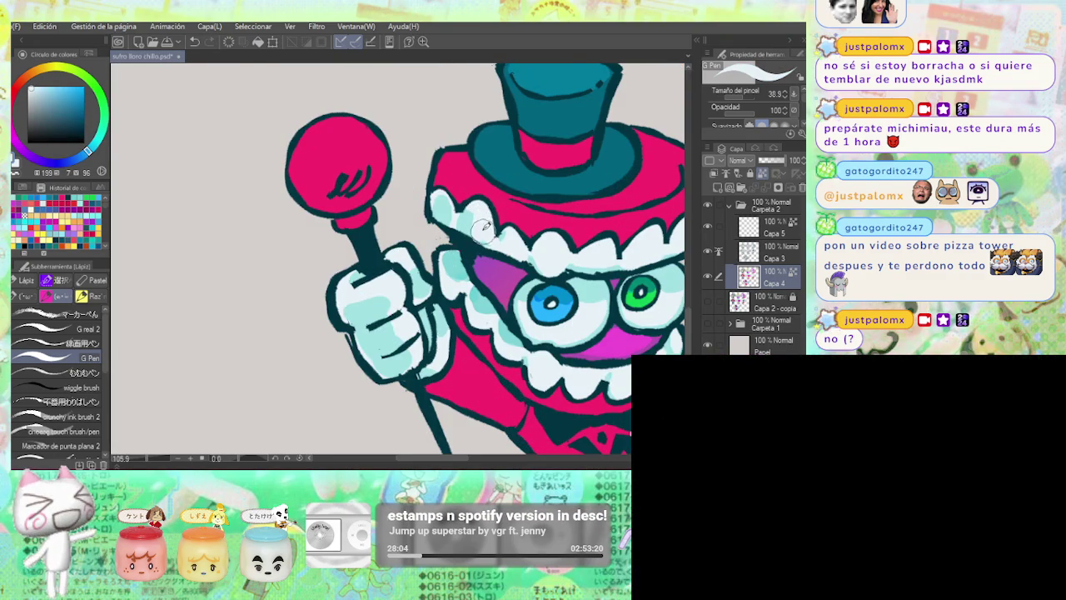
Keep comparing the deeper and lighter fur cyans with the eyedropper.
scroll(490, 237, down, 3)
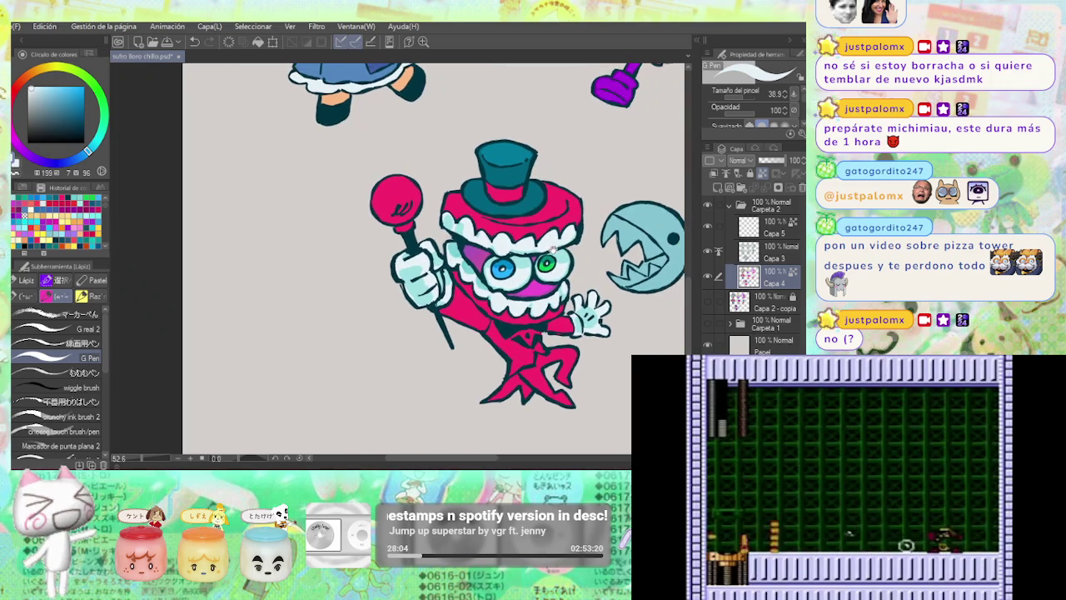
scroll(467, 219, up, 4)
alt+click(450, 233)
alt+click(460, 217)
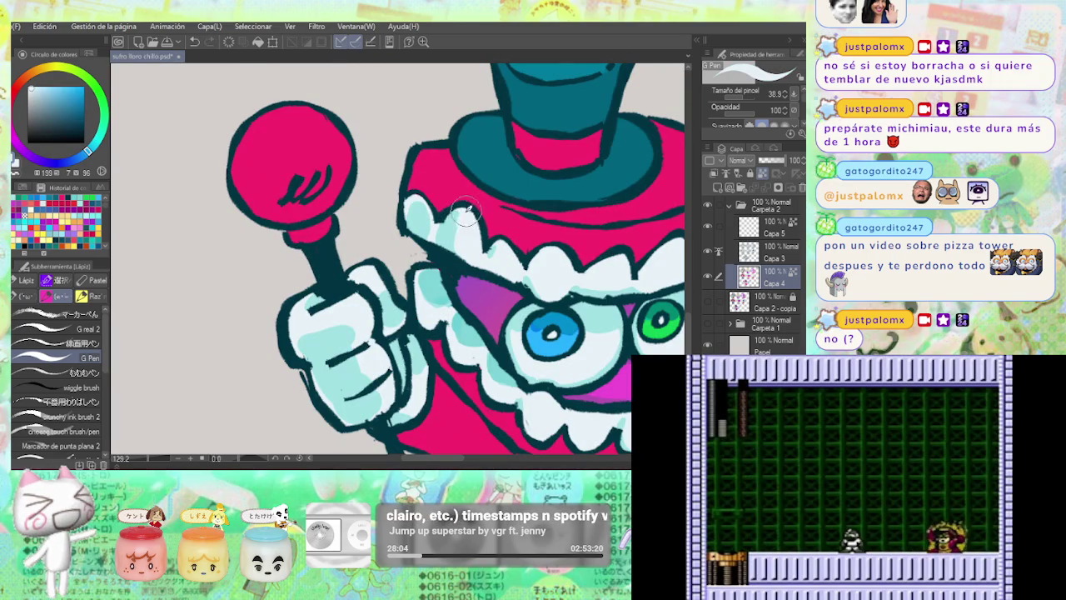
alt+click(451, 231)
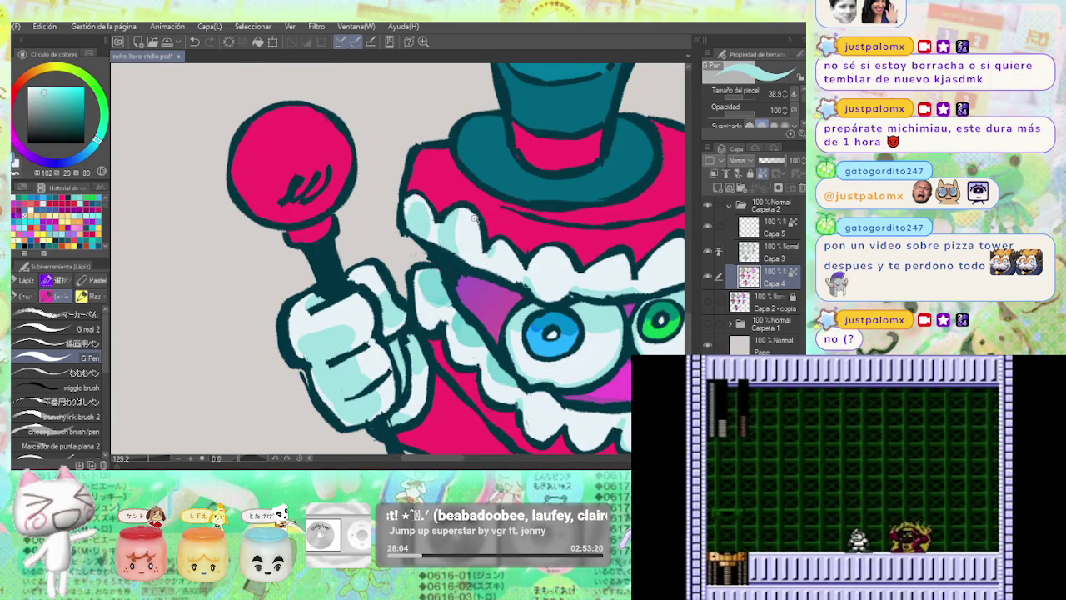
scroll(491, 215, down, 5)
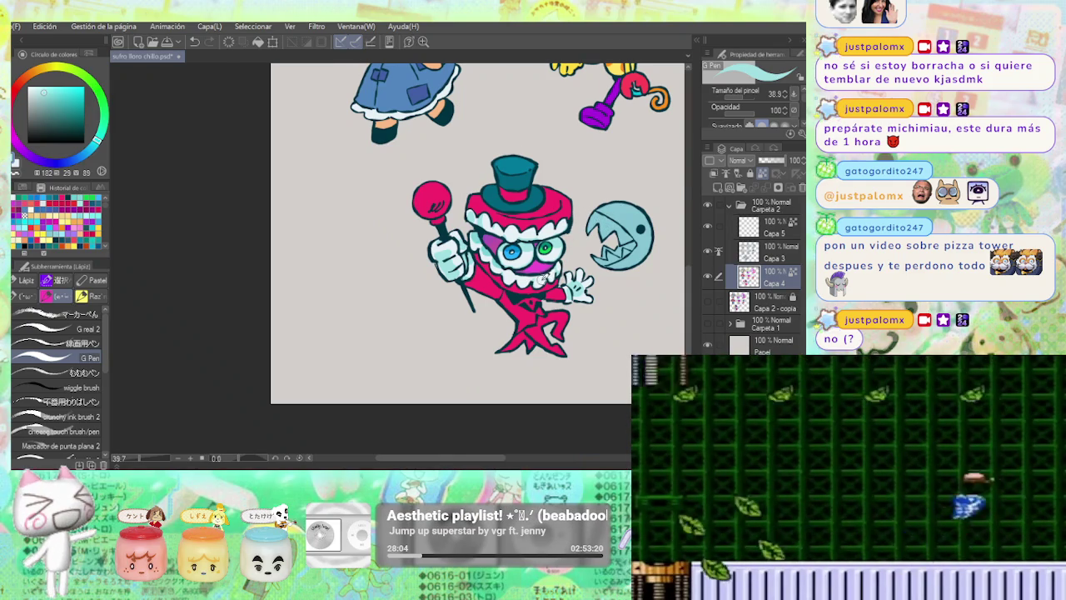
alt+click(544, 277)
scroll(541, 283, up, 2)
scroll(533, 300, up, 2)
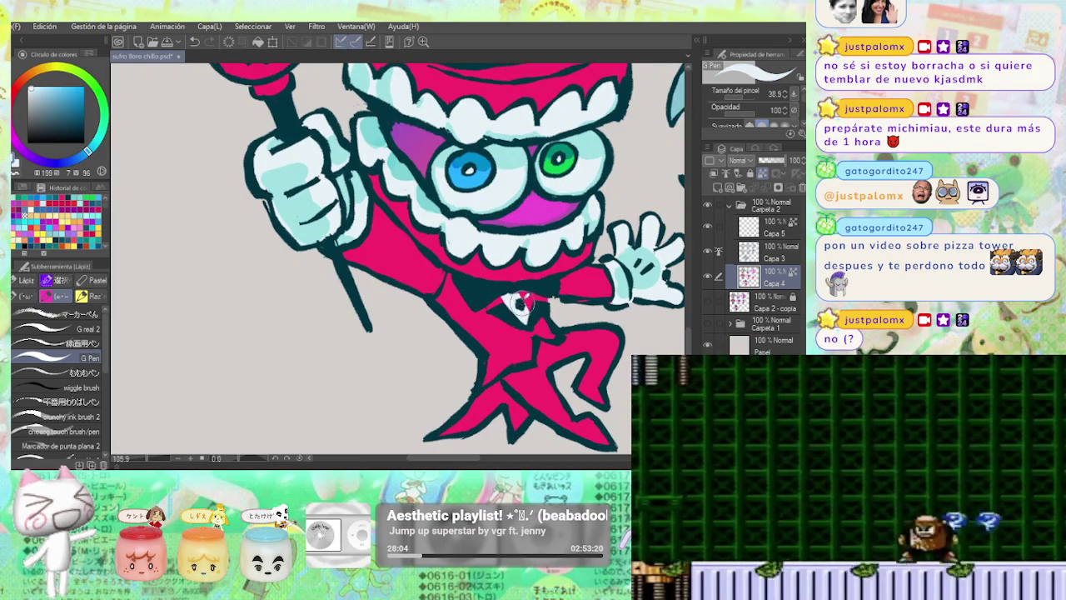
Sample Caine's dark teal outline colour and start painting his left leg with it.
scroll(521, 308, down, 4)
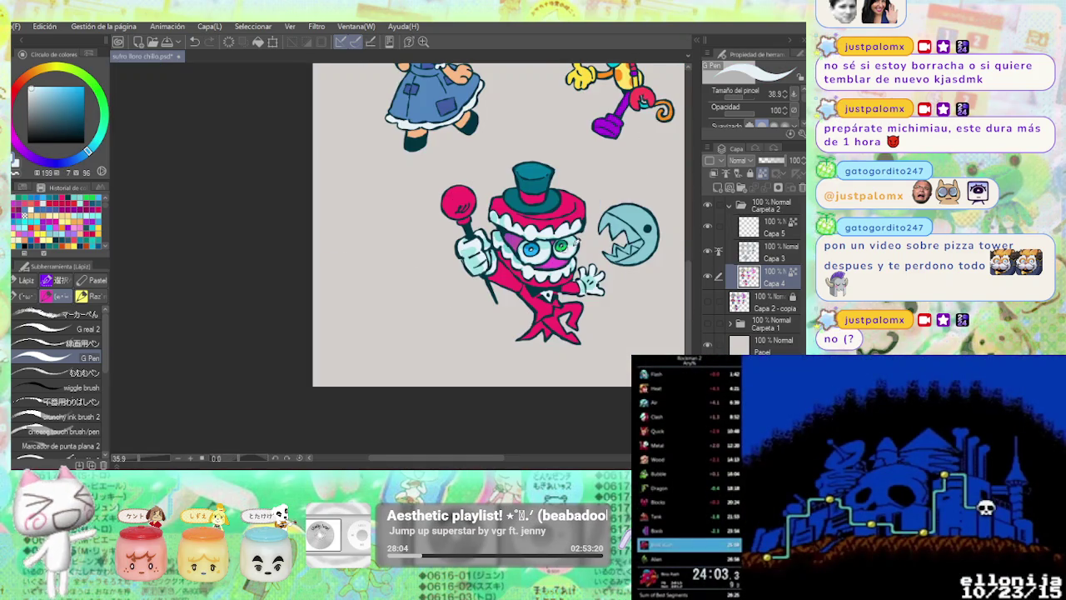
scroll(531, 275, up, 2)
scroll(500, 287, up, 1)
scroll(467, 305, up, 1)
alt+click(460, 309)
scroll(457, 308, down, 1)
drag(466, 283, 457, 298)
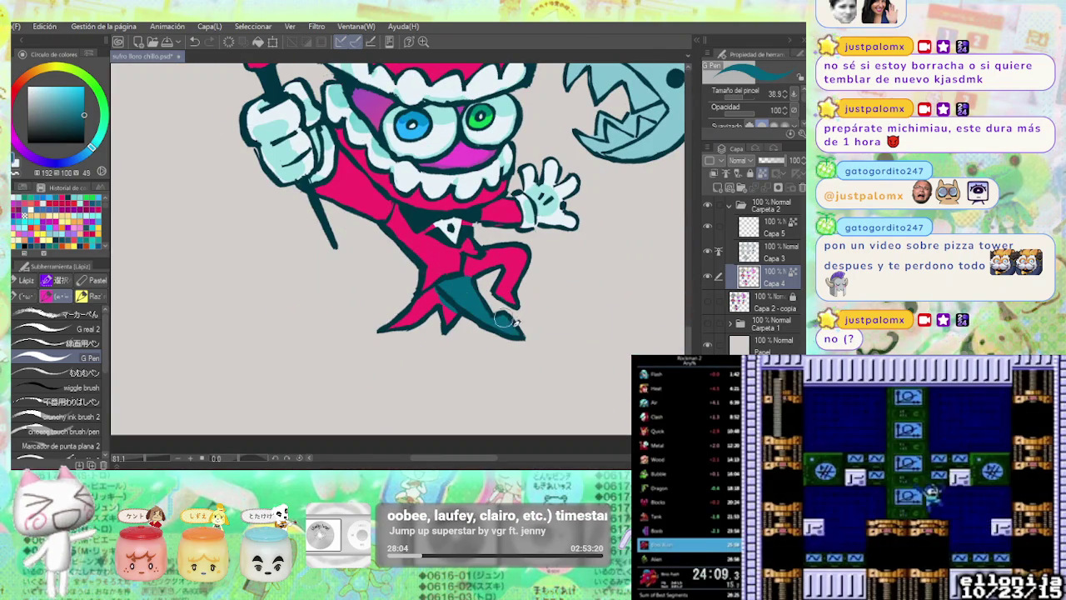
Paint Caine's upper right trouser leg dark teal.
drag(476, 265, 504, 254)
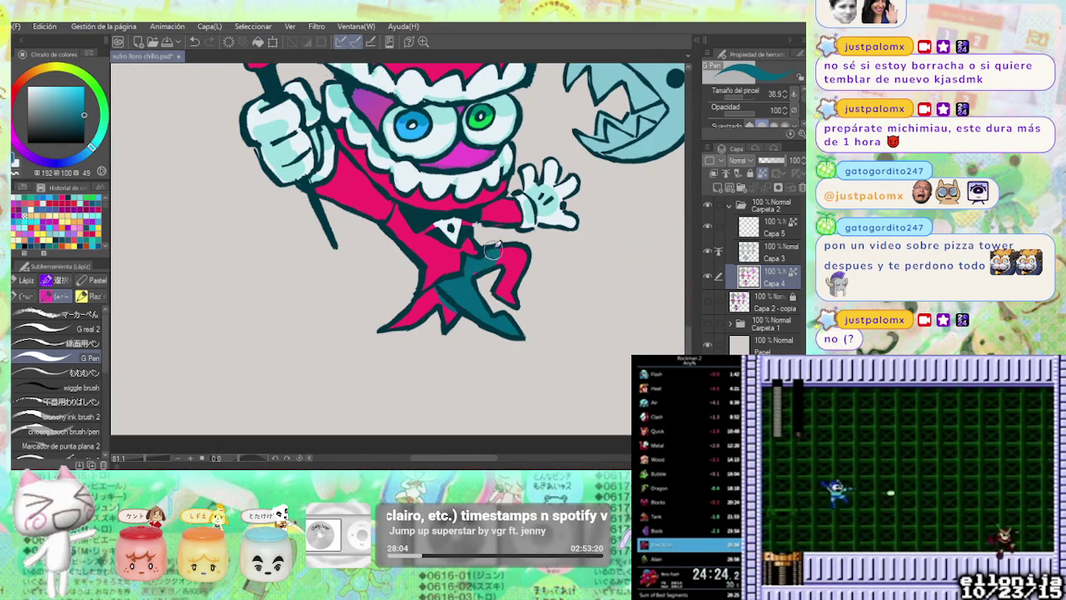
scroll(525, 268, down, 2)
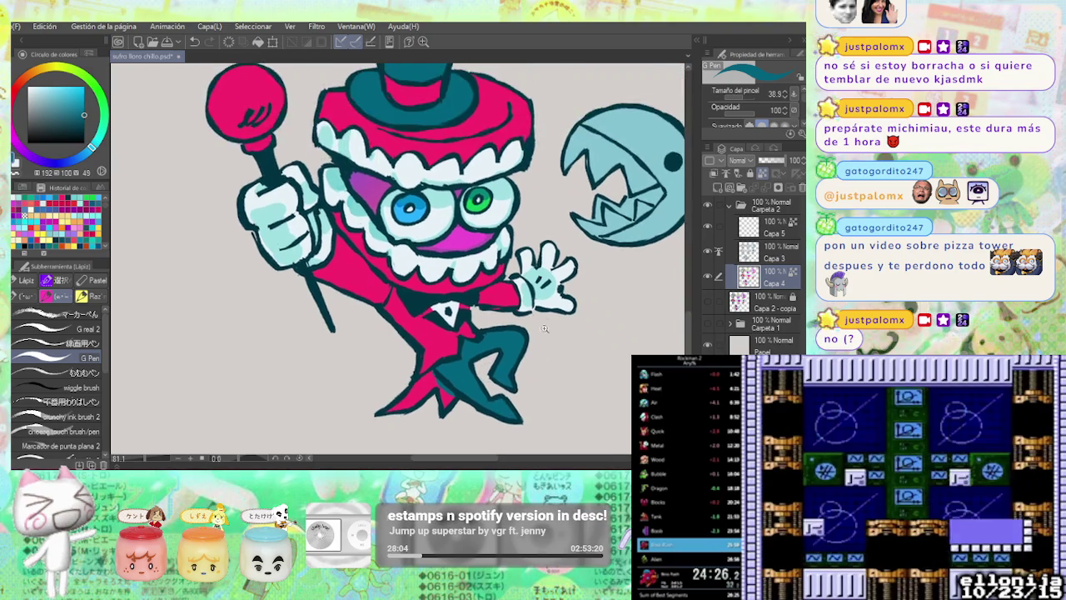
scroll(517, 270, down, 1)
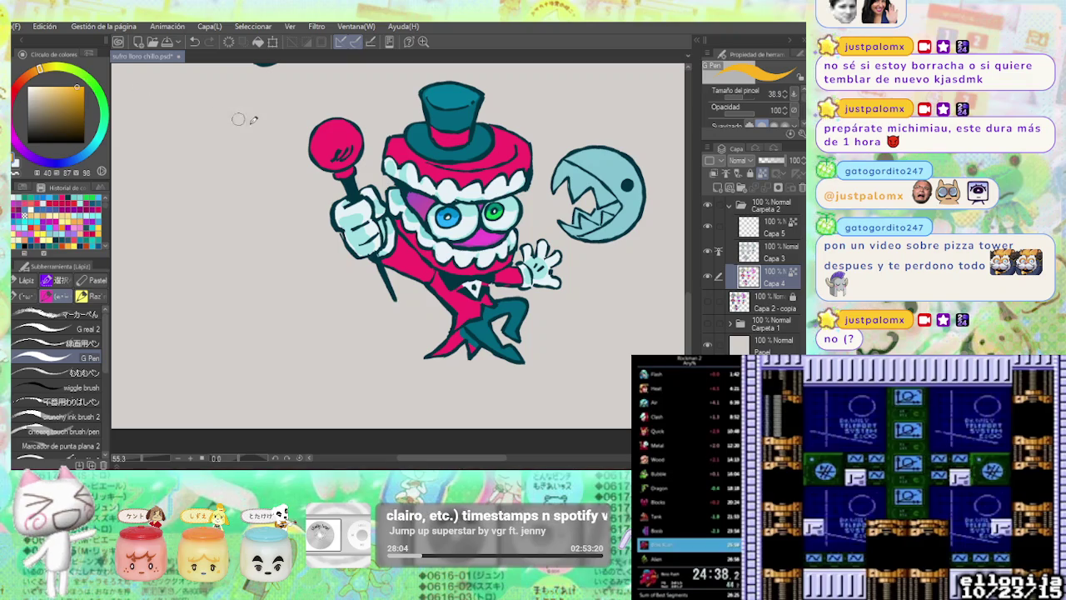
Paint the tips and body of Caine's shoes orange with the G Pen.
scroll(458, 334, up, 2)
drag(414, 361, 460, 327)
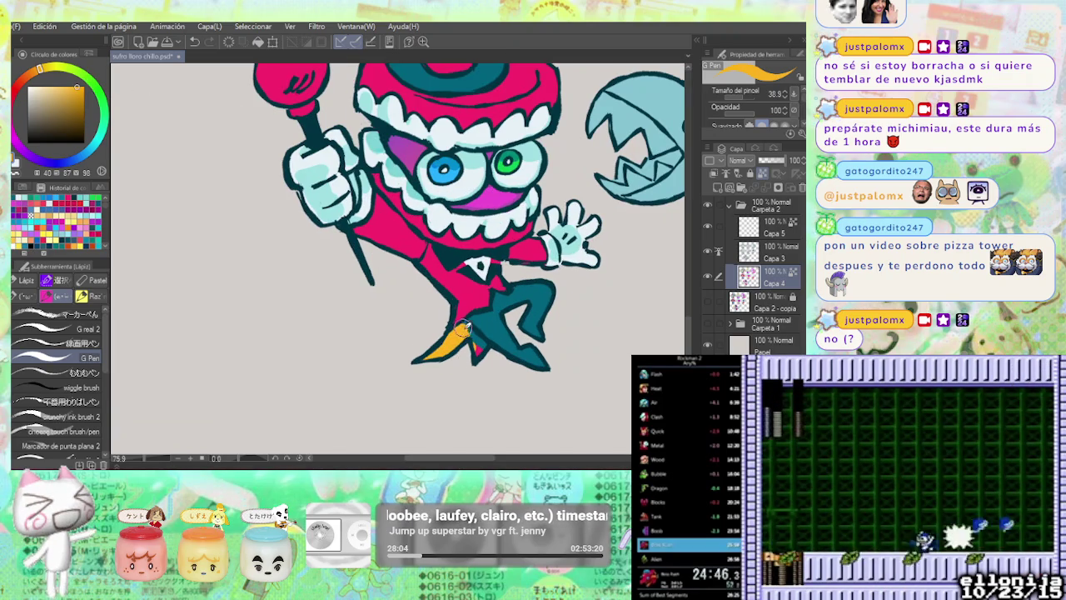
scroll(485, 233, down, 4)
scroll(467, 258, up, 1)
scroll(451, 281, up, 3)
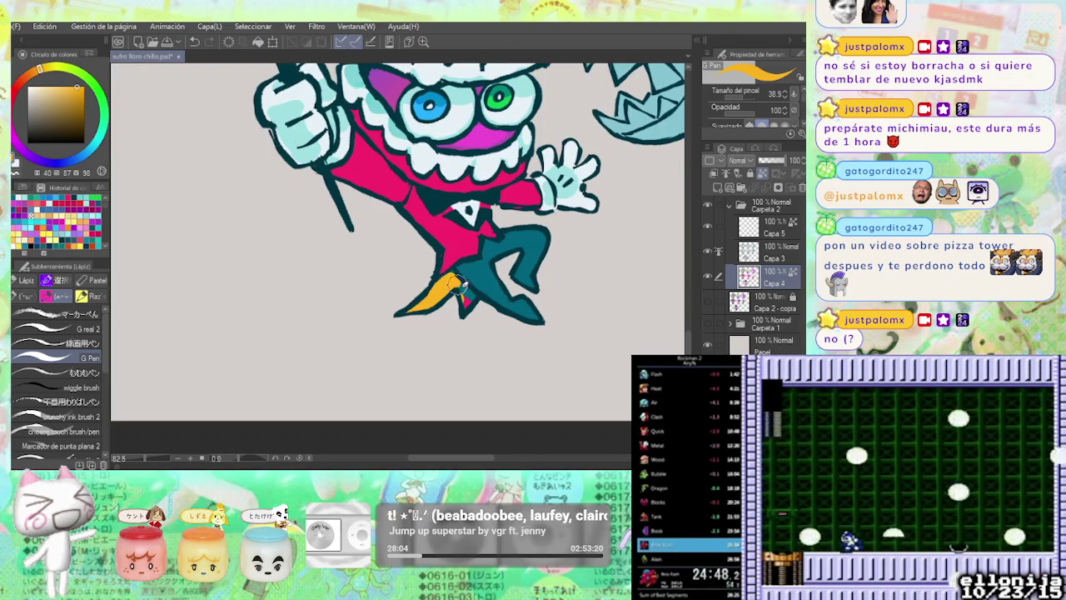
drag(460, 285, 472, 303)
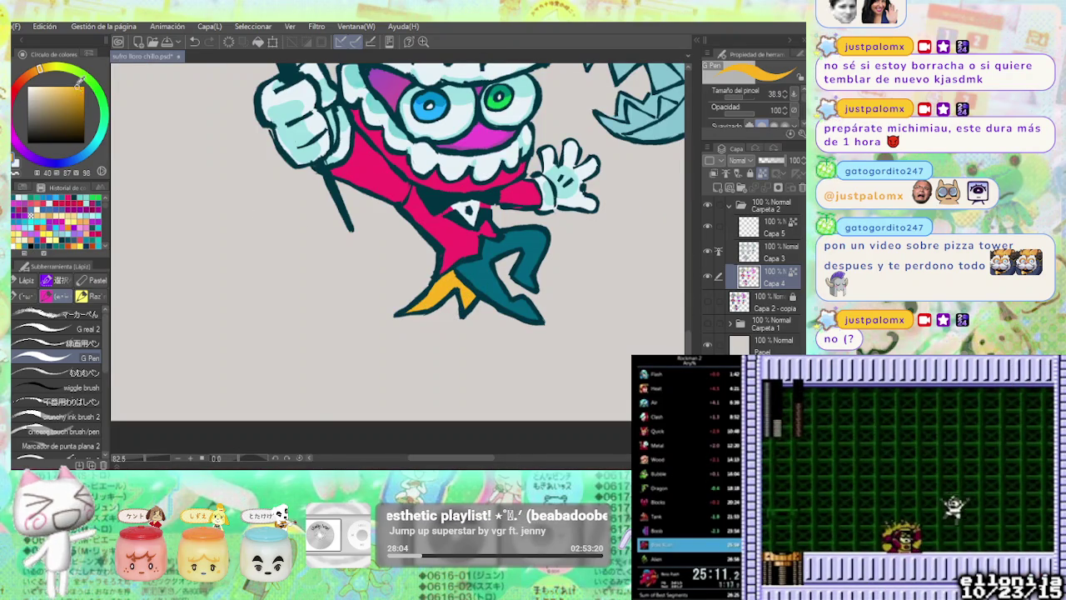
drag(414, 305, 442, 299)
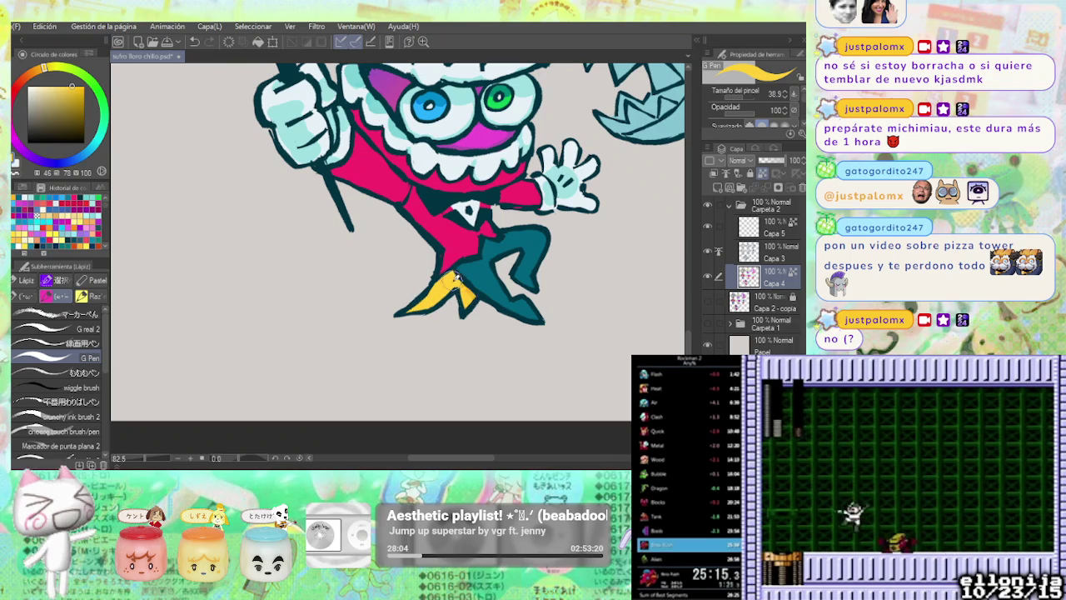
scroll(465, 310, down, 3)
scroll(500, 317, down, 1)
scroll(542, 320, down, 1)
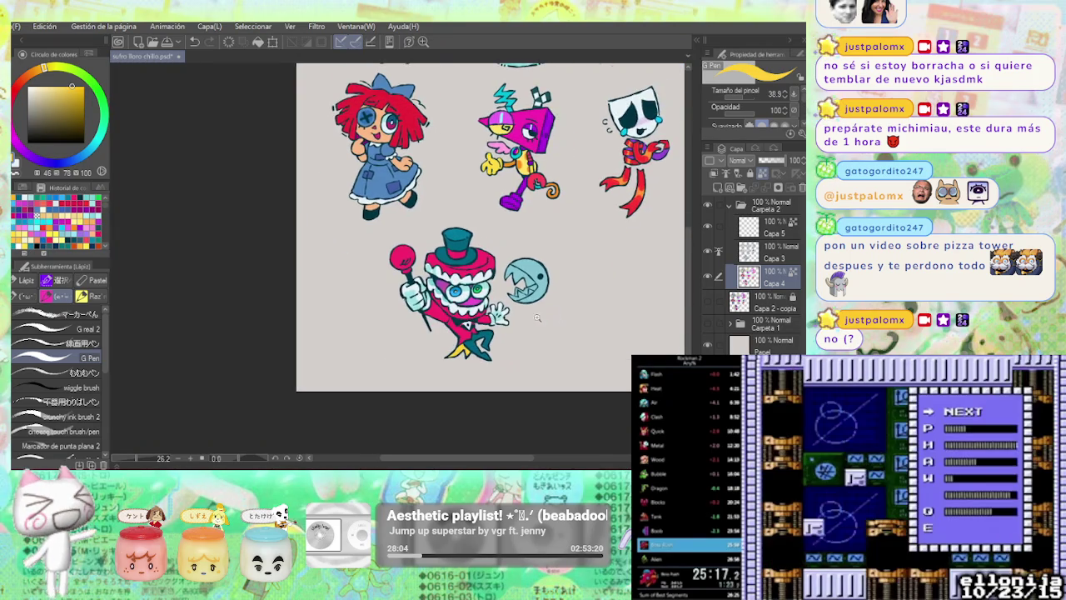
scroll(542, 320, up, 3)
scroll(542, 321, up, 2)
Recolour the shoe a deeper red-orange and reframe Caine in the view.
alt+click(311, 234)
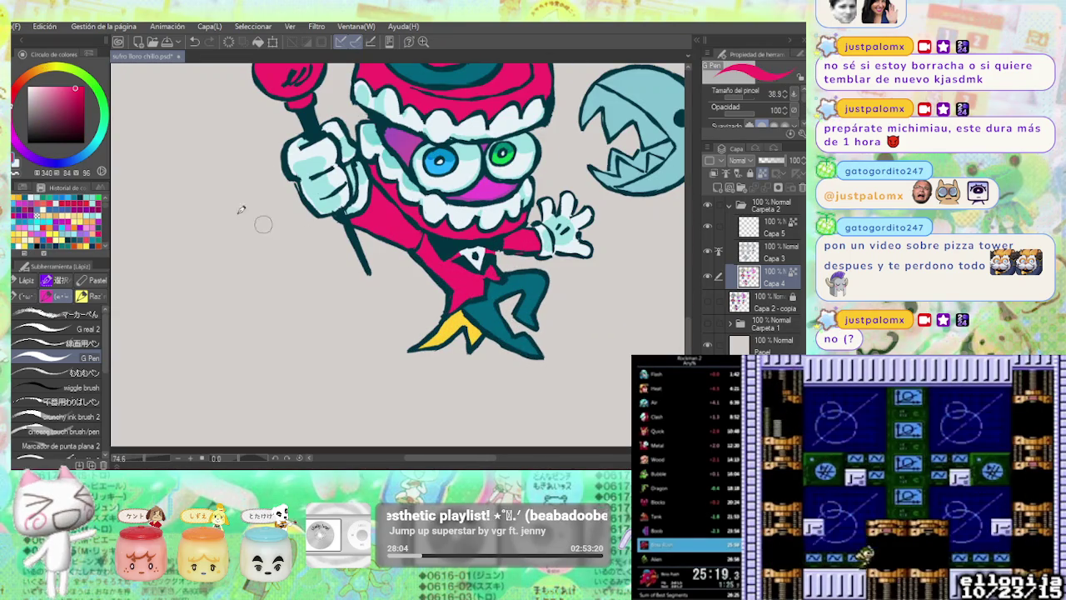
click(16, 84)
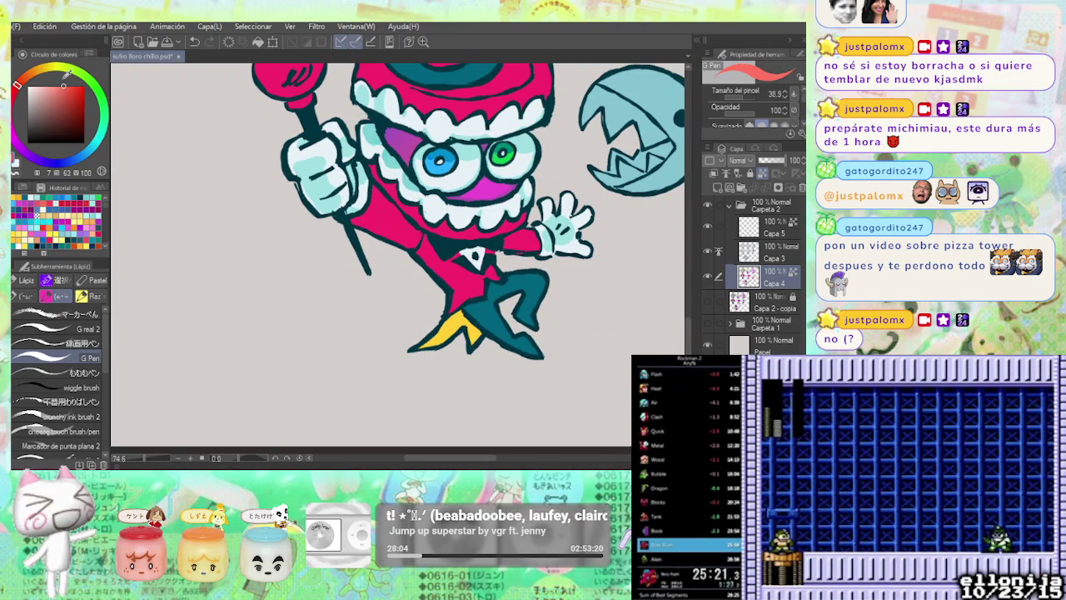
drag(453, 330, 437, 341)
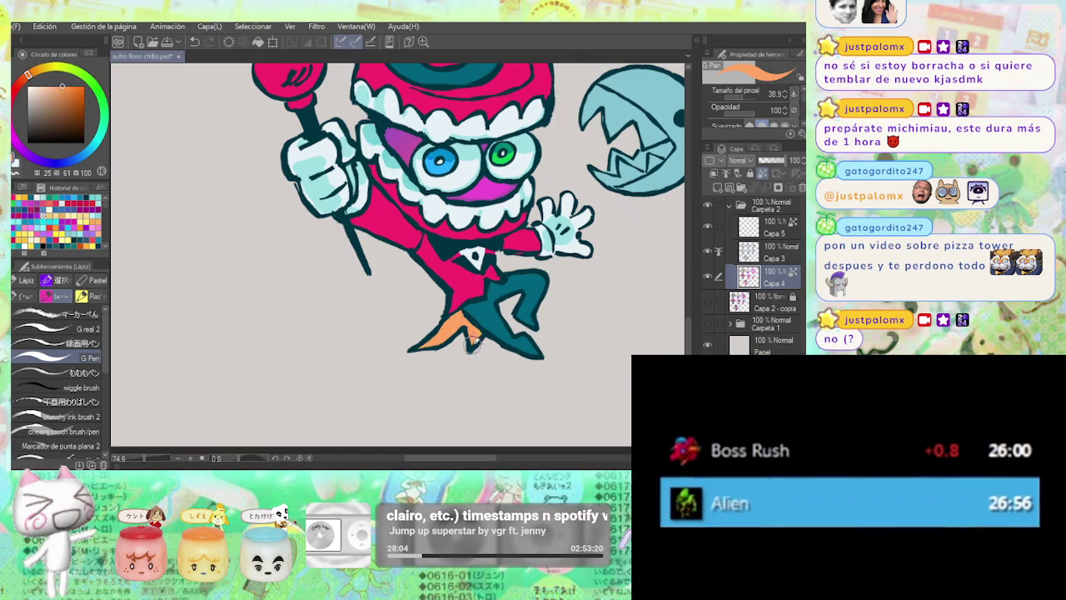
scroll(479, 328, down, 4)
scroll(484, 235, up, 1)
scroll(484, 236, up, 1)
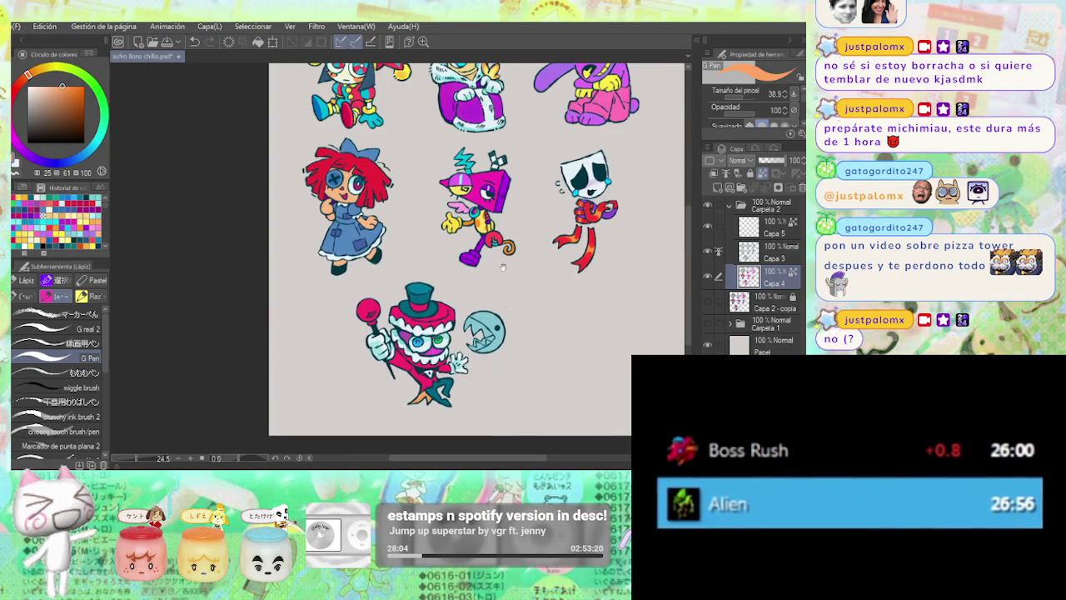
scroll(483, 236, up, 1)
scroll(483, 236, up, 2)
drag(375, 454, 390, 358)
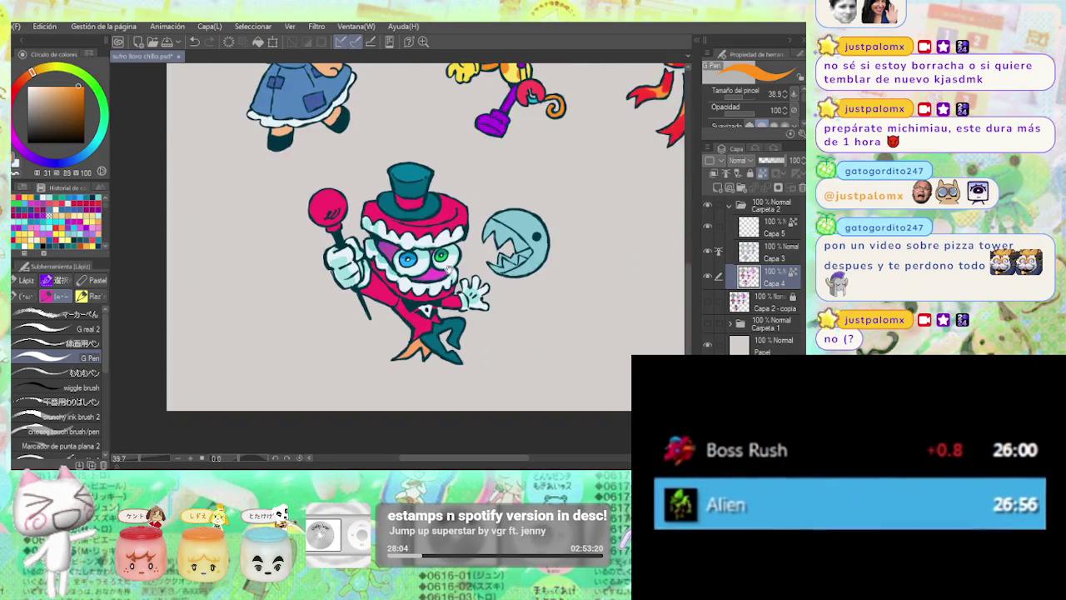
scroll(391, 358, up, 2)
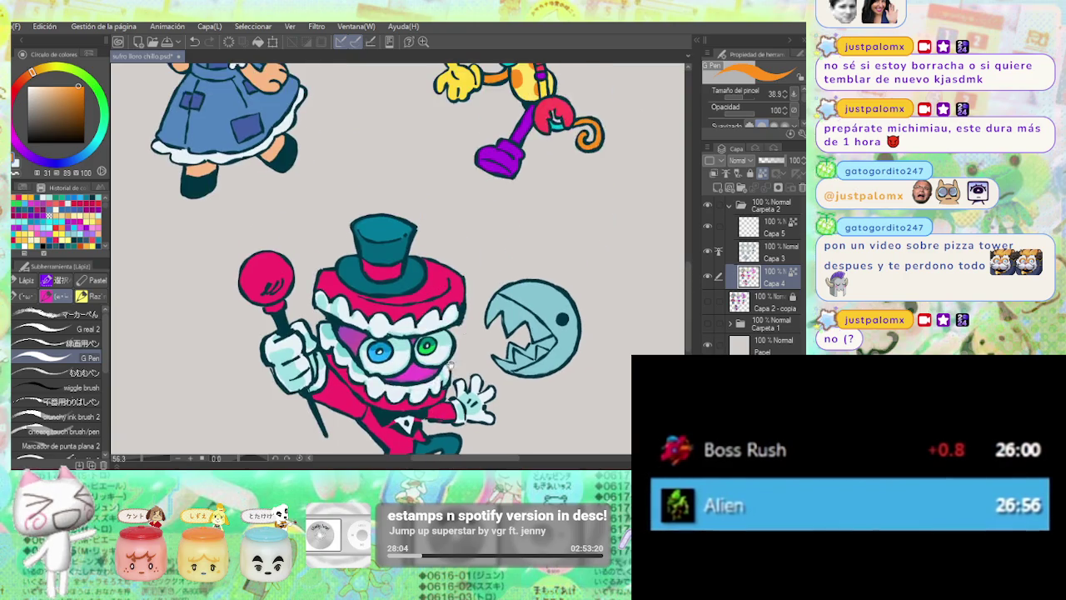
drag(542, 75, 461, 337)
scroll(461, 338, down, 4)
scroll(569, 292, up, 1)
scroll(570, 291, up, 5)
scroll(570, 292, down, 4)
scroll(429, 274, up, 3)
scroll(430, 275, up, 1)
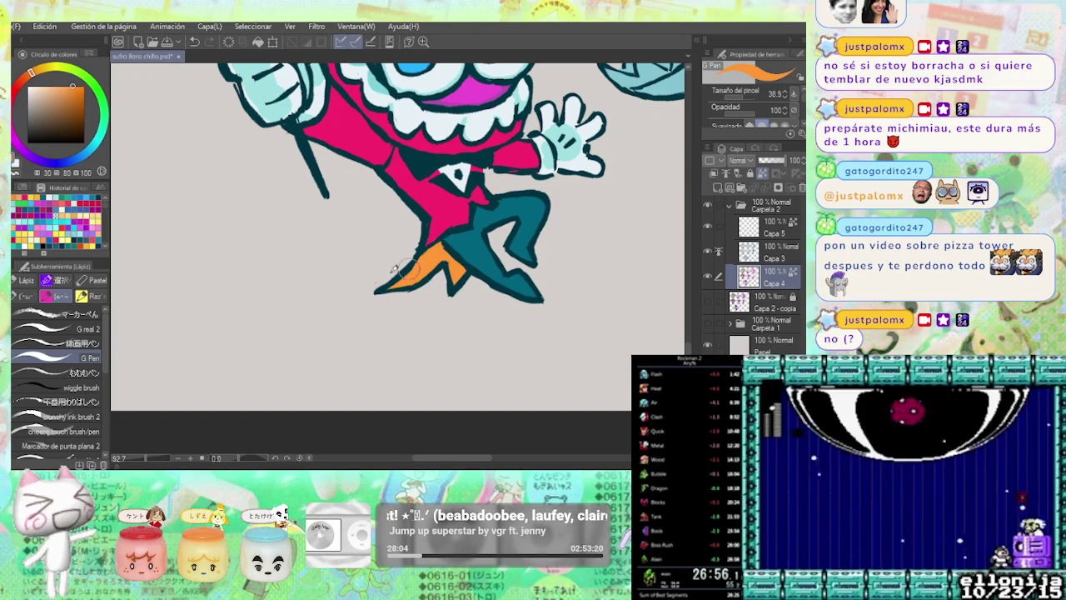
Spray a soft yellow highlight on the shoe with the Soft airbrush, then return to the G Pen.
key(p)
key(b)
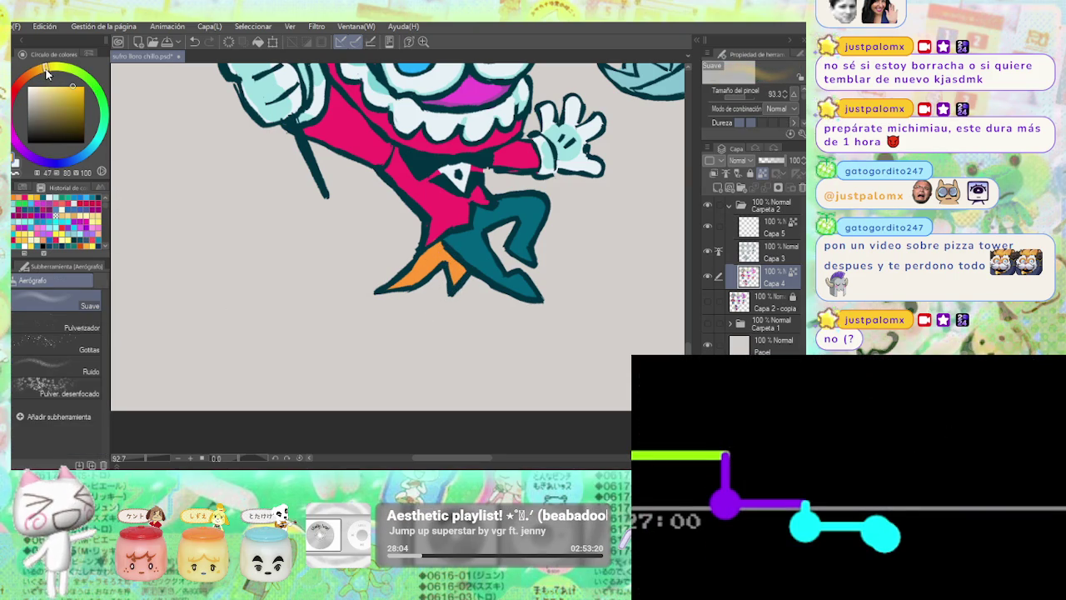
drag(428, 293, 436, 291)
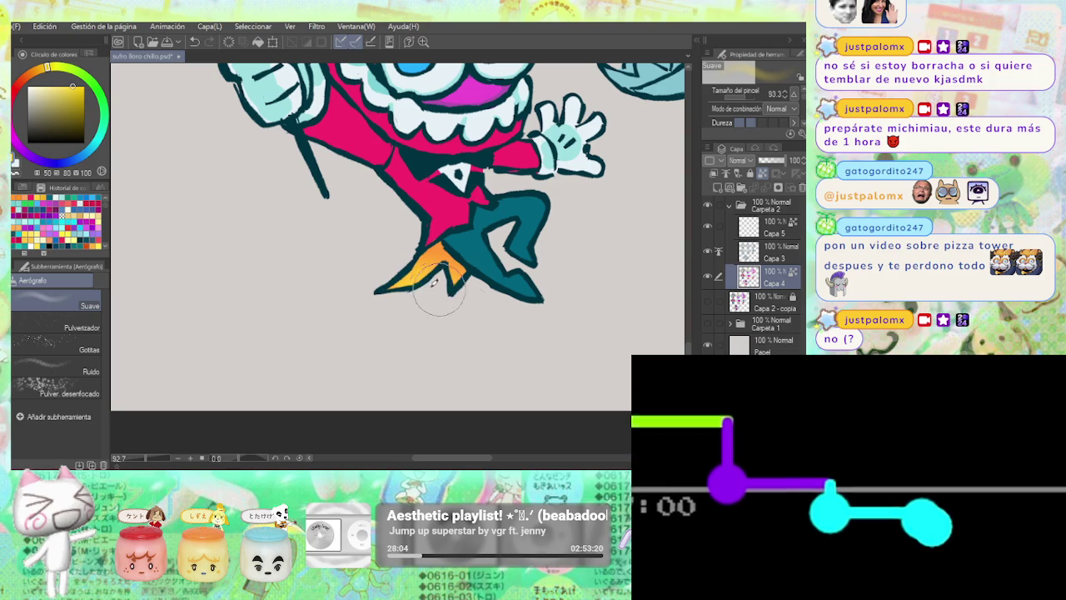
scroll(497, 280, down, 5)
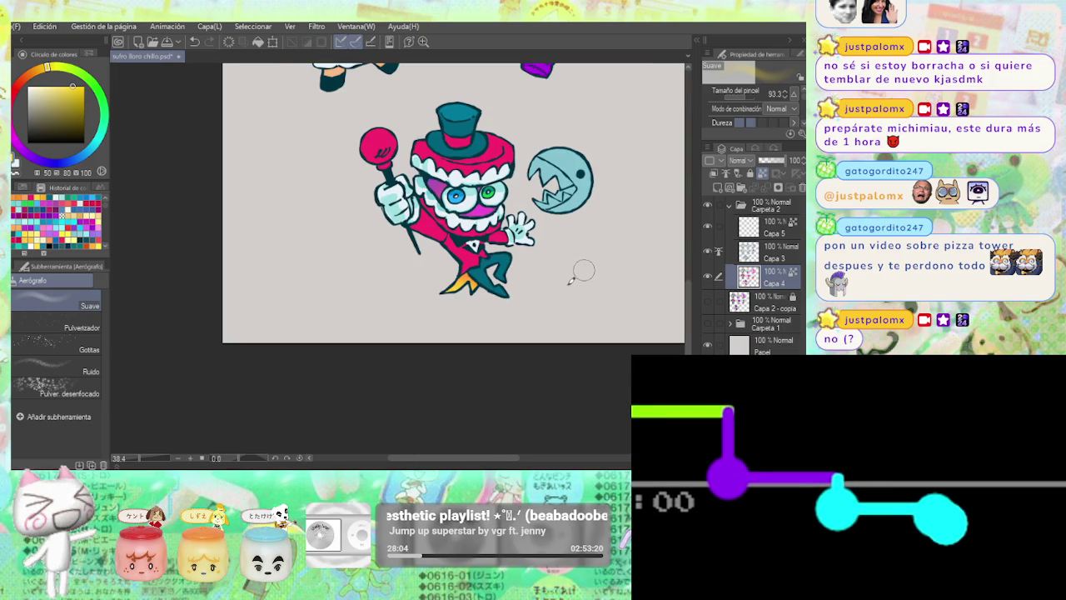
key(p)
drag(566, 223, 558, 265)
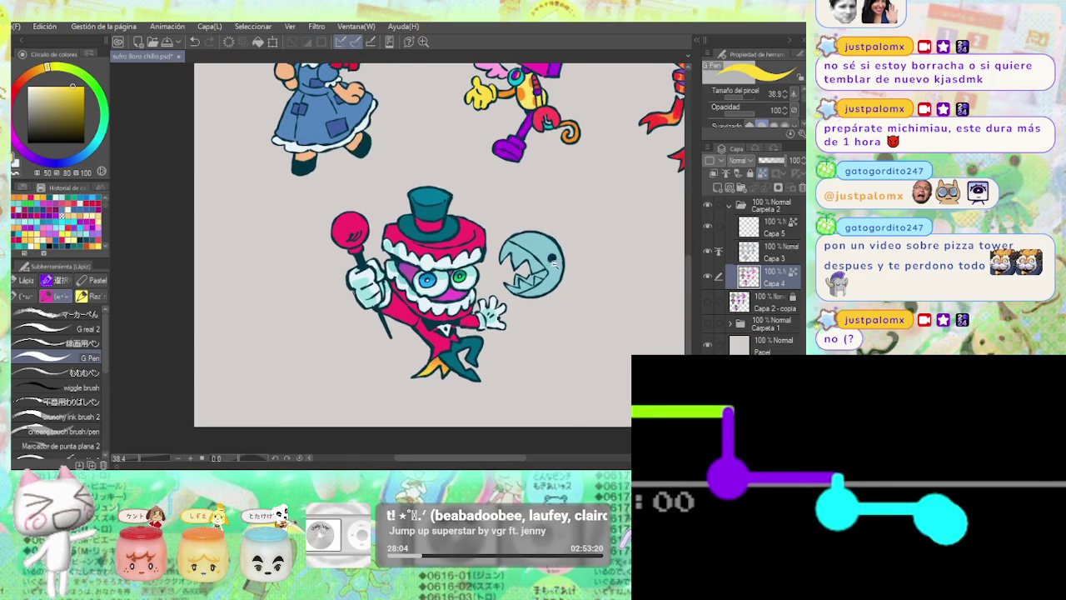
scroll(558, 265, down, 2)
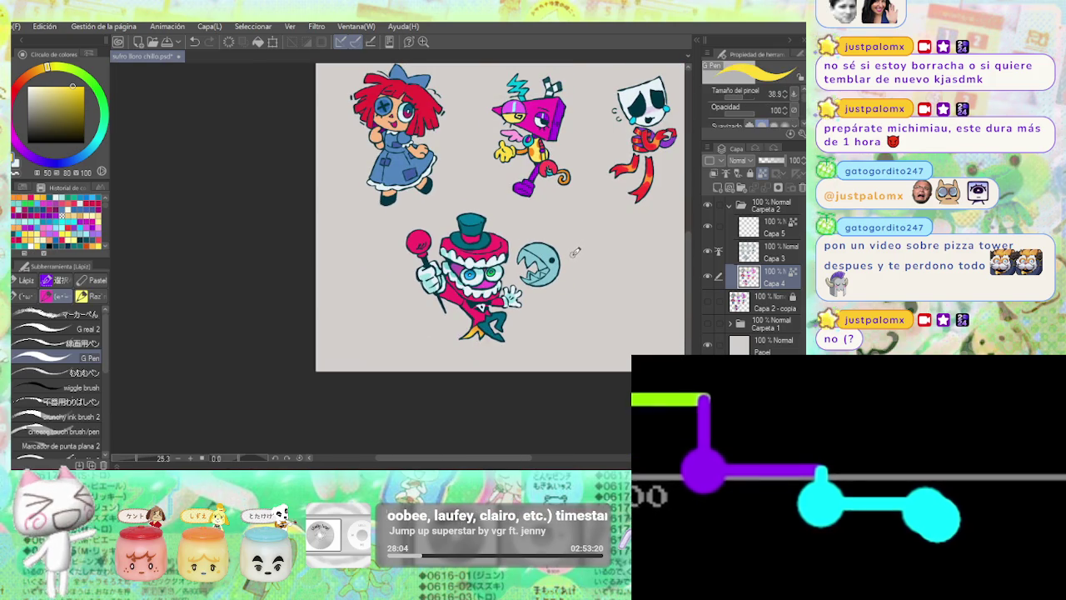
Pick a bright saturated orange and dab shading onto the cane's lightbulb.
scroll(448, 253, up, 2)
scroll(448, 253, up, 2)
drag(358, 250, 370, 233)
drag(81, 90, 77, 85)
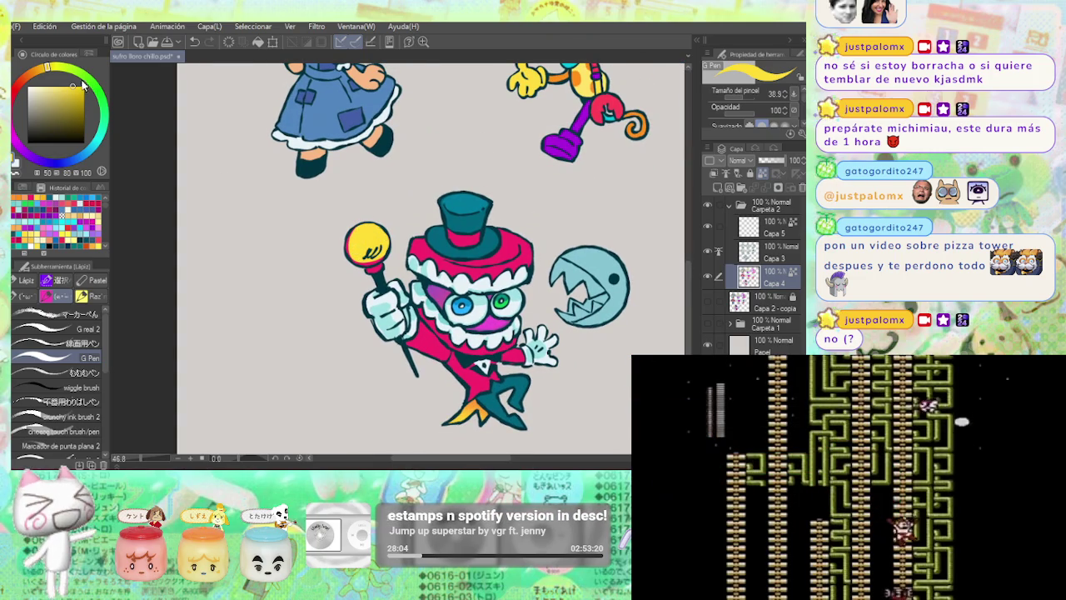
drag(393, 117, 424, 156)
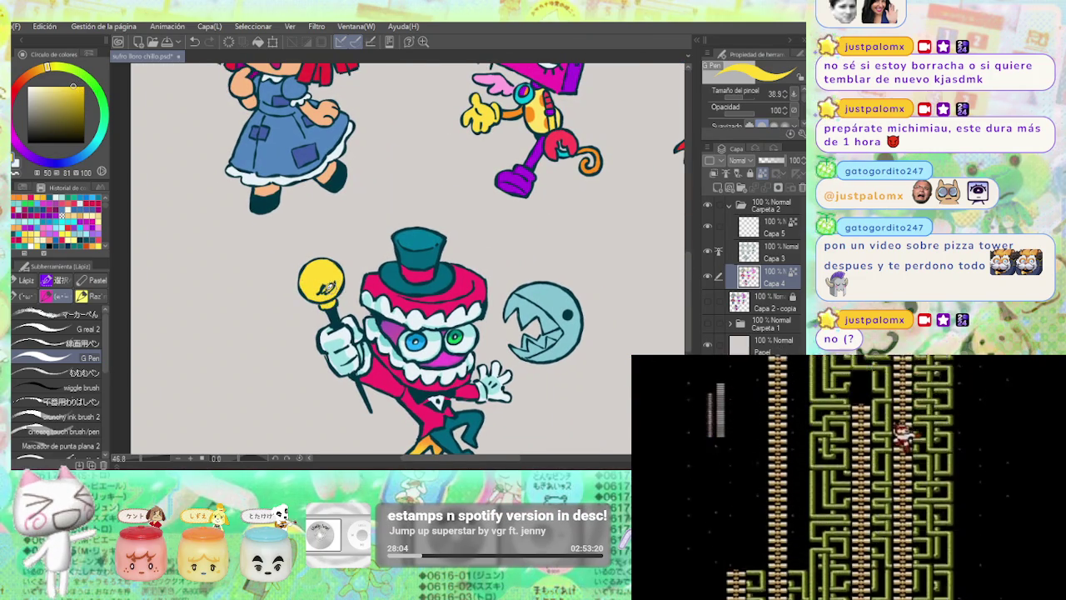
drag(414, 242, 428, 237)
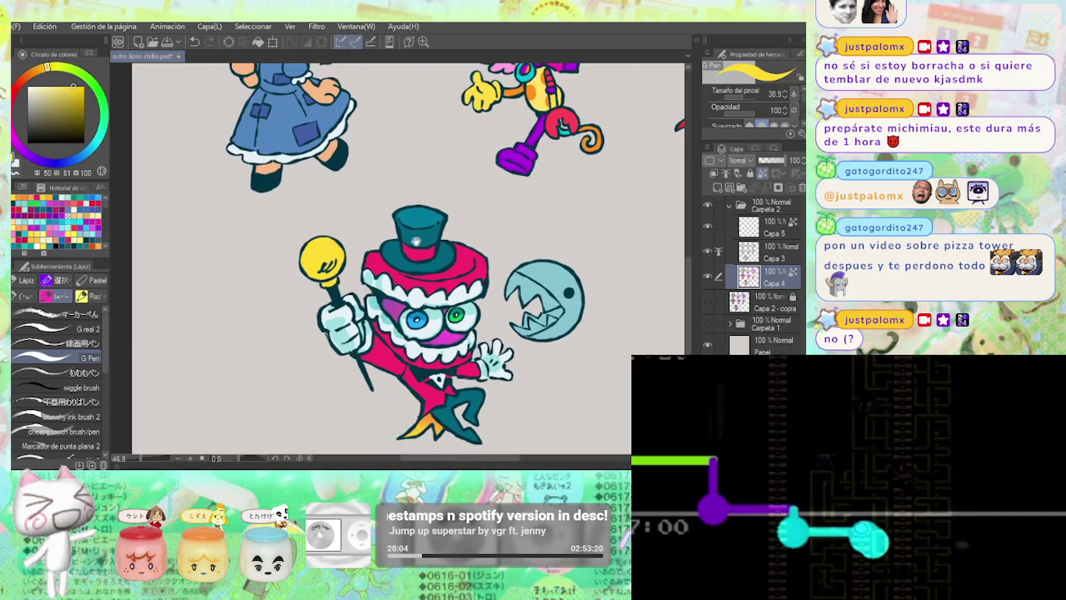
click(83, 90)
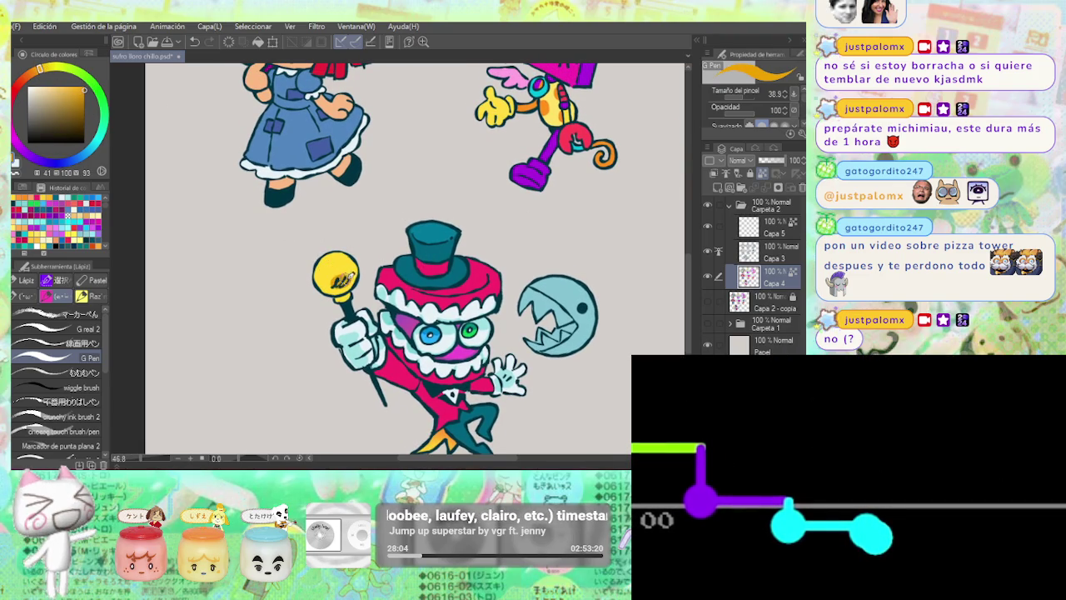
click(84, 87)
click(84, 86)
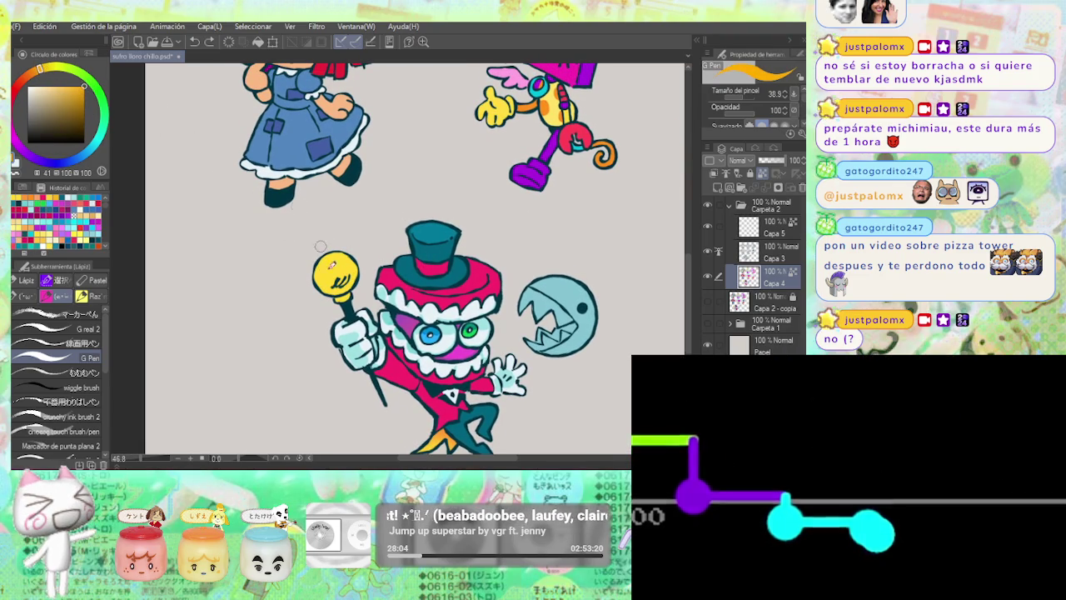
click(339, 281)
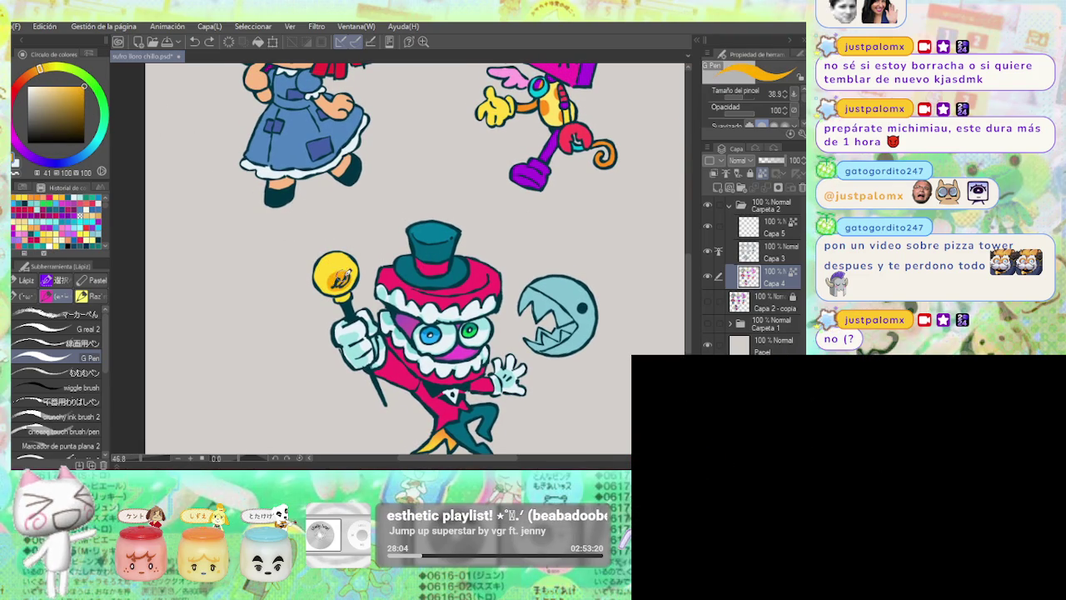
Choose a pale yellow and paint over part of the bulb's orange shading.
click(58, 84)
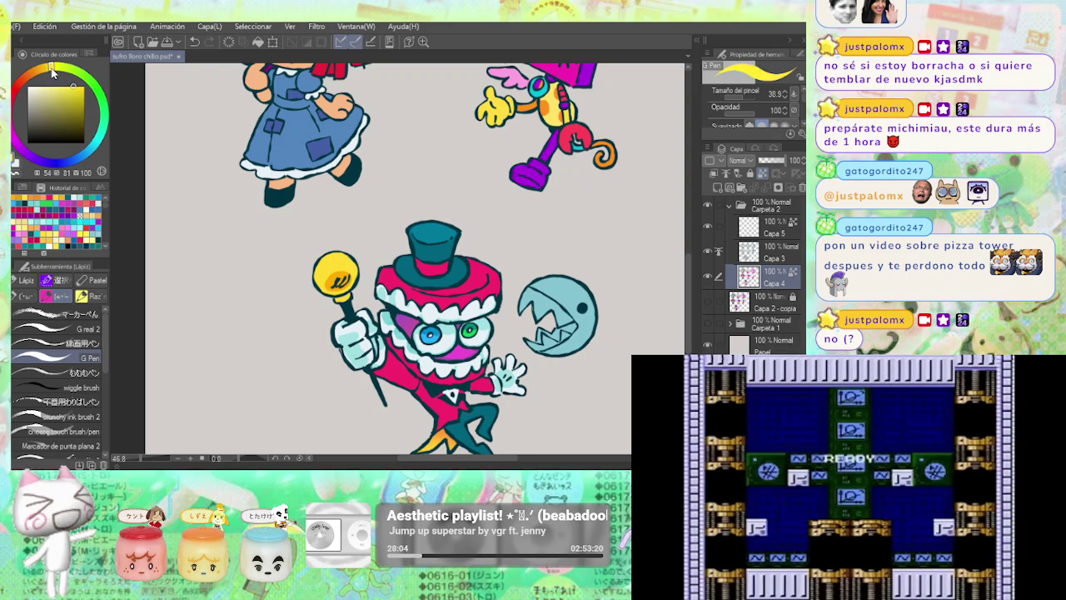
click(46, 86)
scroll(336, 257, up, 3)
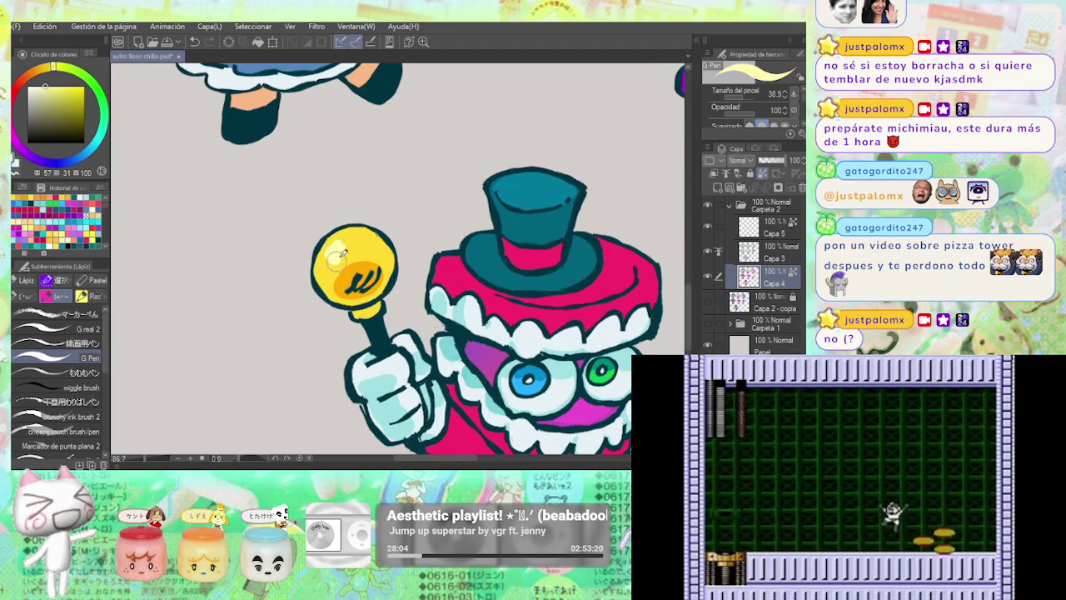
alt+click(356, 237)
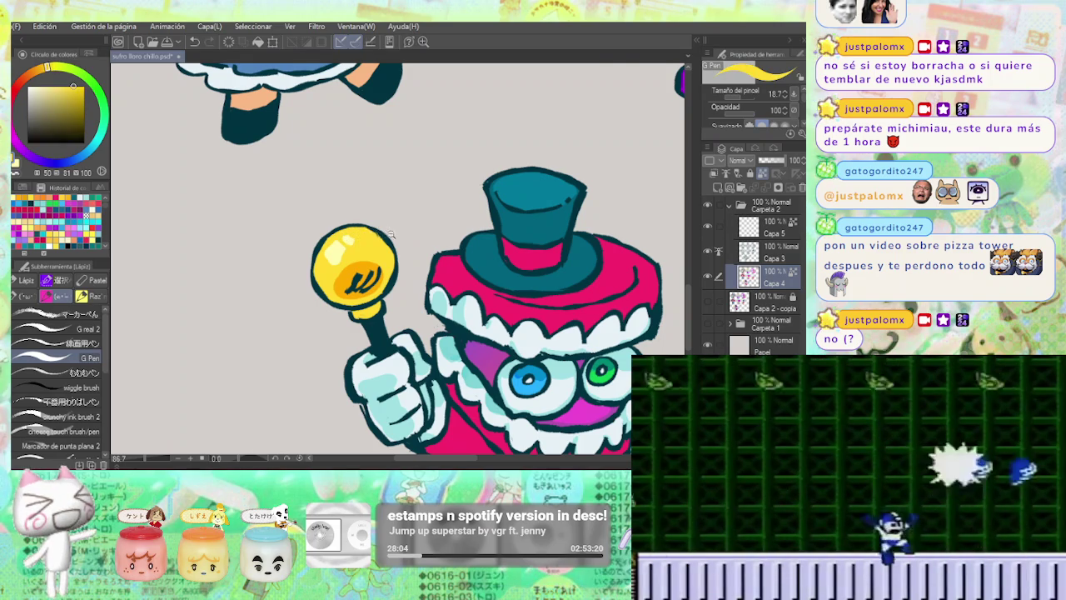
scroll(353, 231, down, 3)
scroll(358, 236, up, 2)
scroll(363, 241, up, 2)
alt+click(365, 240)
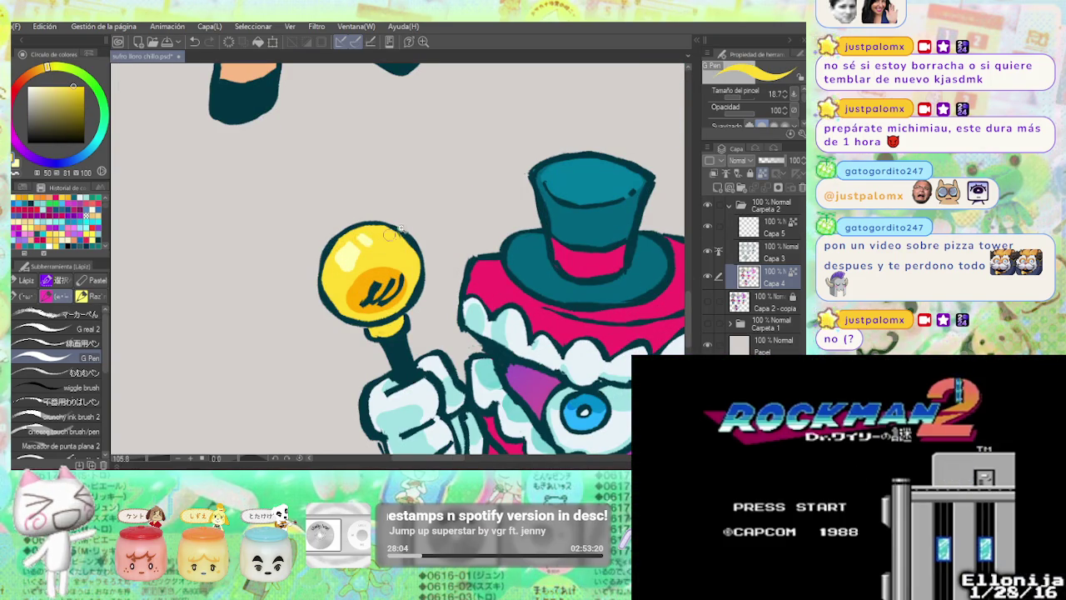
scroll(381, 245, down, 3)
scroll(383, 241, up, 2)
alt+click(385, 240)
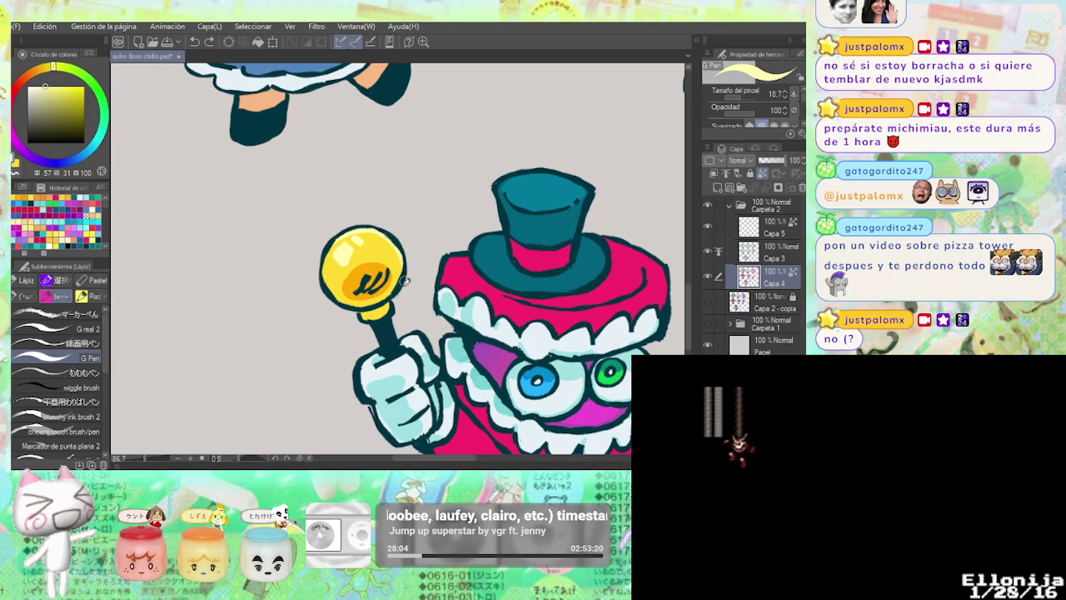
drag(339, 266, 359, 291)
Paint orange shading around the bulb's strokes and a small orange patch at its base.
alt+click(358, 287)
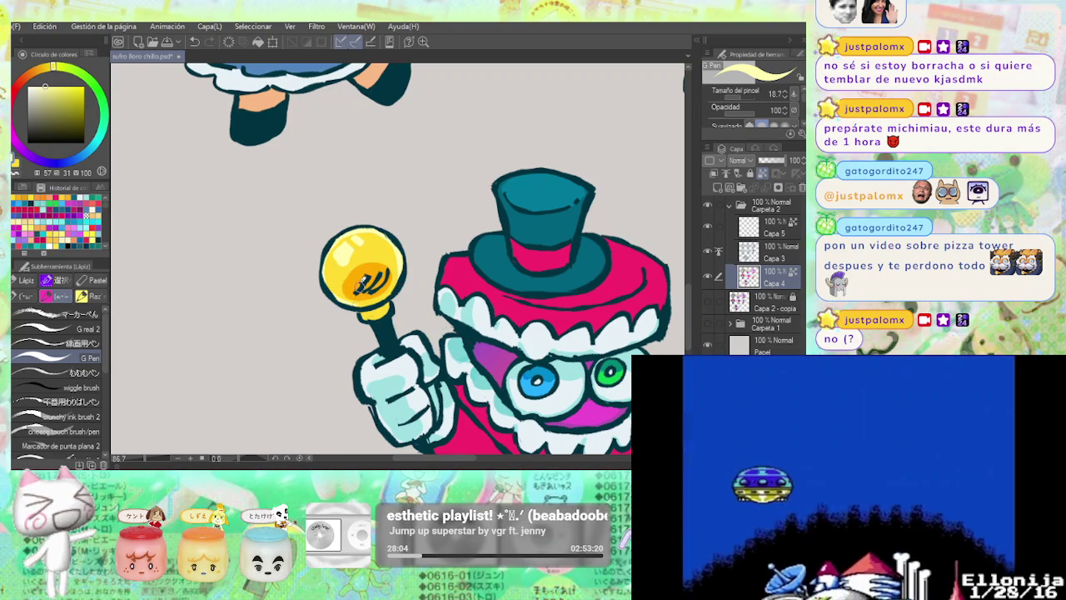
alt+click(348, 280)
drag(358, 292, 379, 282)
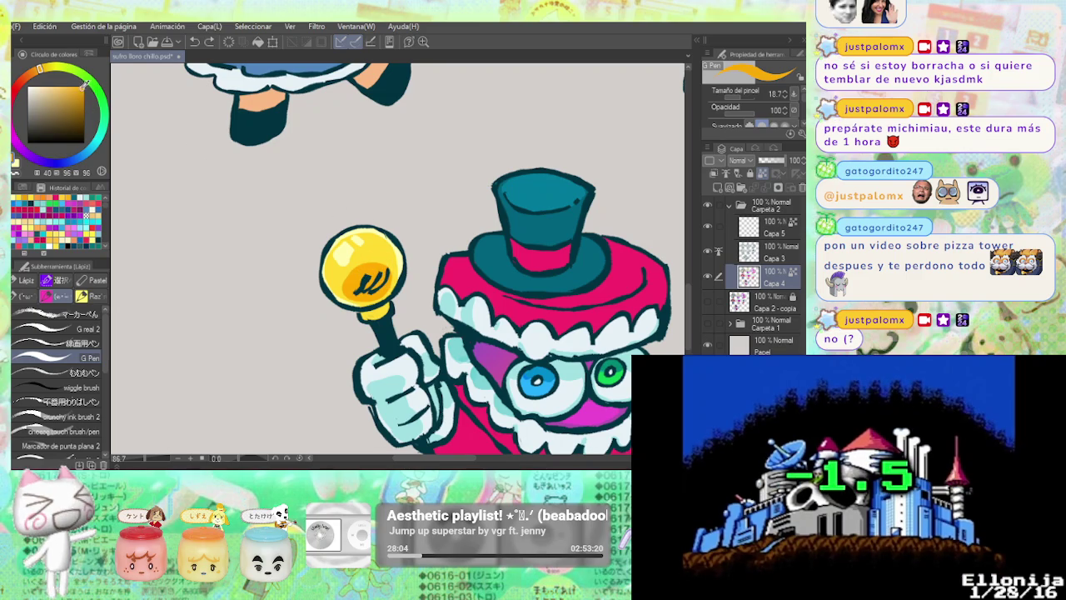
key(g)
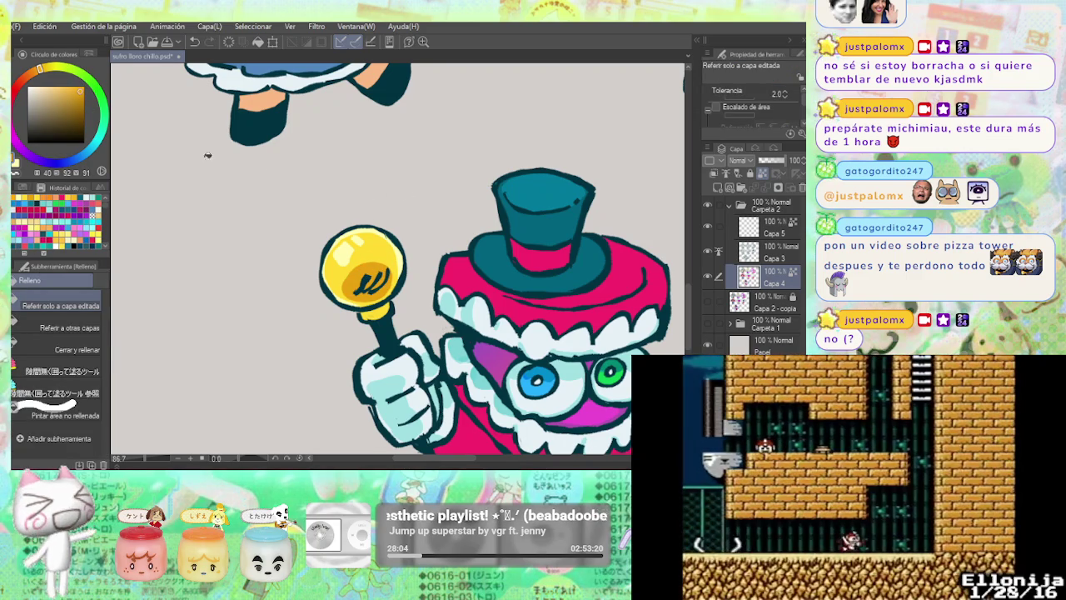
key(p)
drag(388, 307, 379, 310)
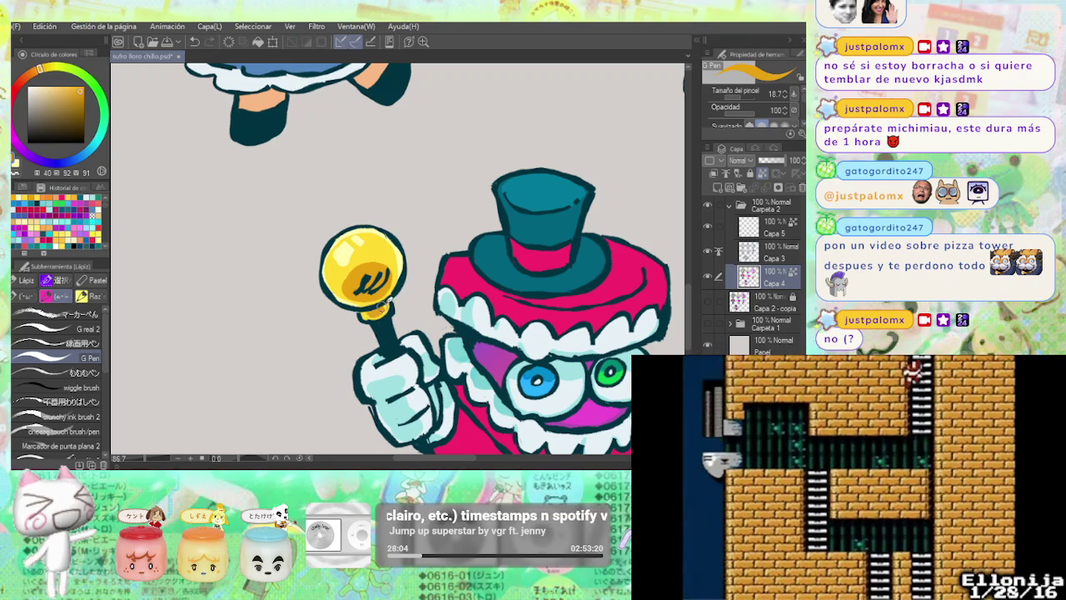
scroll(413, 260, down, 5)
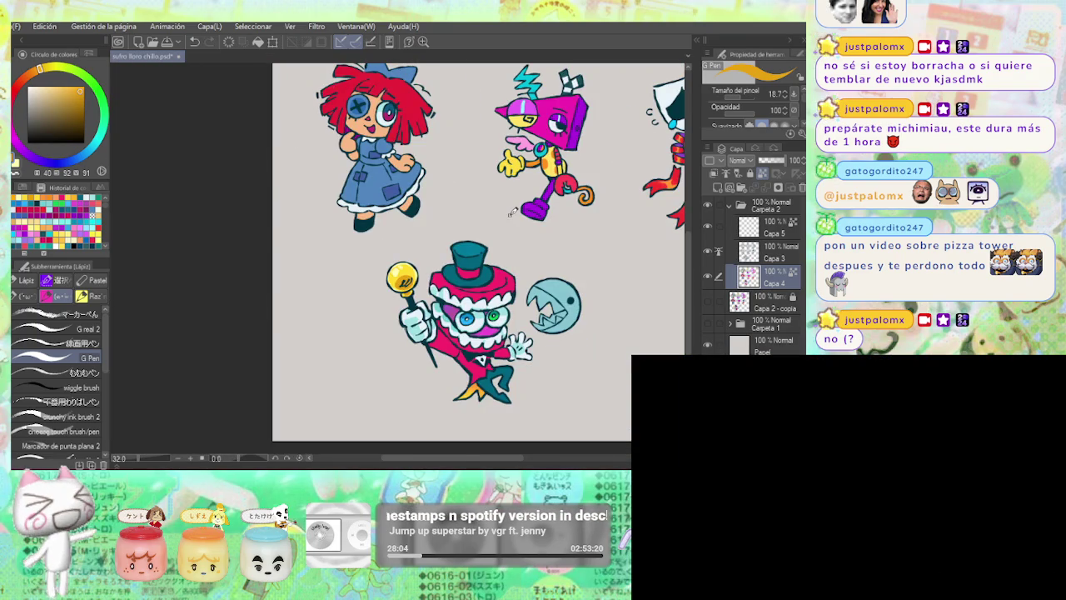
Check the mirrored view, then repaint the bulb's shading in orange and yellow.
key(h)
key(h)
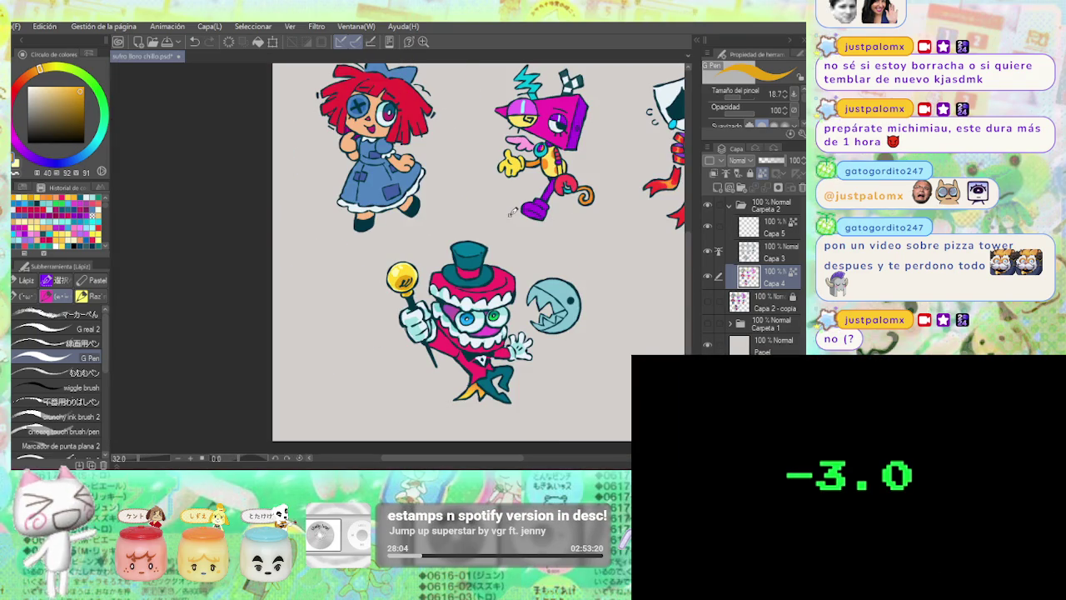
scroll(413, 277, up, 5)
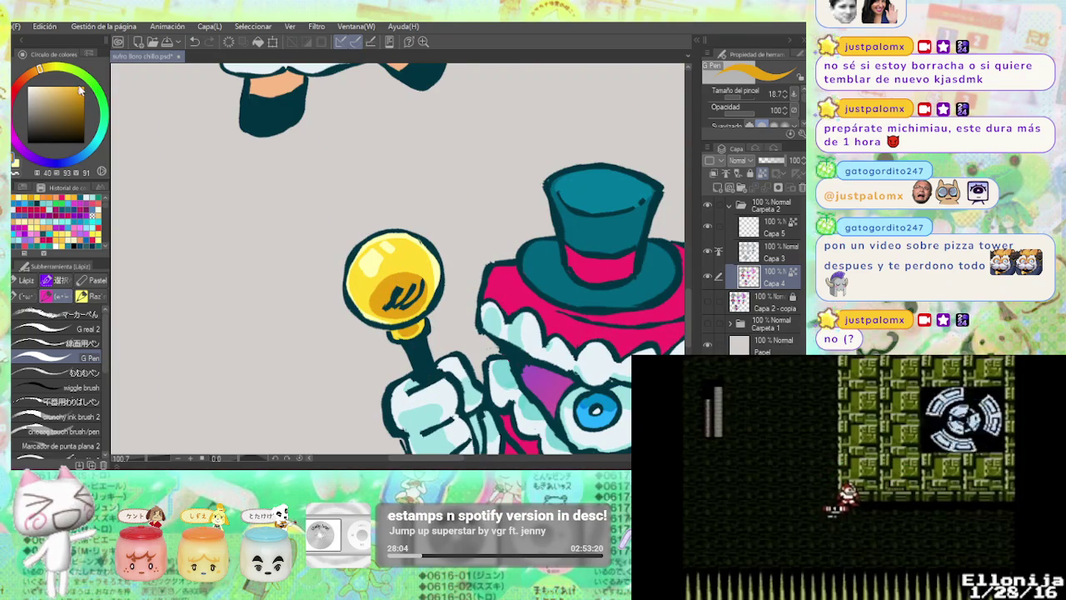
key(g)
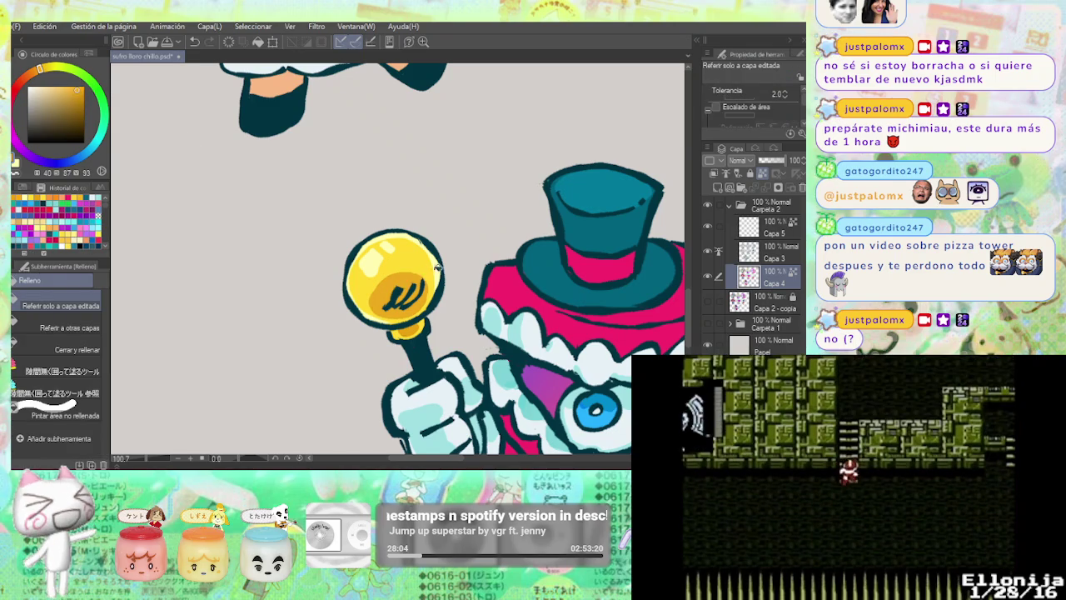
scroll(440, 287, down, 3)
key(p)
scroll(435, 300, up, 3)
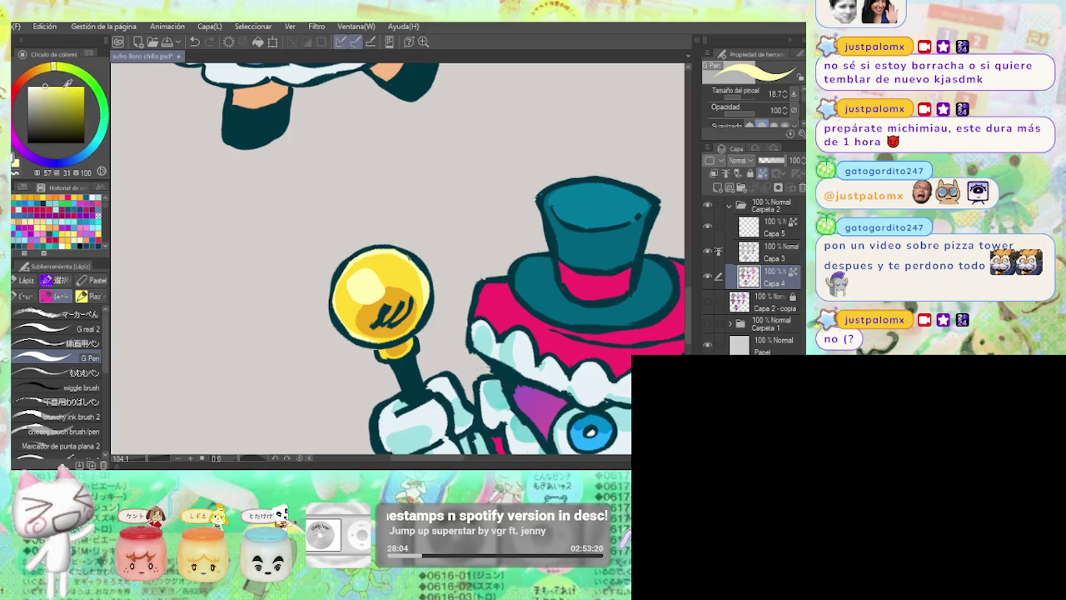
scroll(417, 267, down, 5)
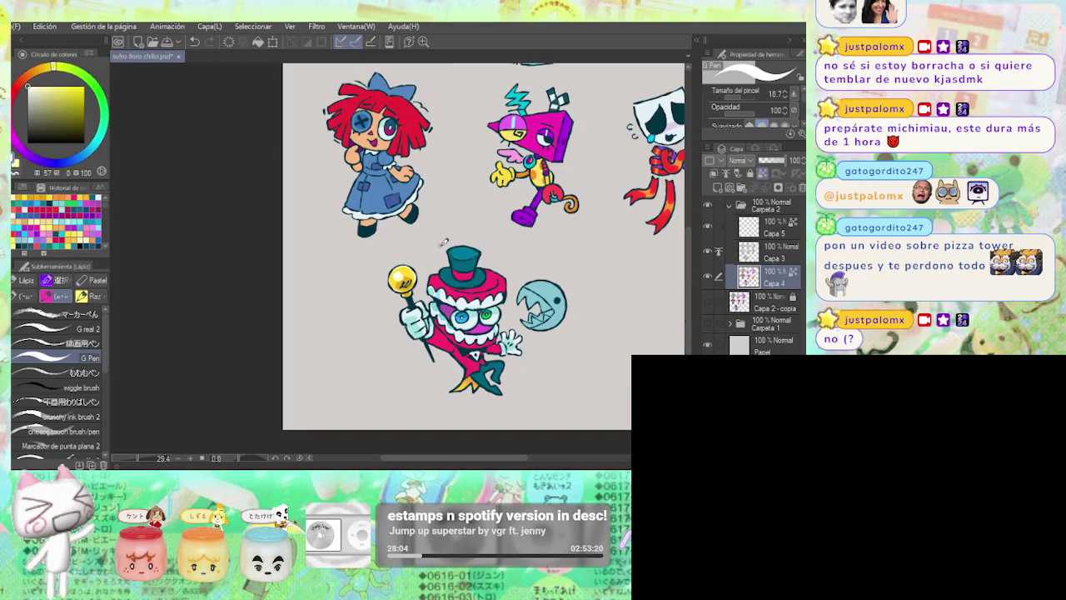
scroll(436, 277, up, 6)
alt+click(424, 289)
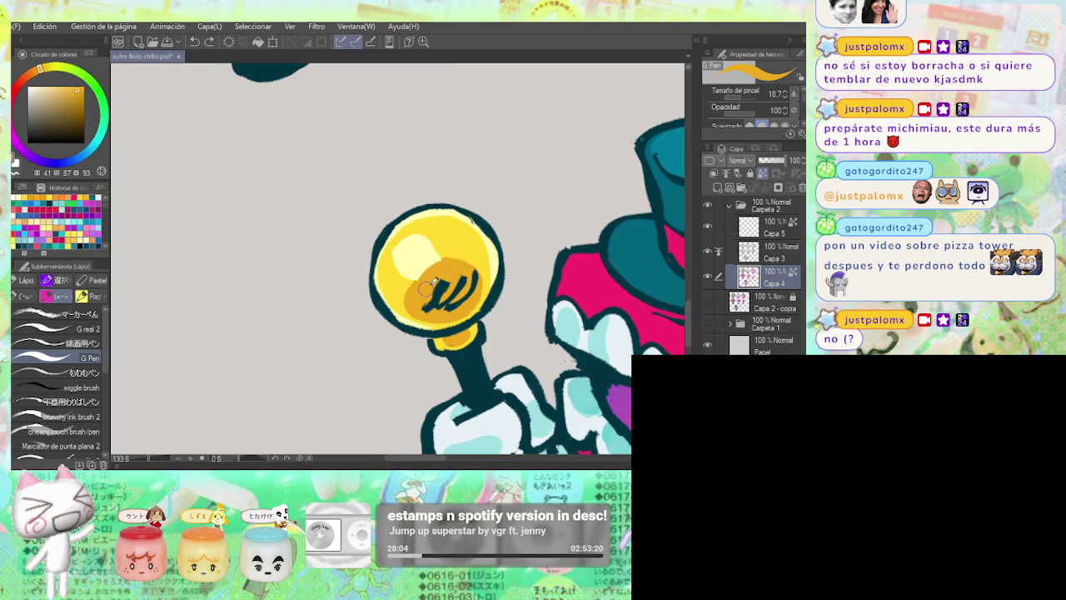
alt+click(448, 237)
mouse_move(409, 246)
mouse_down()
mouse_move(454, 284)
mouse_move(457, 307)
mouse_move(467, 309)
mouse_move(472, 293)
mouse_up()
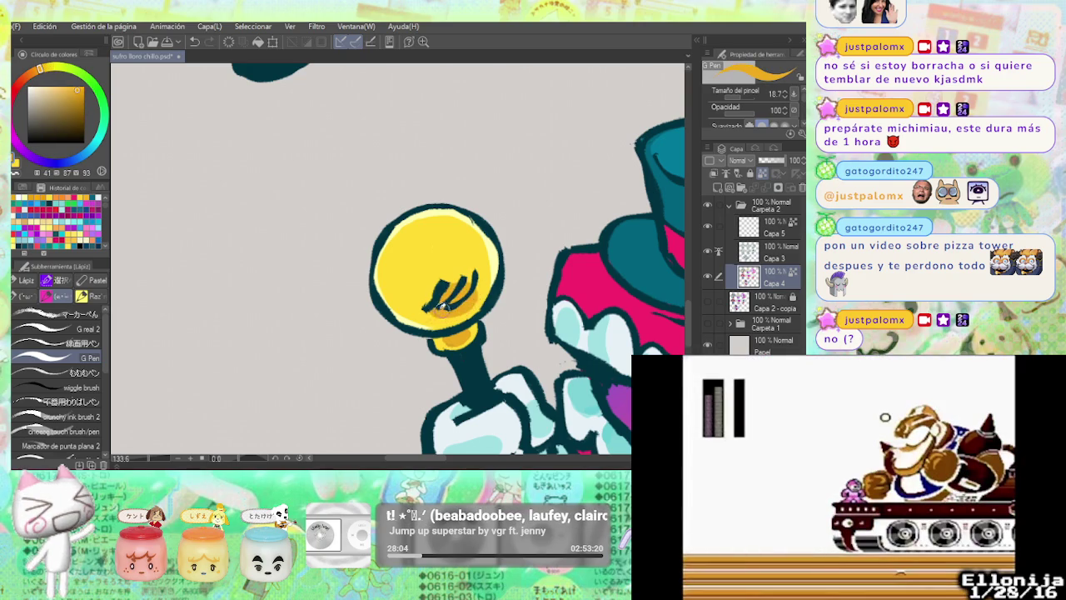
Paint a pale-yellow highlight on the bulb's upper left, undoing the stroke that split it.
alt+click(480, 252)
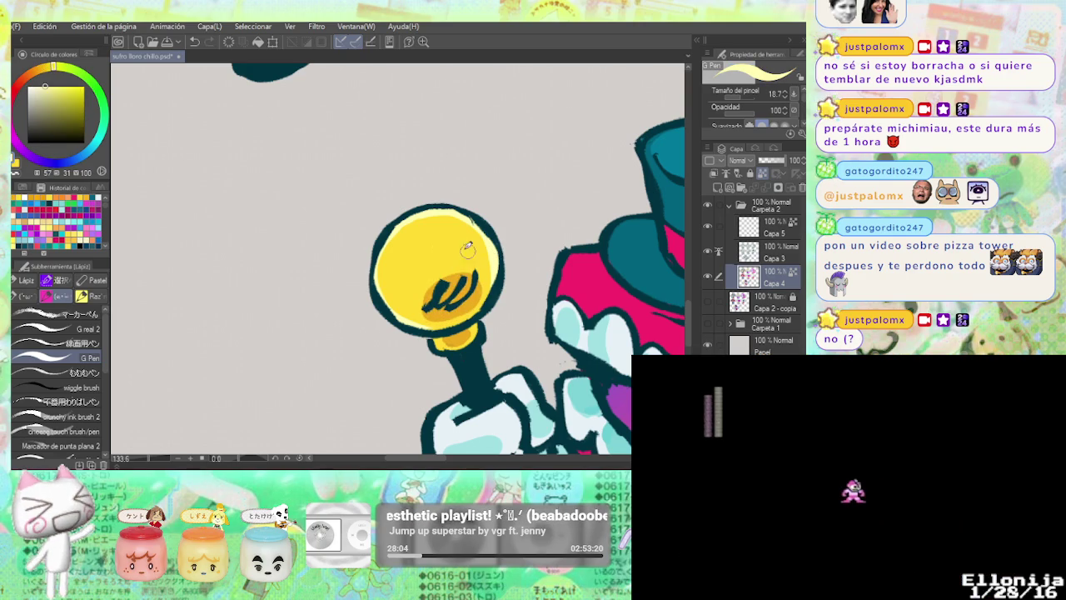
drag(424, 235, 406, 248)
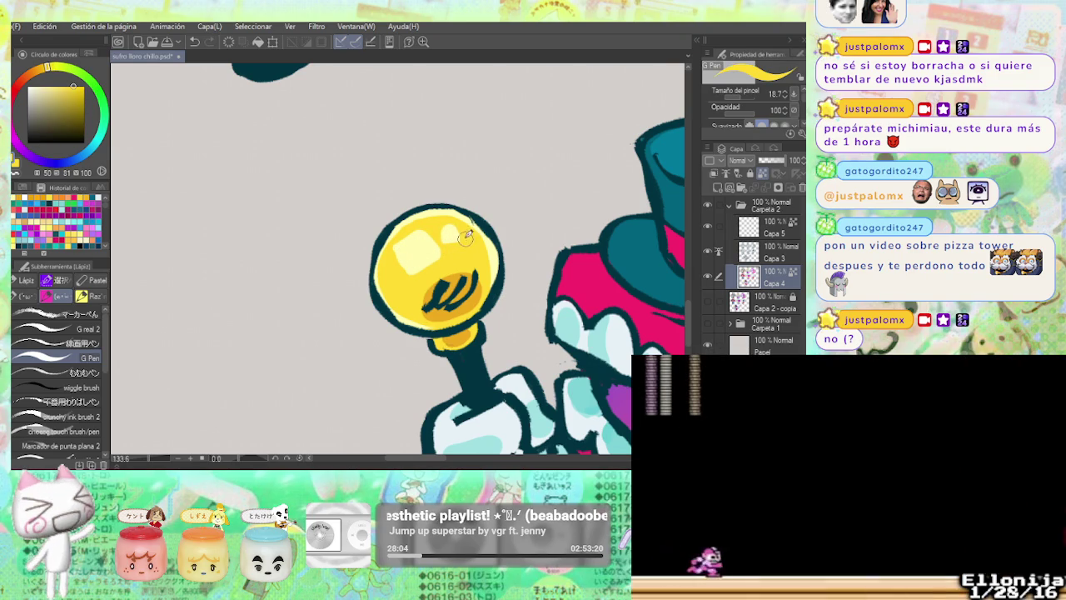
drag(465, 243, 419, 227)
key(ctrl+z)
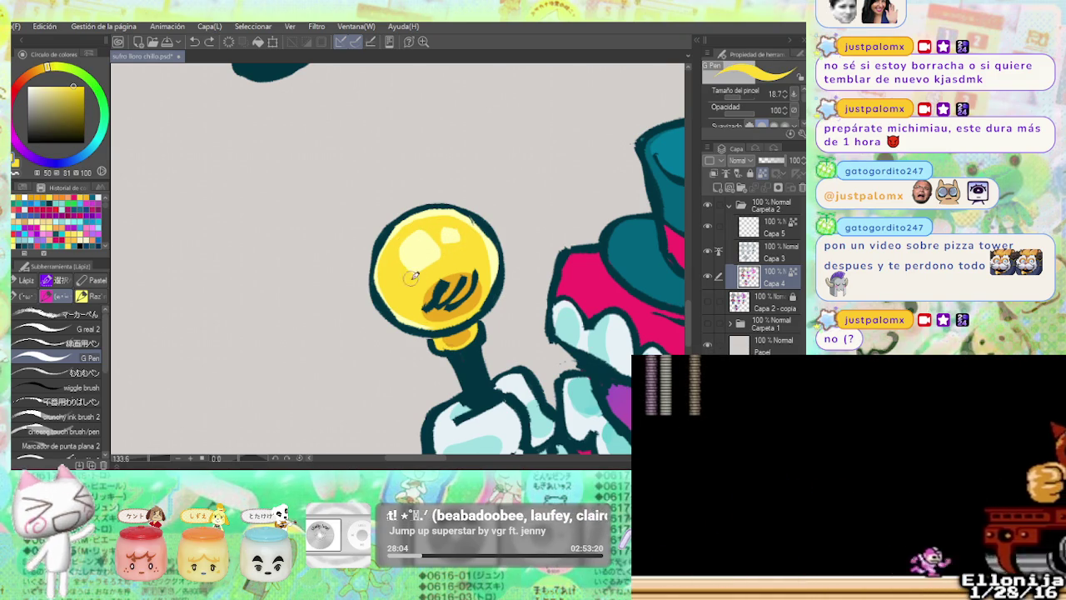
scroll(484, 237, down, 3)
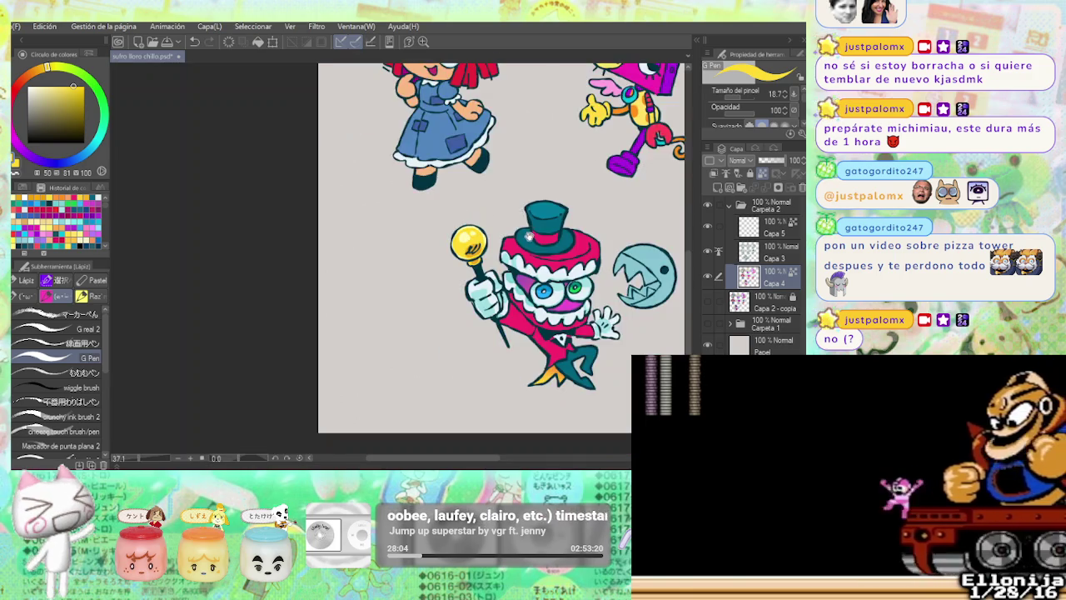
Shade the chomper's upper body darker blue and add a light-blue highlight on its top.
scroll(484, 236, down, 1)
scroll(484, 237, down, 1)
drag(543, 195, 543, 258)
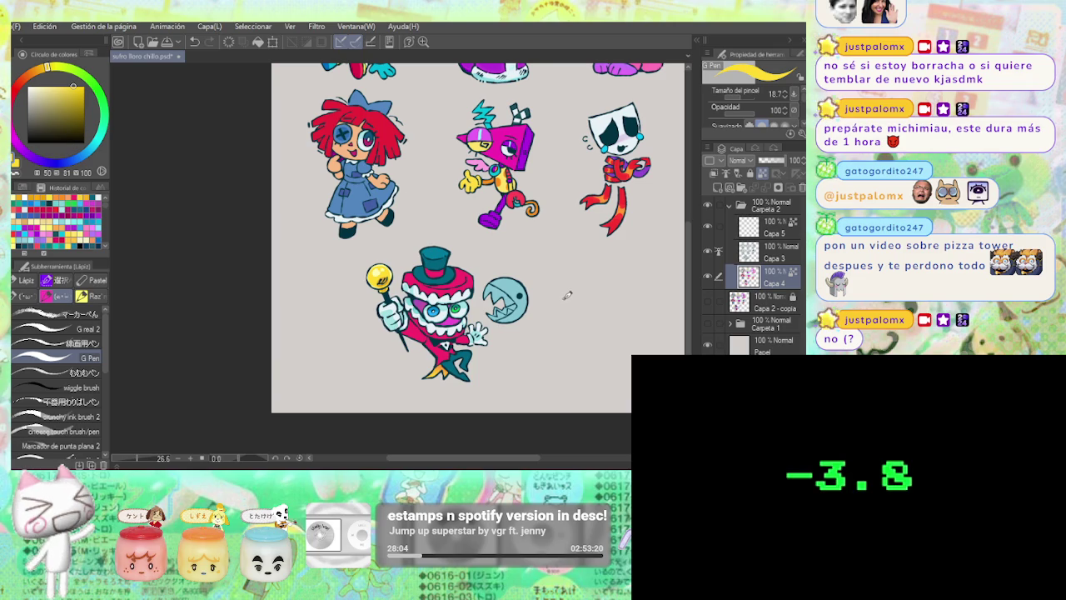
scroll(382, 331, up, 5)
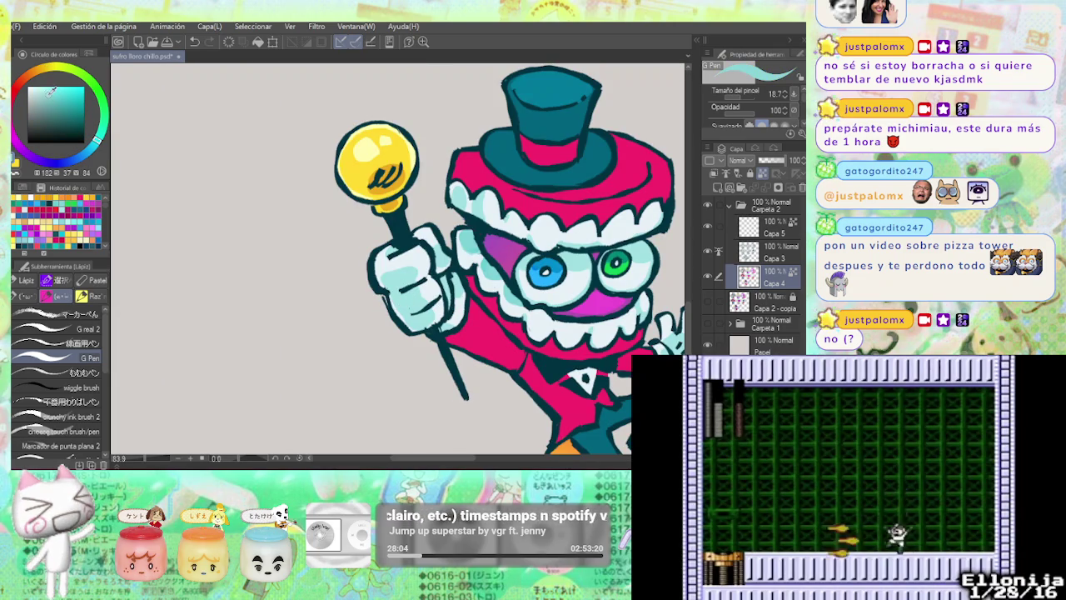
click(51, 90)
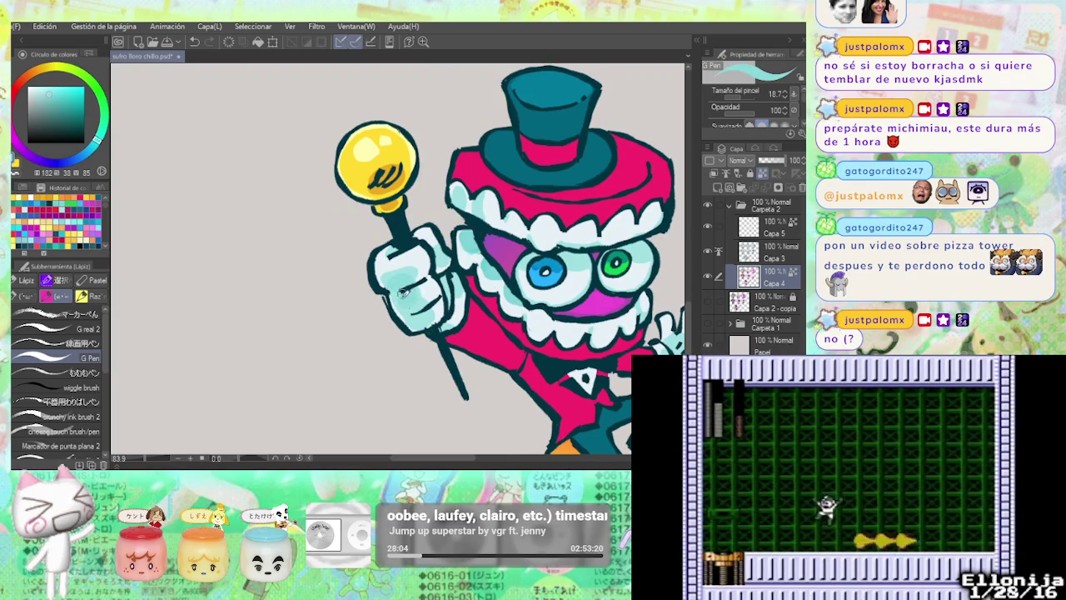
drag(647, 290, 522, 273)
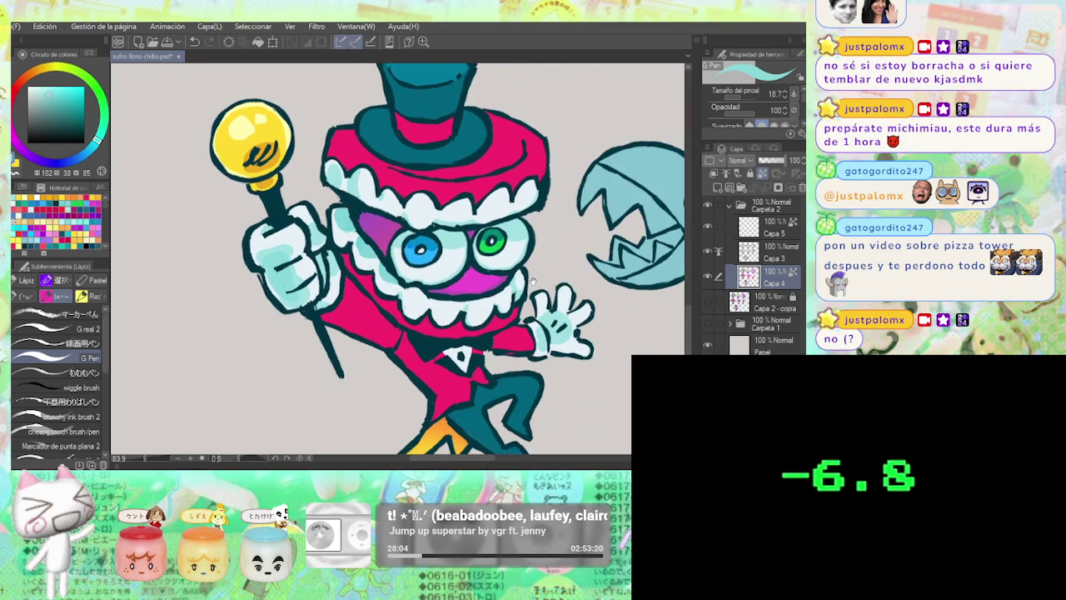
scroll(523, 271, down, 2)
scroll(533, 283, down, 3)
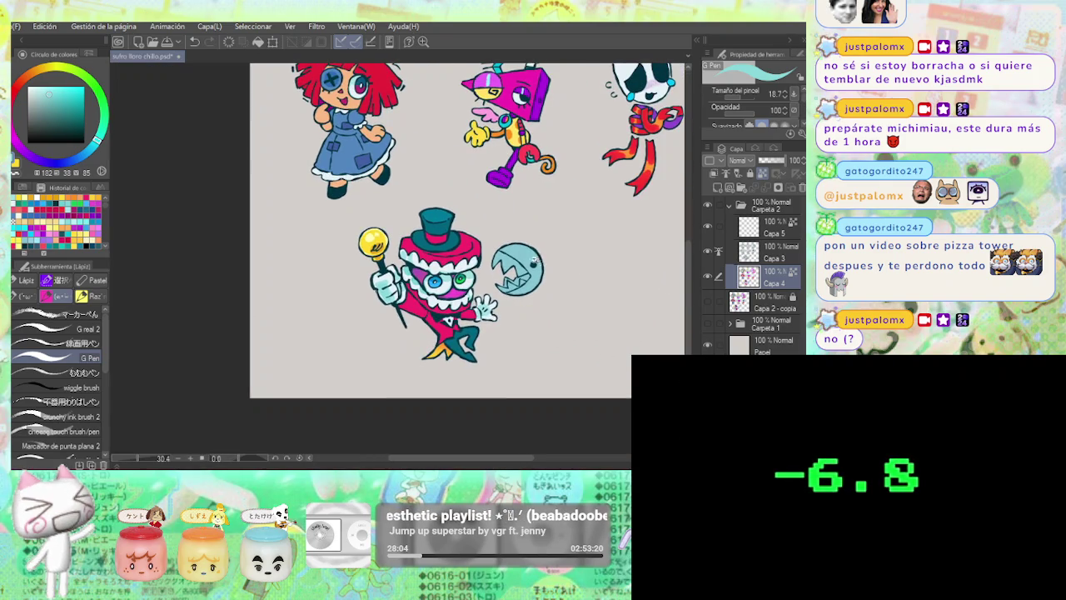
scroll(535, 261, up, 3)
alt+click(509, 249)
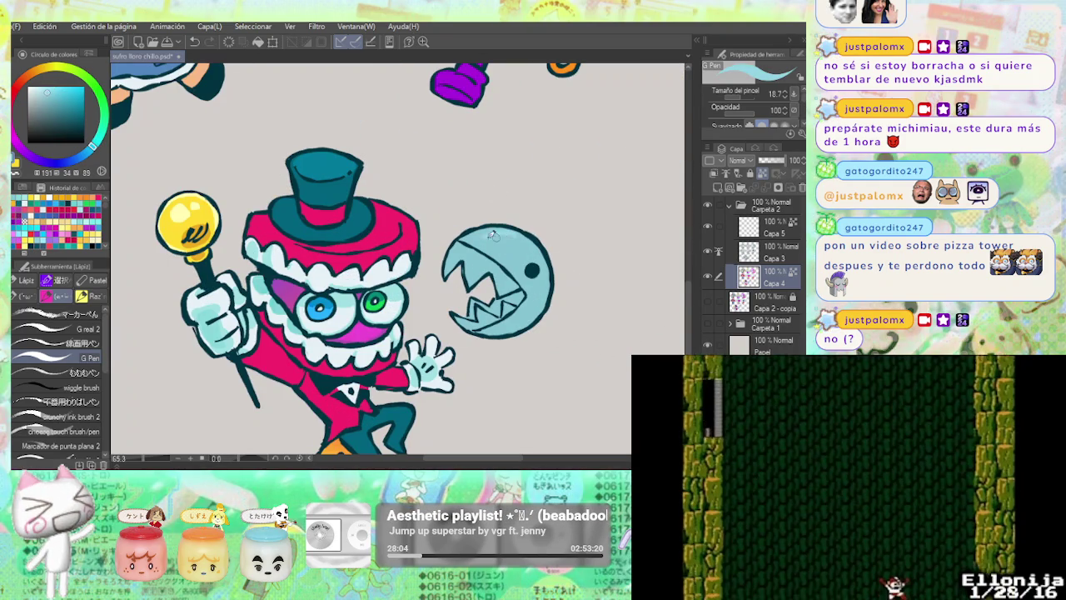
drag(516, 239, 480, 235)
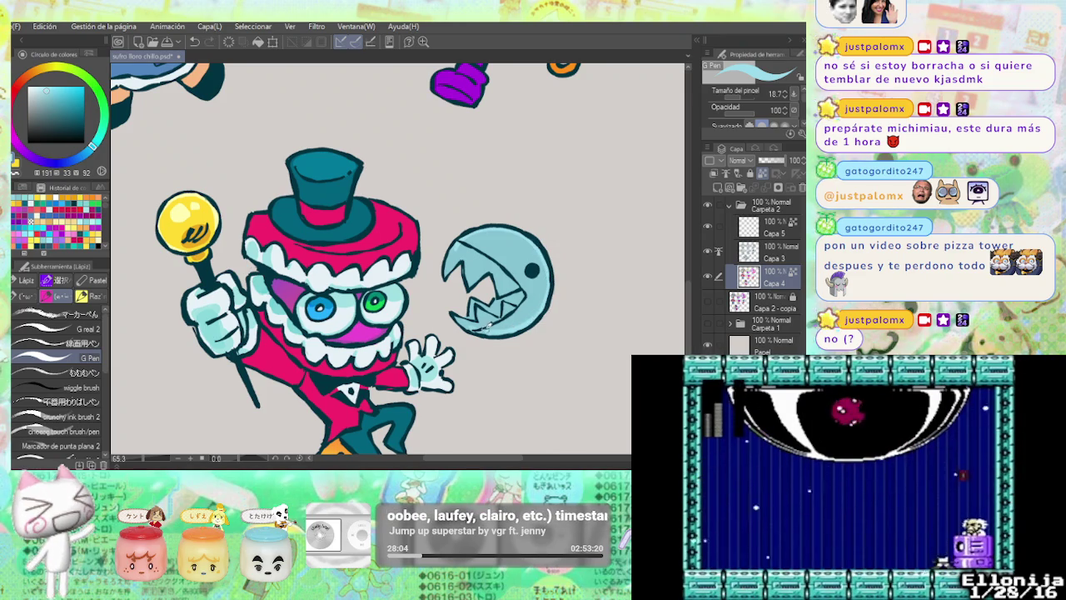
alt+click(521, 325)
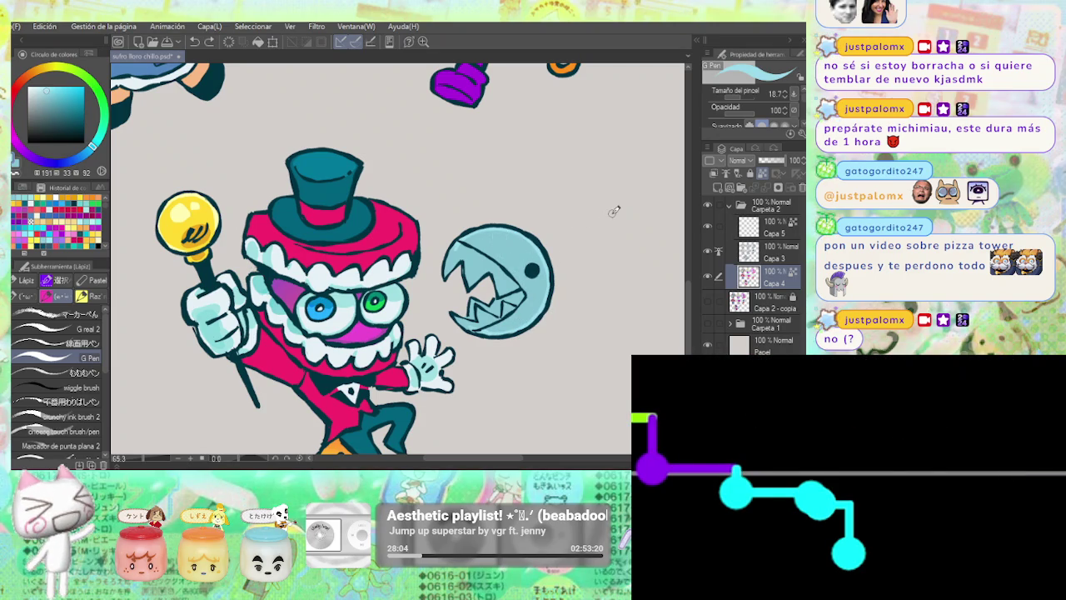
drag(492, 241, 523, 237)
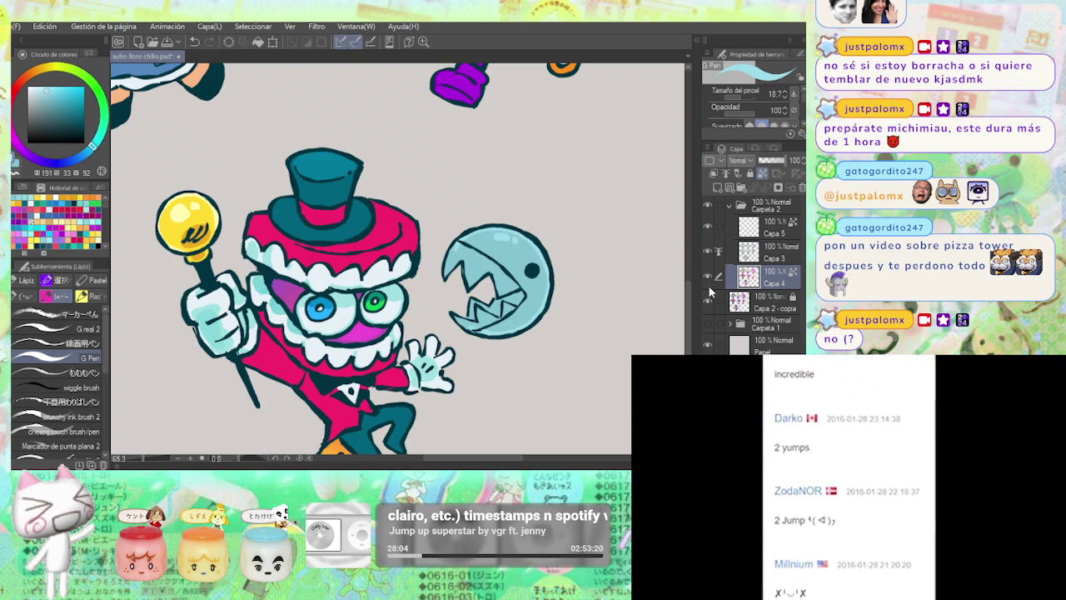
Toggle the Capa 2 - copia sketch layer on and off to compare.
click(707, 302)
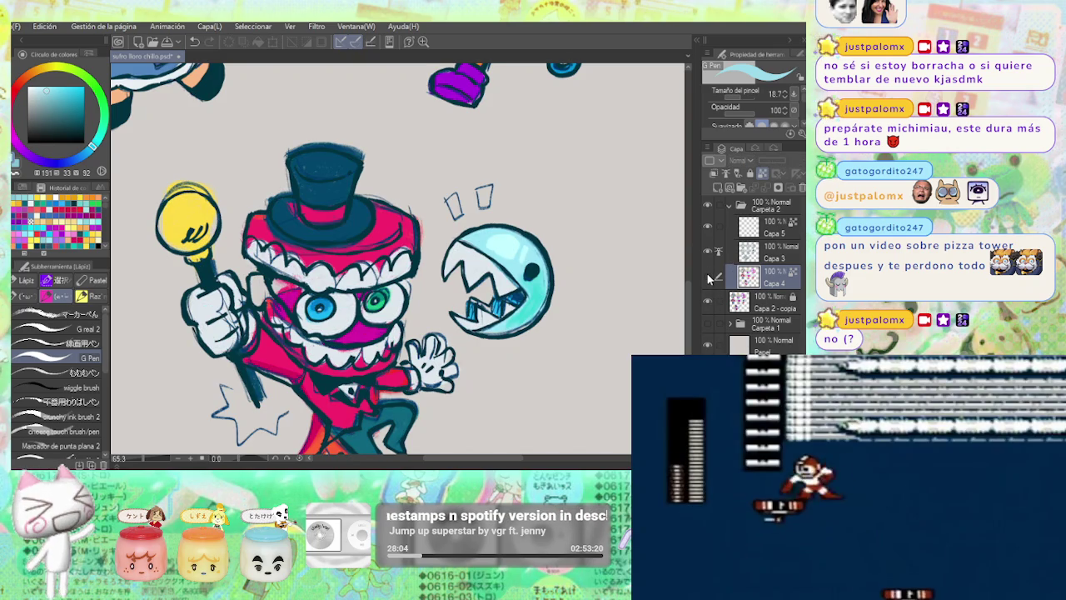
click(707, 303)
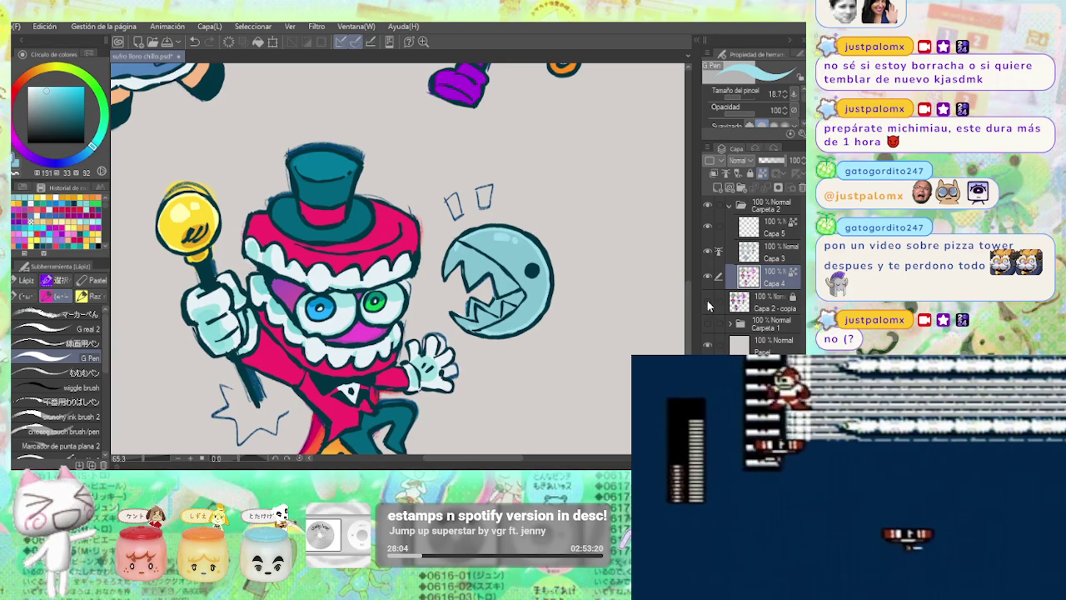
click(707, 305)
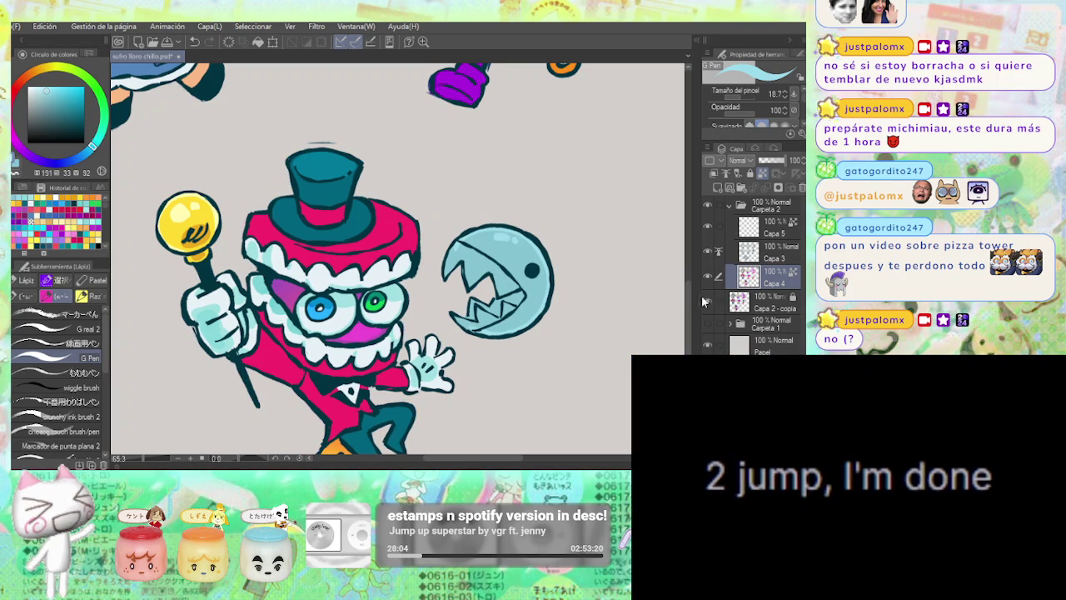
click(707, 305)
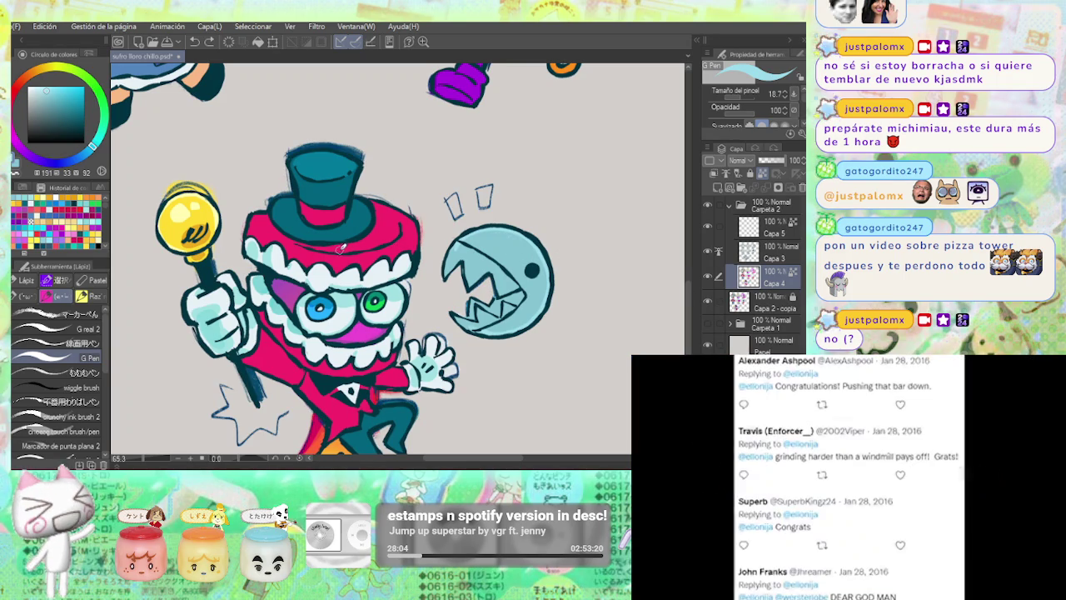
Try the Millipen and an enlarged Soft airbrush, sample the chomper's cyan, and compare shading visibility.
key(p)
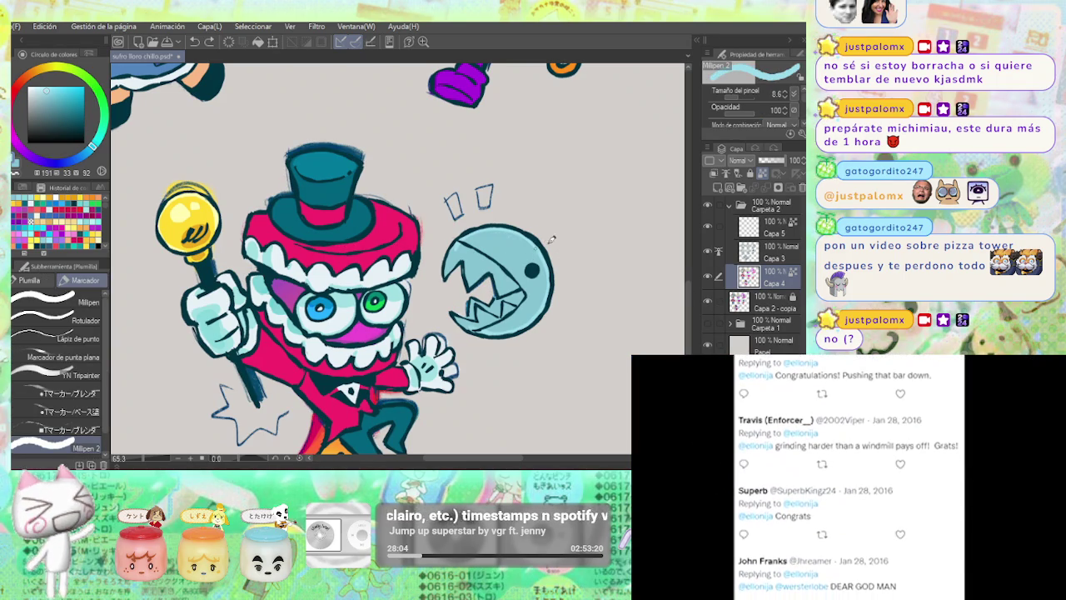
key(b)
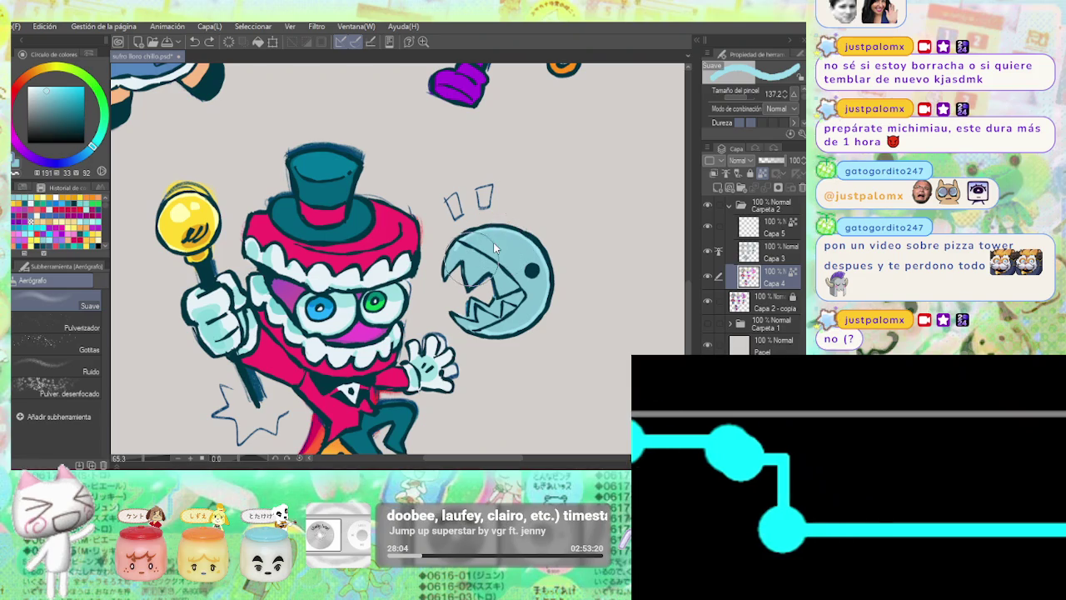
drag(520, 246, 524, 285)
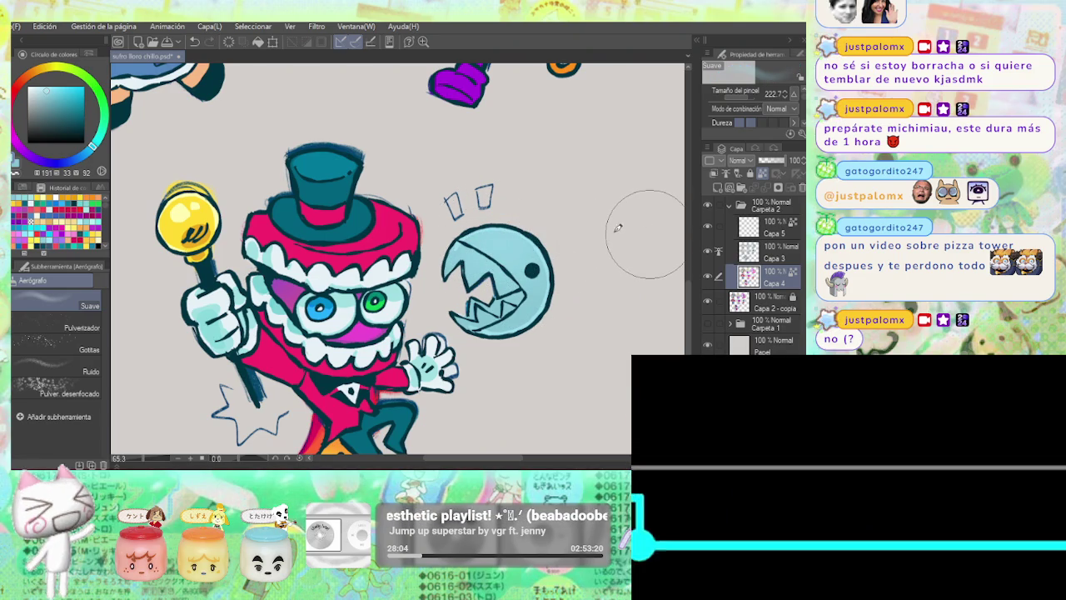
key(p)
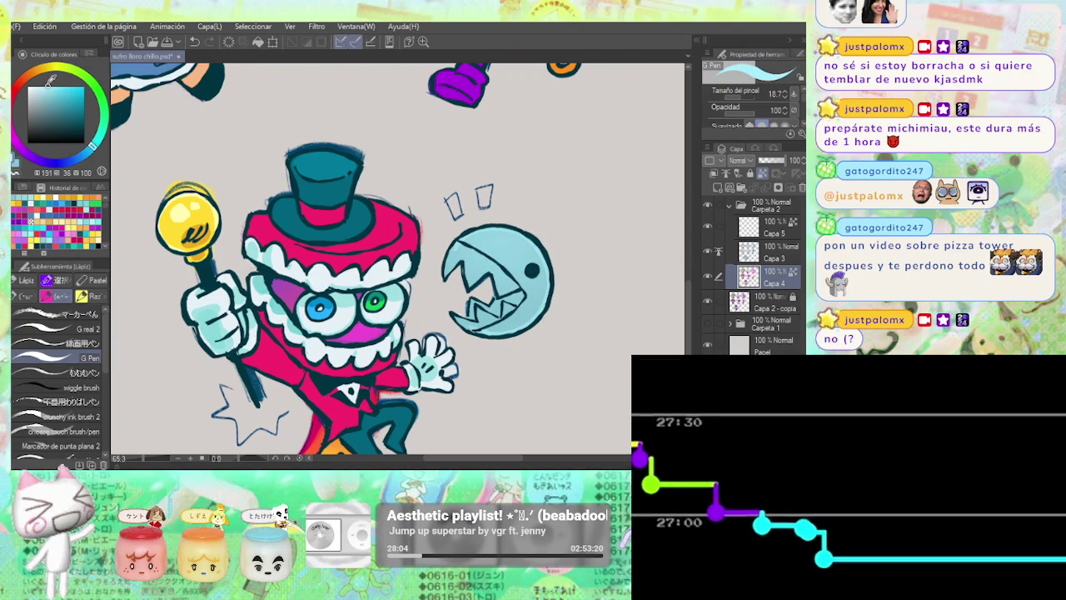
alt+click(483, 223)
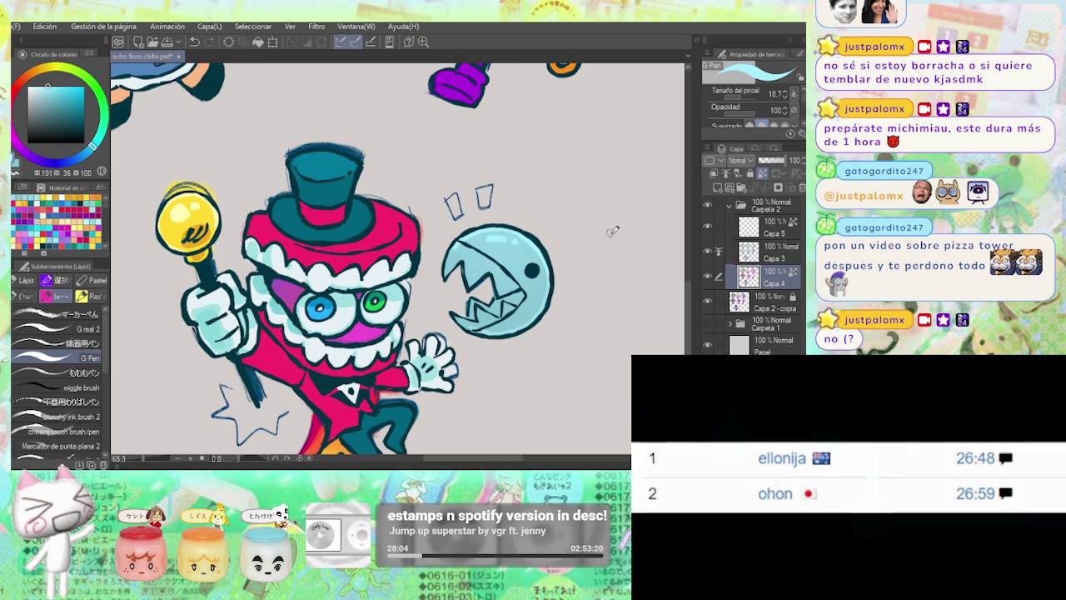
click(709, 279)
click(709, 279)
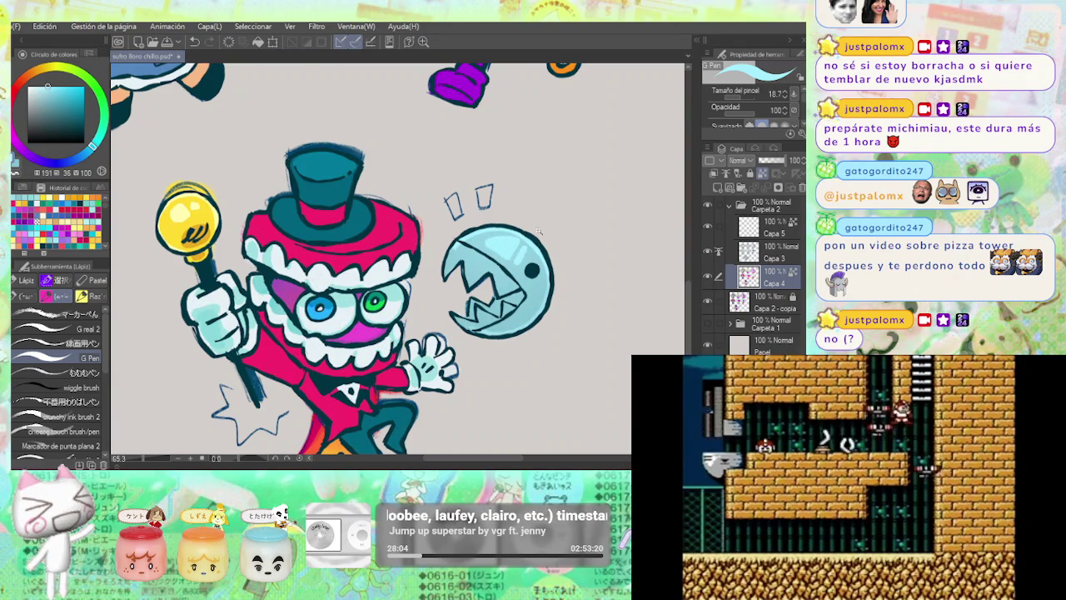
Sample the chomper's light blue and add a near-white stroke inside its mouth.
scroll(539, 235, down, 5)
scroll(533, 246, up, 1)
scroll(530, 251, up, 3)
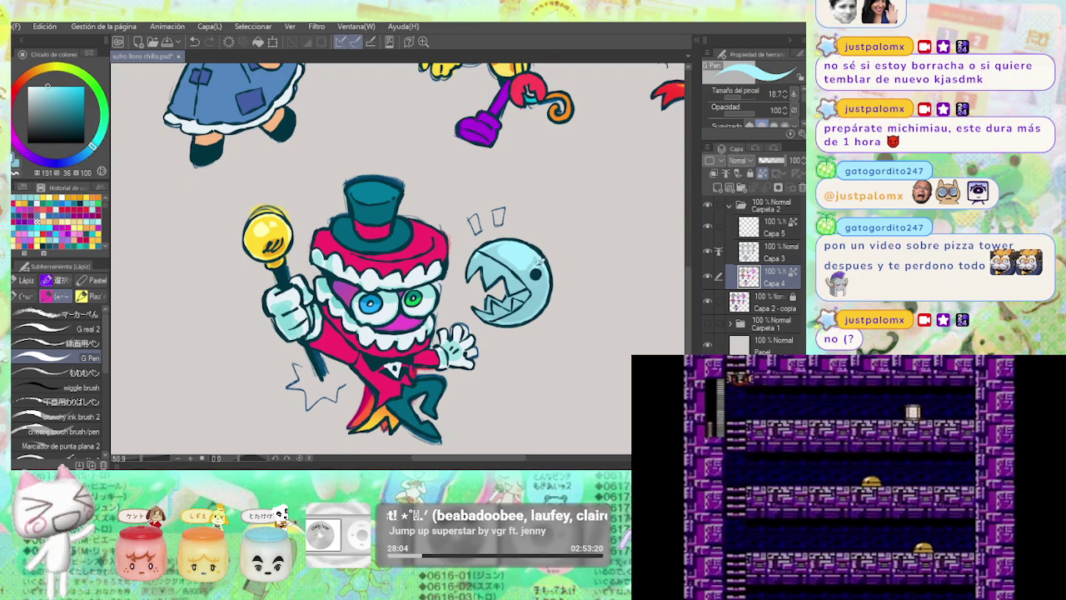
scroll(542, 260, down, 2)
scroll(546, 245, up, 5)
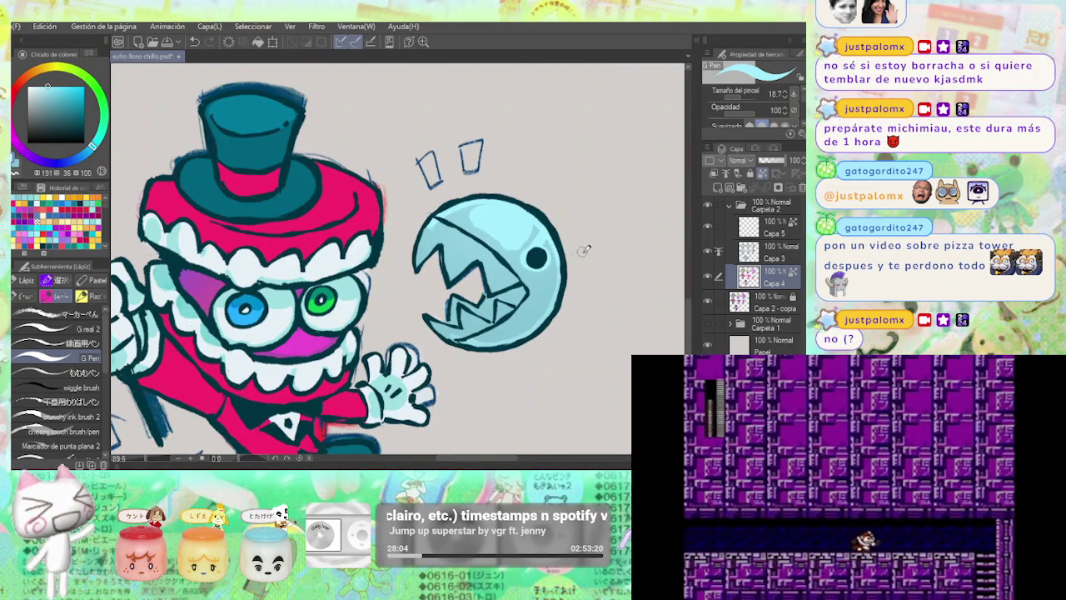
scroll(581, 248, down, 3)
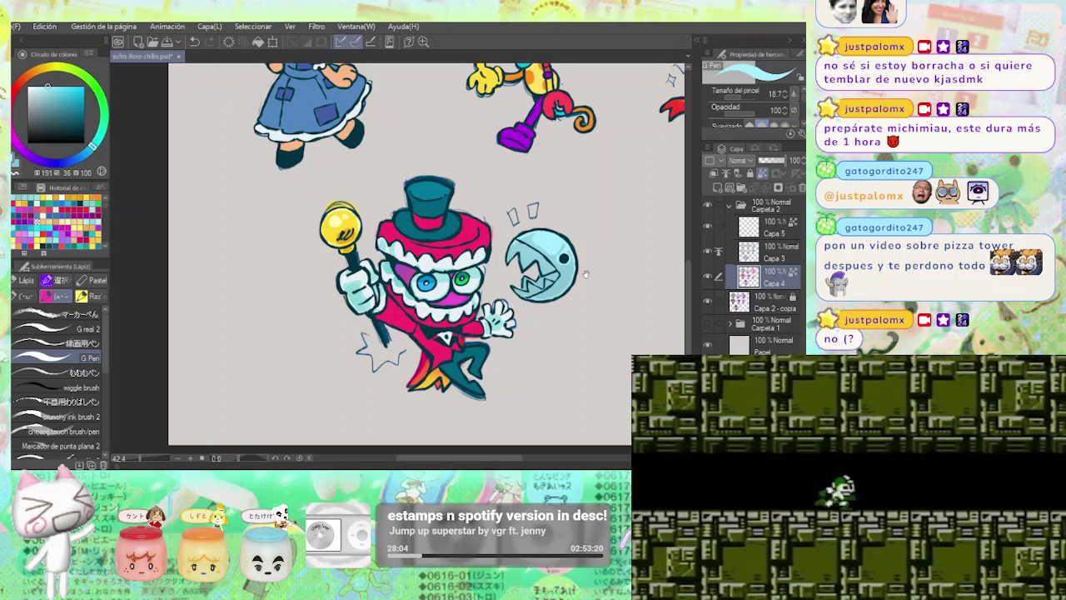
scroll(607, 246, up, 1)
scroll(604, 233, up, 2)
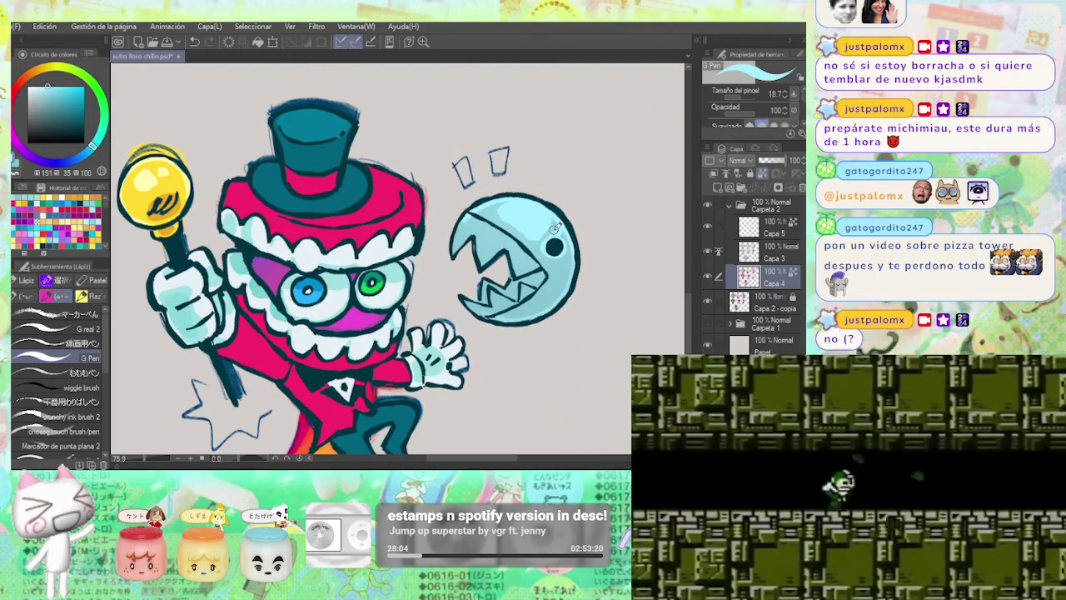
alt+click(550, 227)
scroll(551, 227, down, 3)
scroll(549, 234, up, 1)
scroll(545, 242, up, 1)
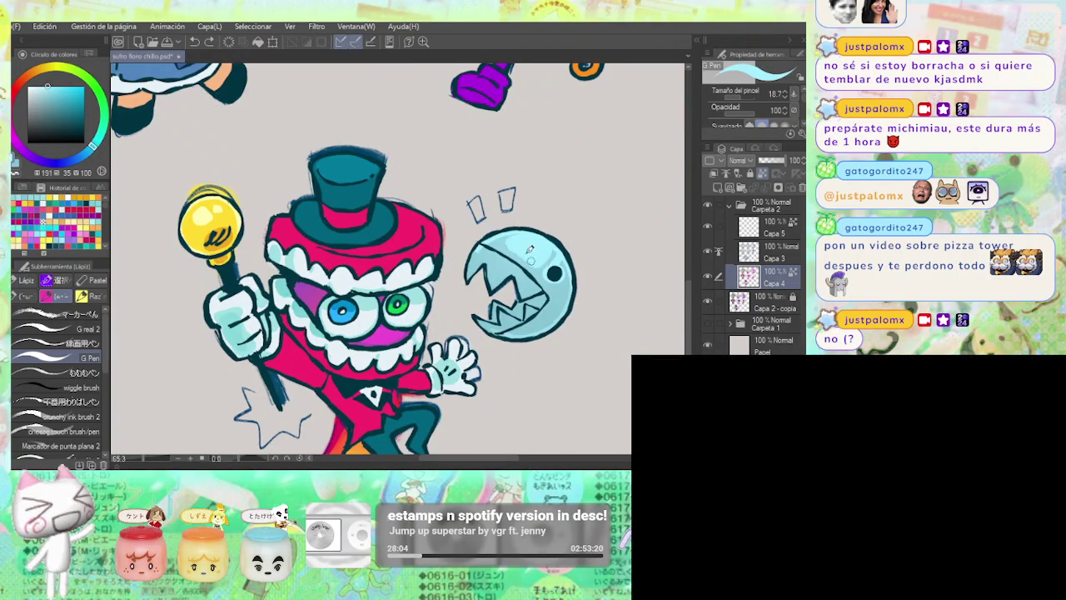
scroll(525, 254, up, 1)
scroll(379, 267, down, 1)
alt+click(379, 260)
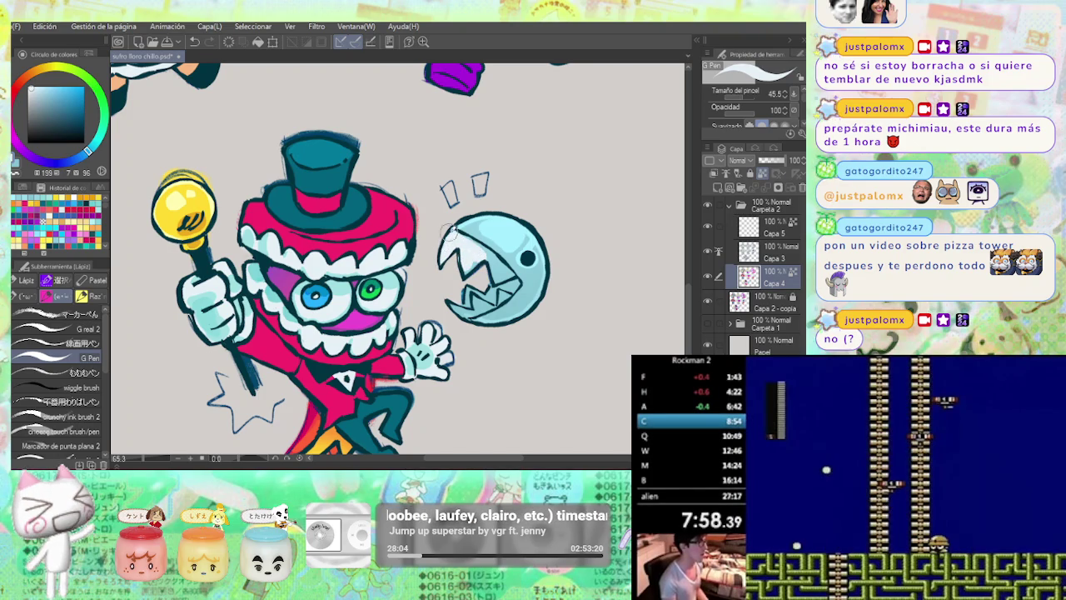
drag(471, 244, 493, 281)
Shift the hue to cyan and shade along the chomper's lower teeth.
scroll(484, 292, up, 4)
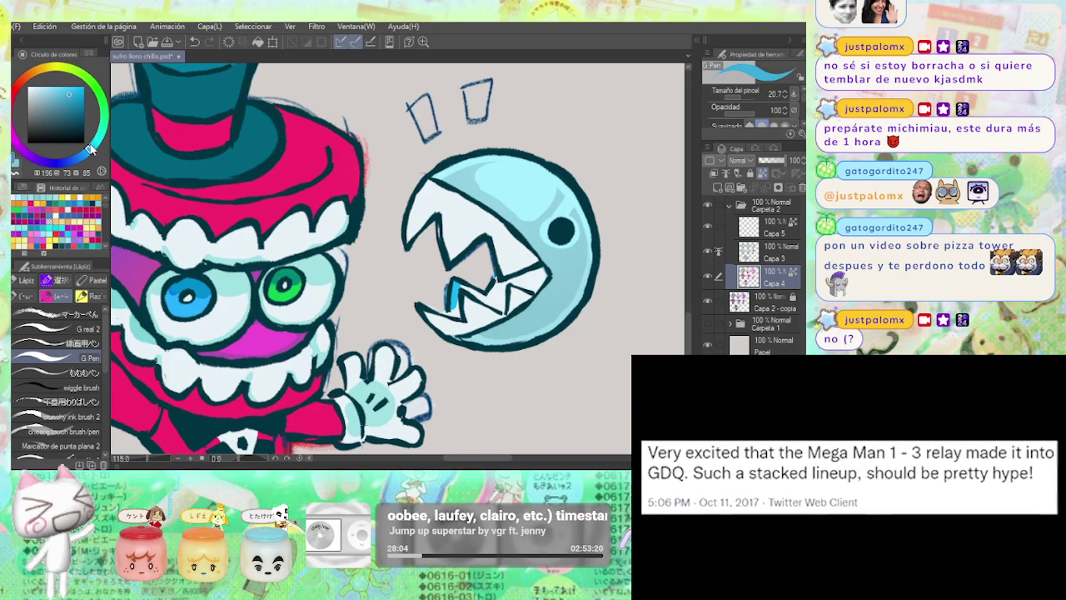
drag(92, 150, 98, 148)
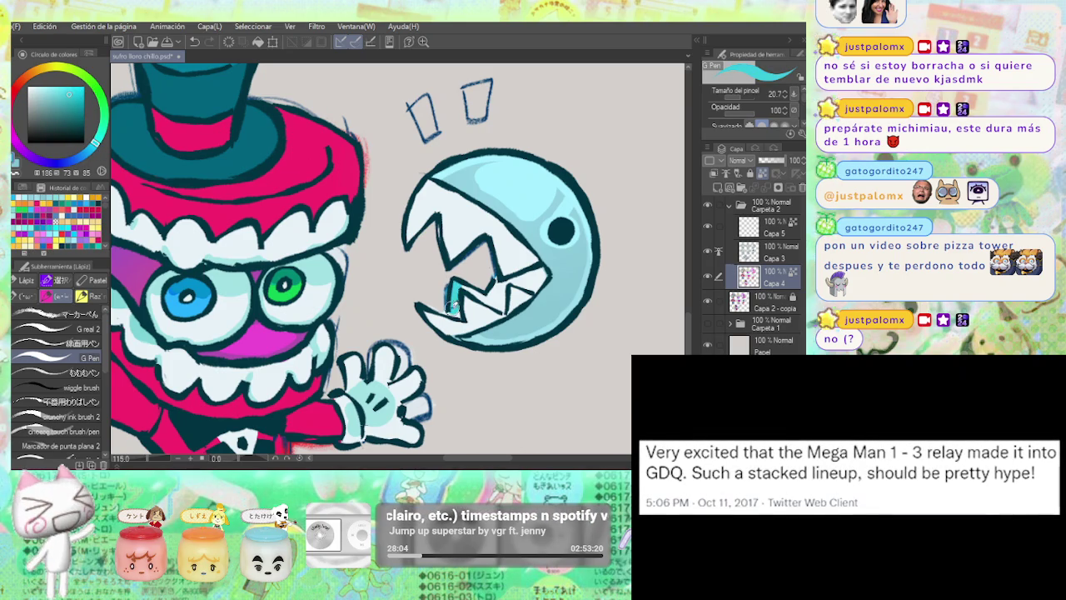
drag(481, 296, 503, 311)
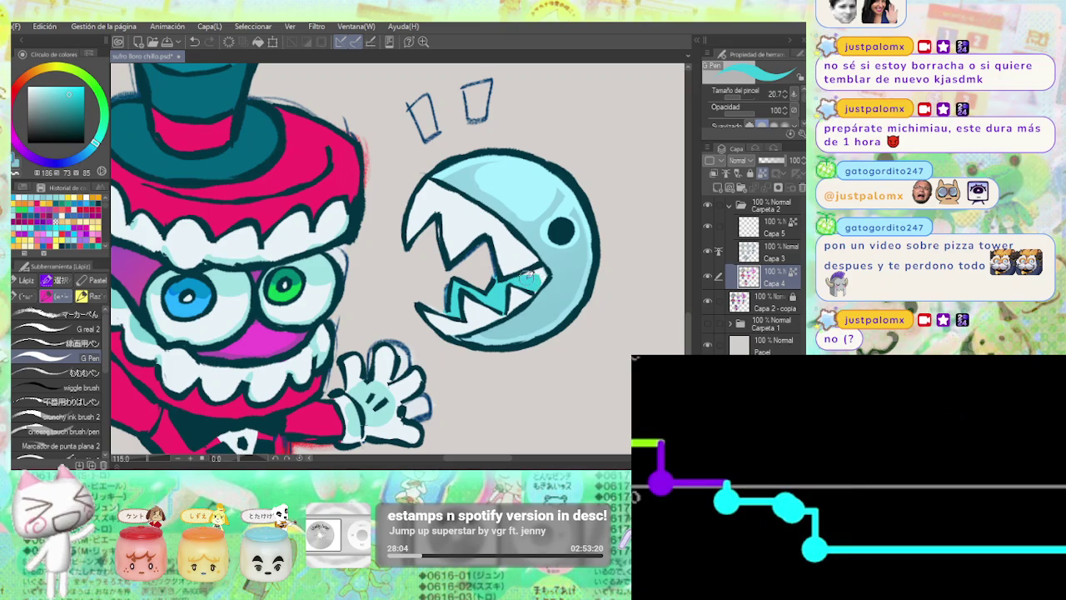
scroll(551, 270, down, 3)
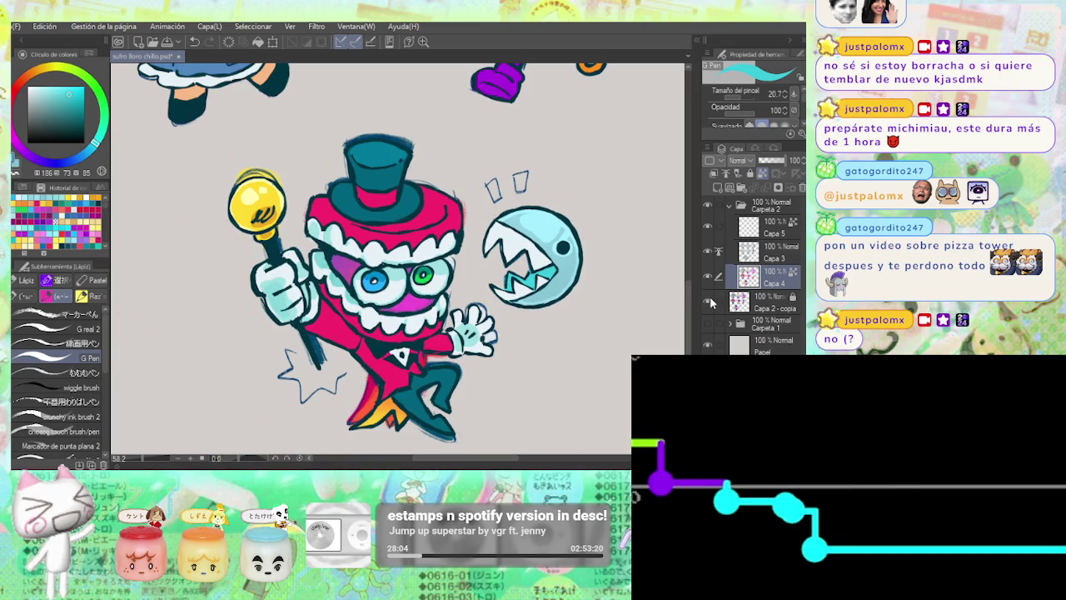
scroll(577, 270, up, 3)
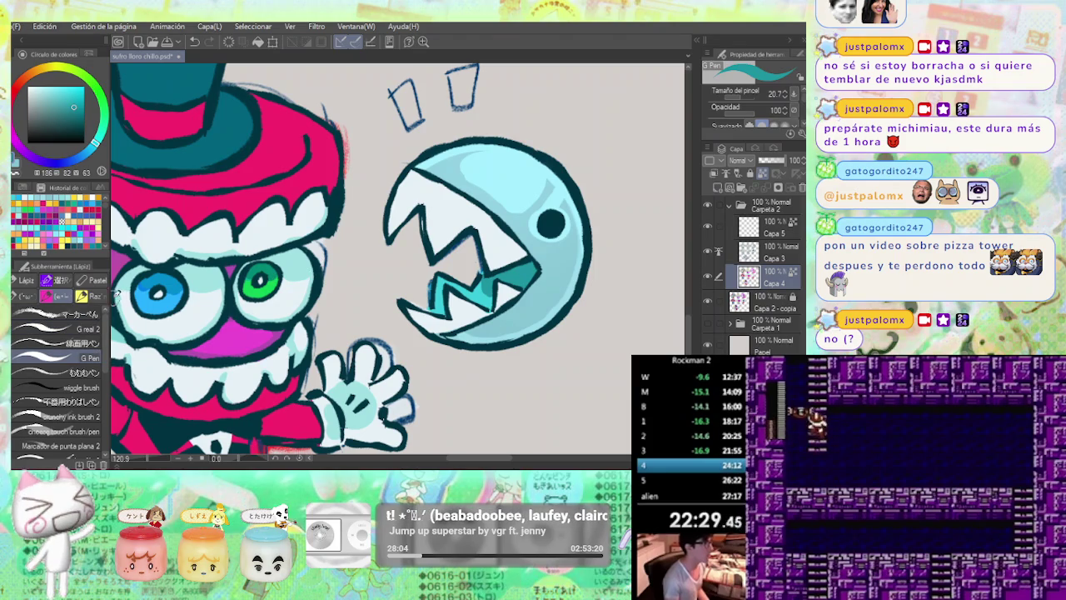
Sample the mouth's teal with the brush, darken it, and resize the brush.
key(b)
alt+click(485, 285)
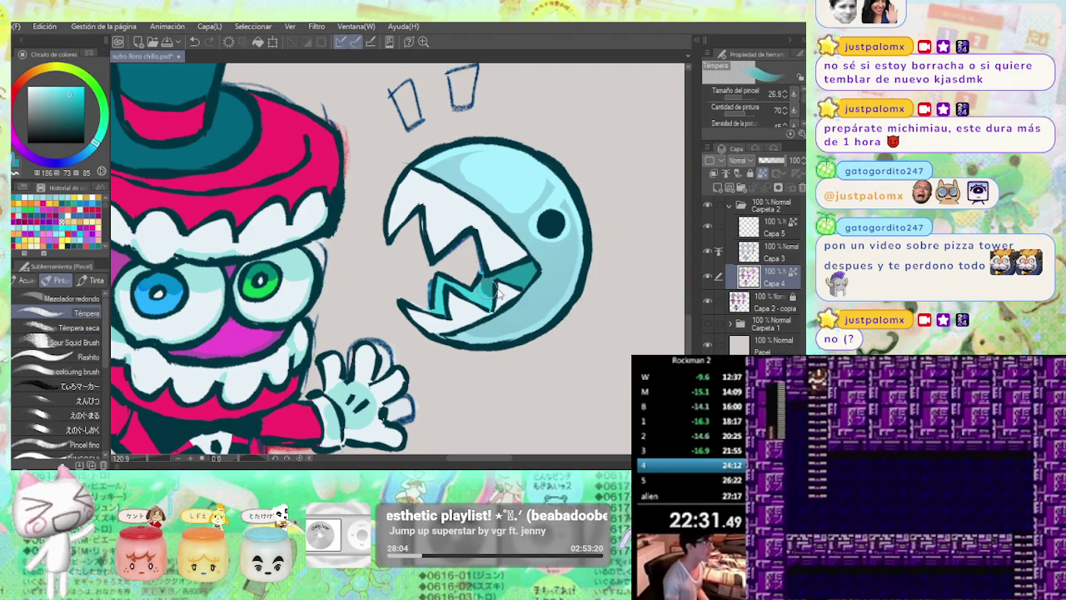
key(bracketleft)
key(bracketleft)
key(bracketleft)
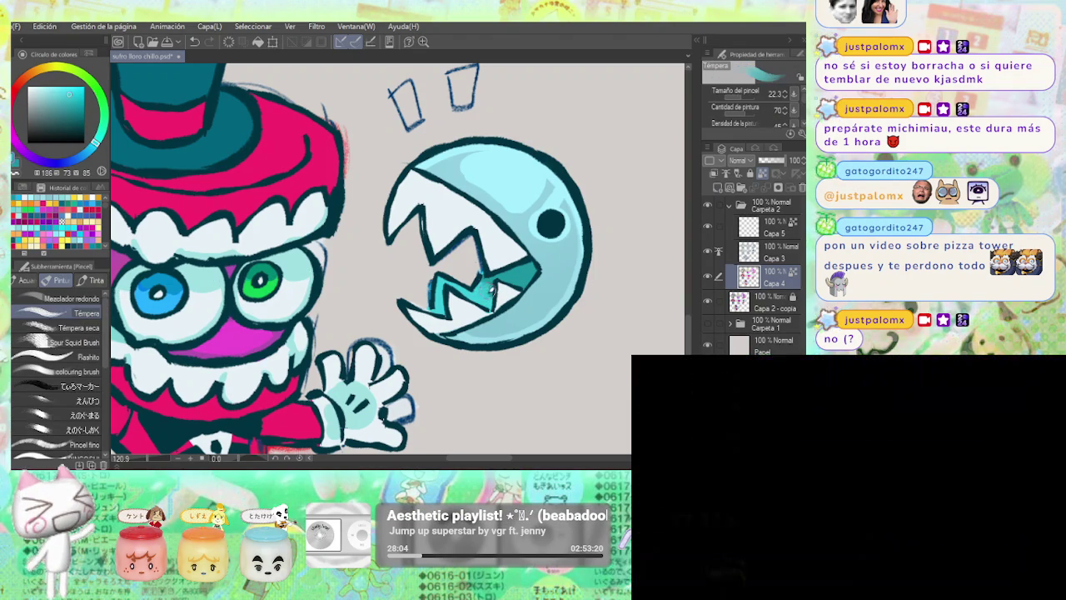
alt+click(479, 288)
key(bracketright)
key(bracketright)
key(bracketright)
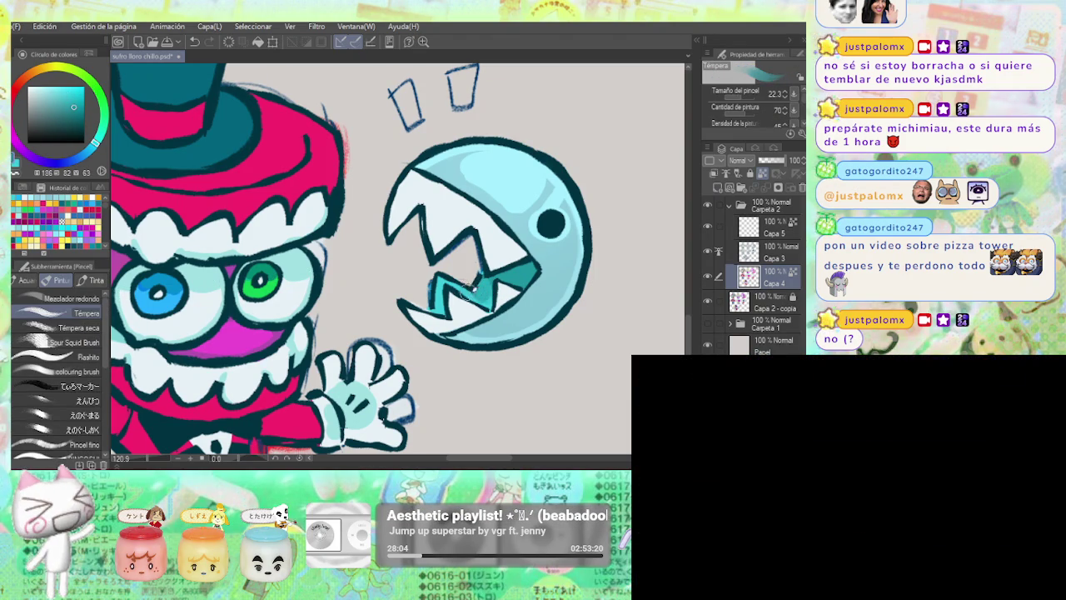
Hide the Capa 2 - copia sketch layer over the coloured Caine.
scroll(510, 268, down, 3)
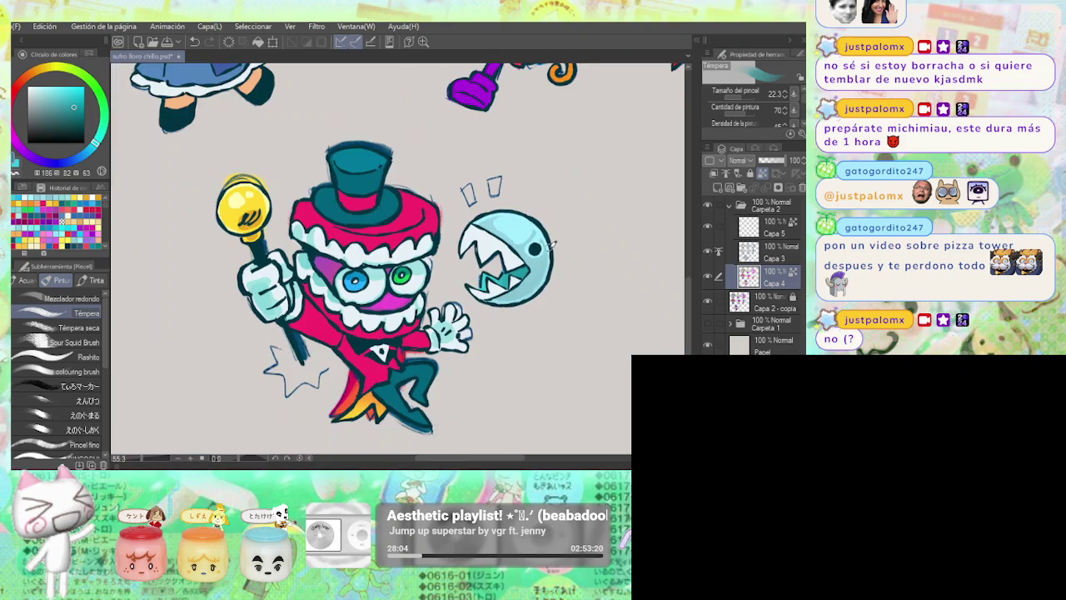
scroll(556, 266, down, 2)
scroll(558, 258, up, 3)
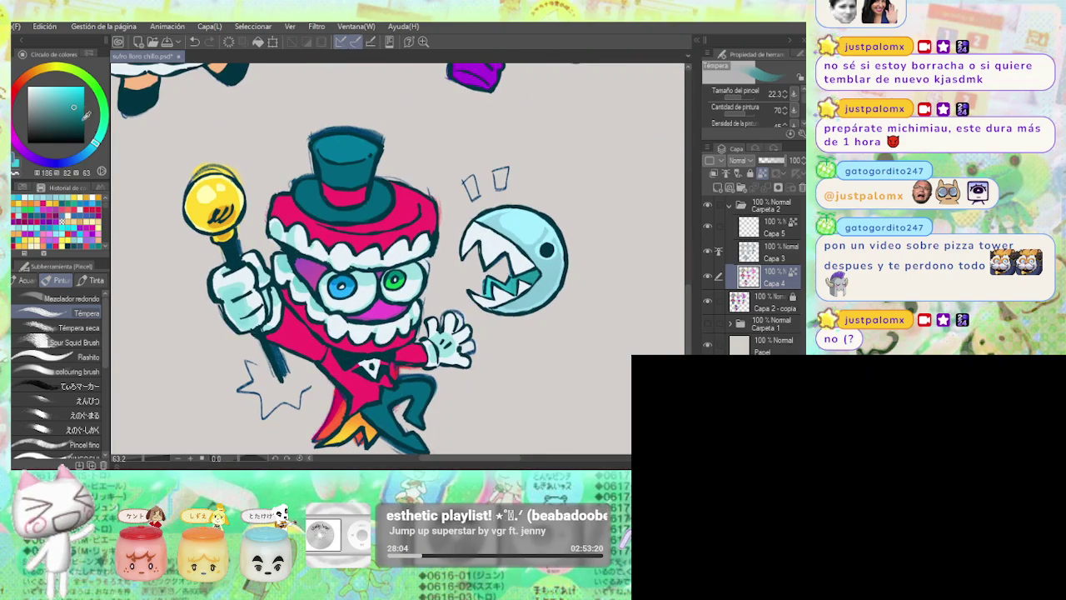
scroll(546, 279, up, 3)
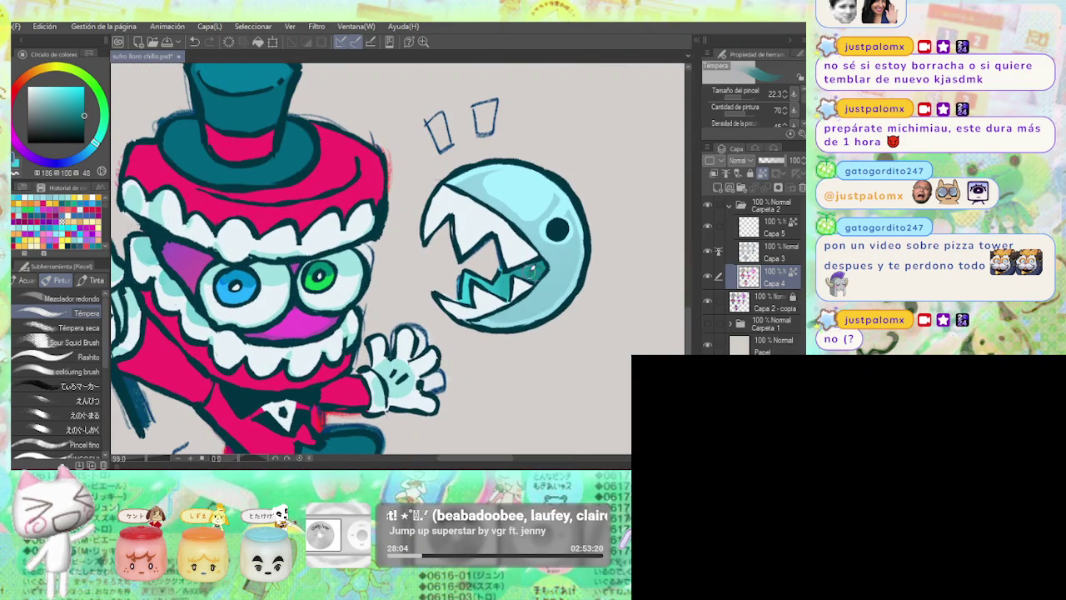
scroll(583, 263, down, 4)
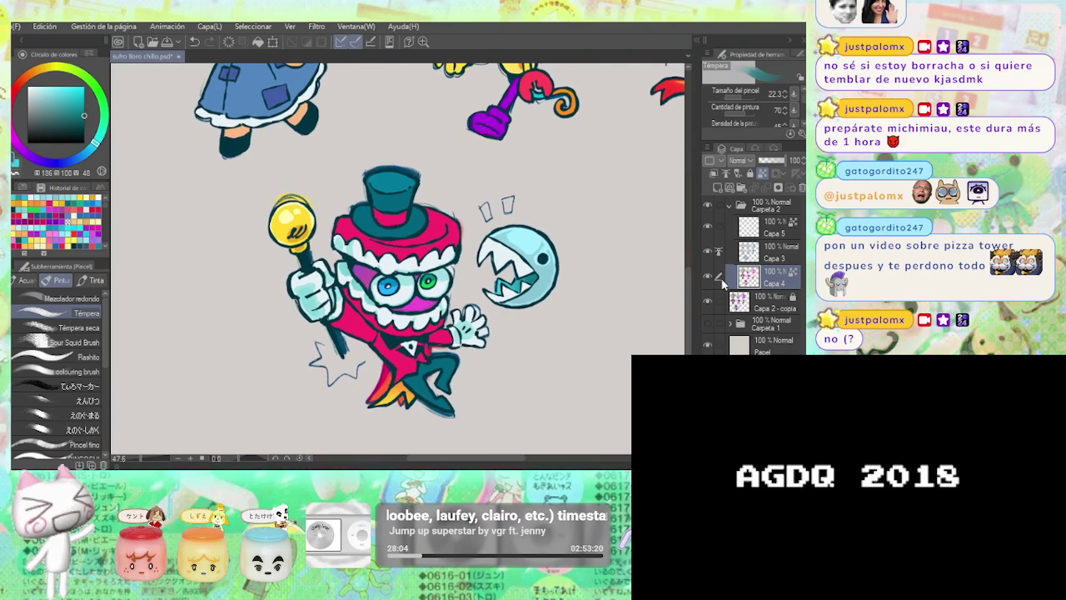
scroll(651, 292, up, 1)
click(708, 302)
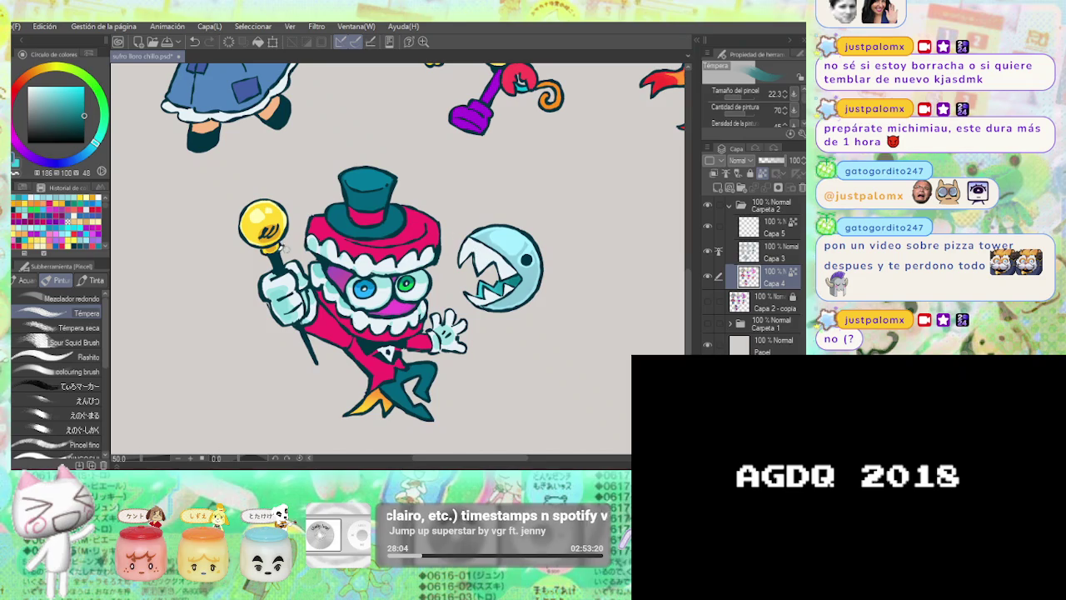
scroll(540, 235, up, 3)
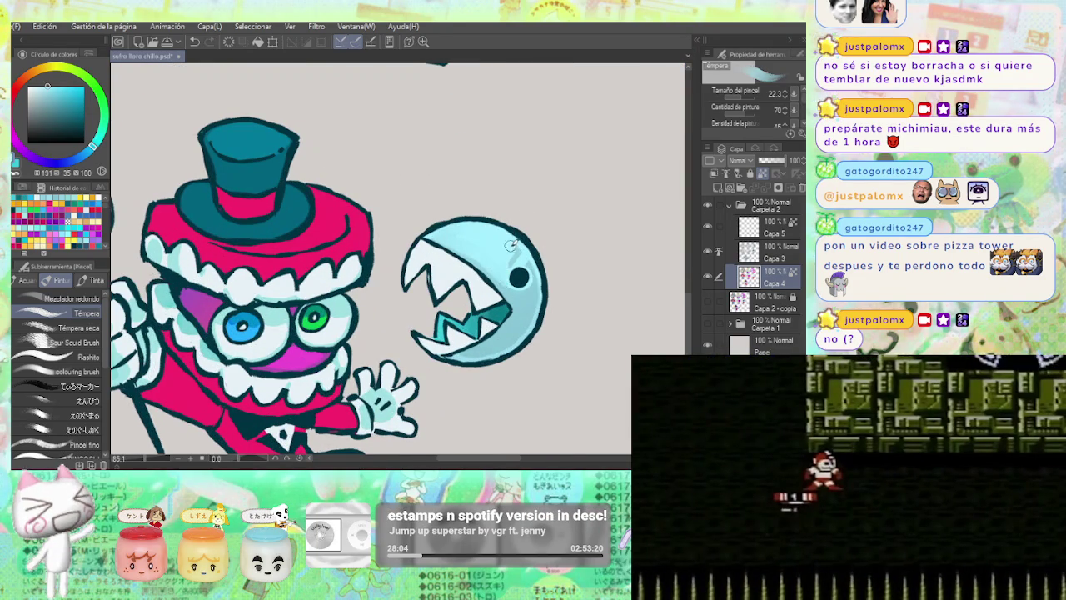
With a larger Tempera brush, paint deeper saturated-blue shading on the chomper's head.
key(bracketright)
key(bracketright)
key(bracketright)
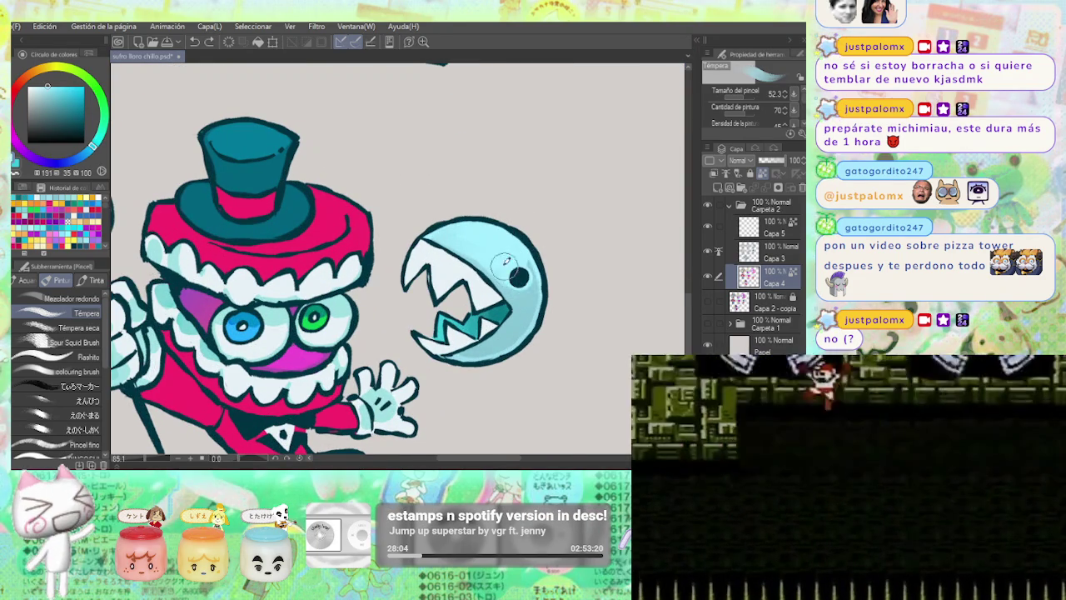
scroll(543, 236, down, 3)
scroll(543, 237, up, 2)
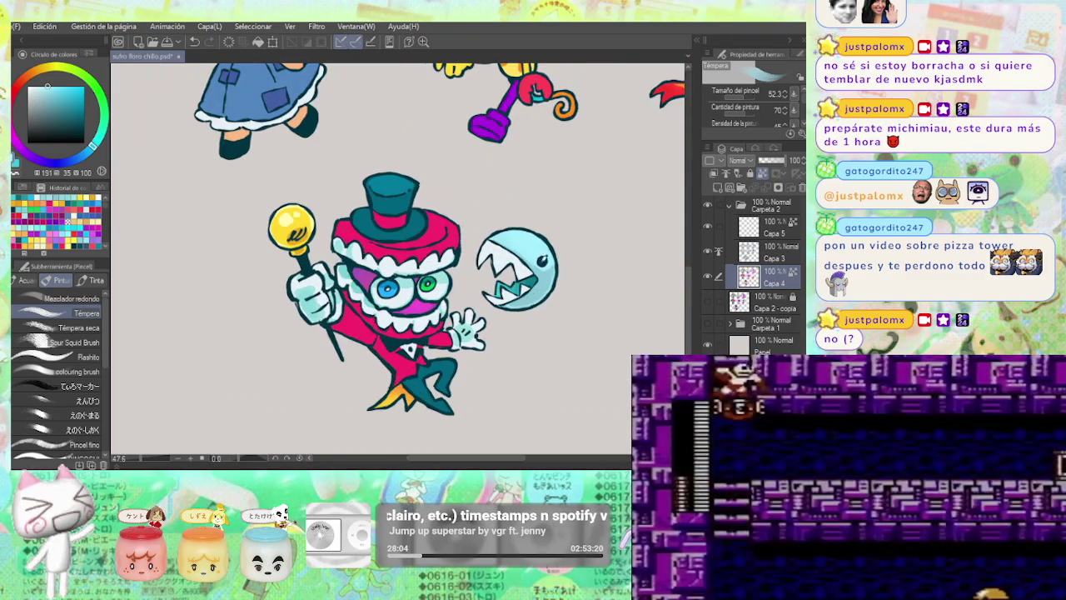
scroll(546, 268, up, 1)
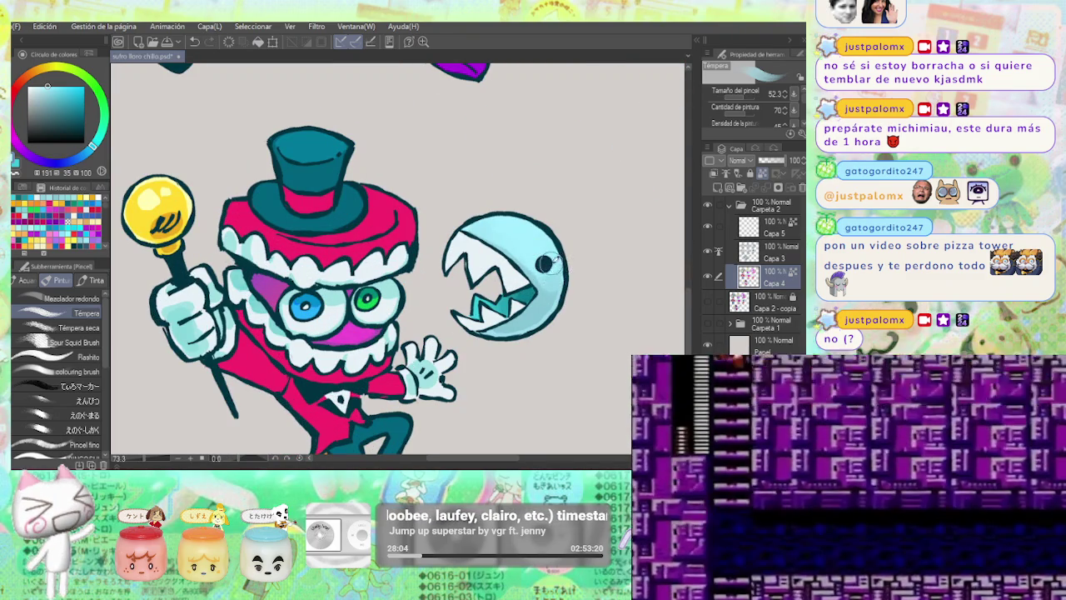
alt+click(550, 282)
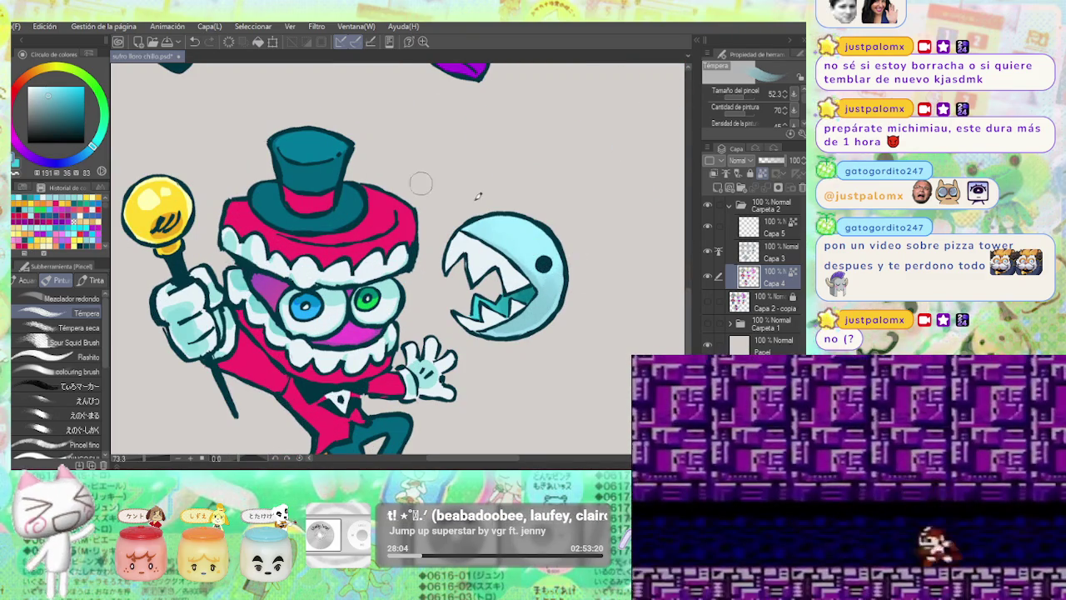
click(63, 91)
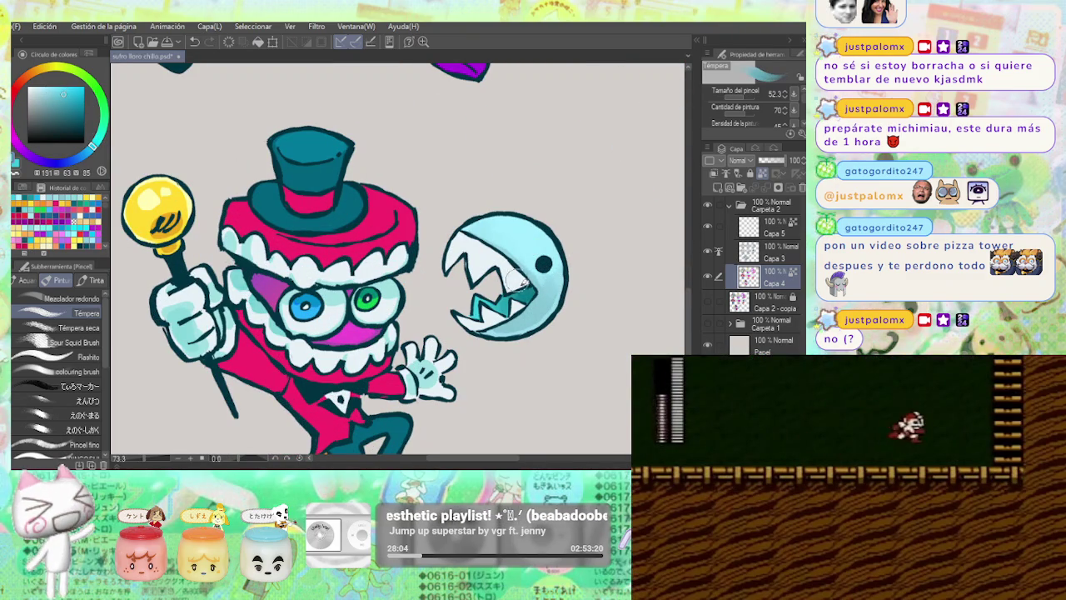
drag(527, 310, 537, 304)
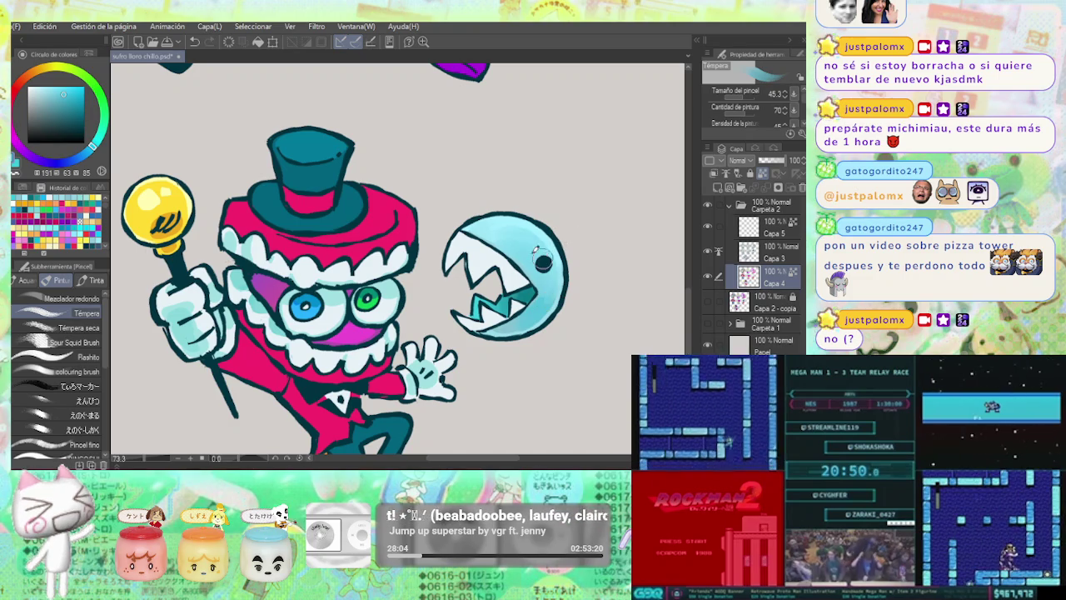
Paint pale light-blue highlights across the top of the chomper.
scroll(573, 250, down, 3)
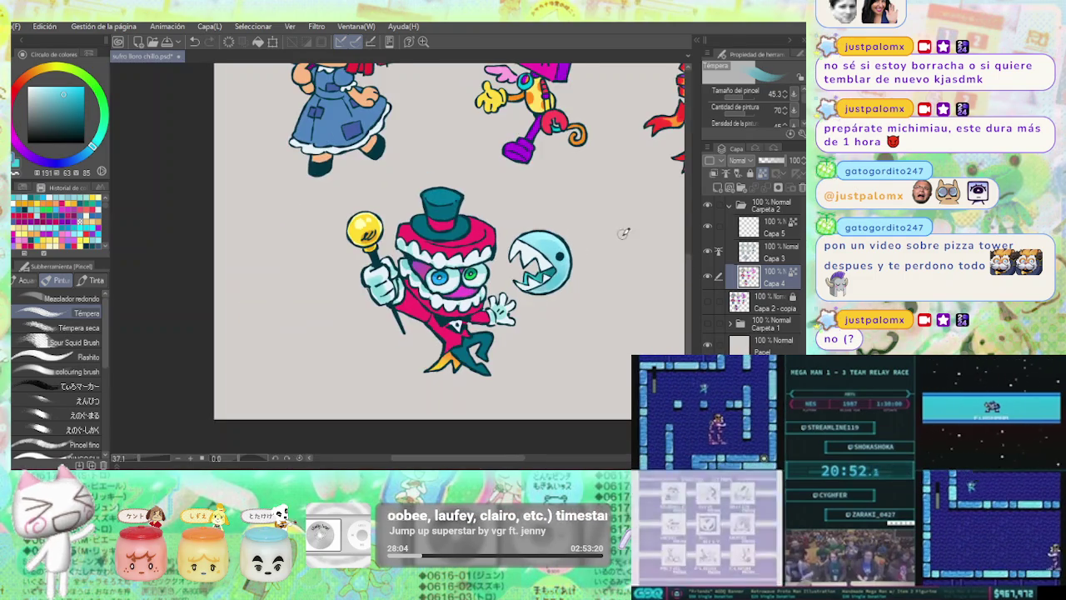
scroll(583, 233, down, 2)
scroll(583, 234, up, 4)
scroll(566, 229, up, 2)
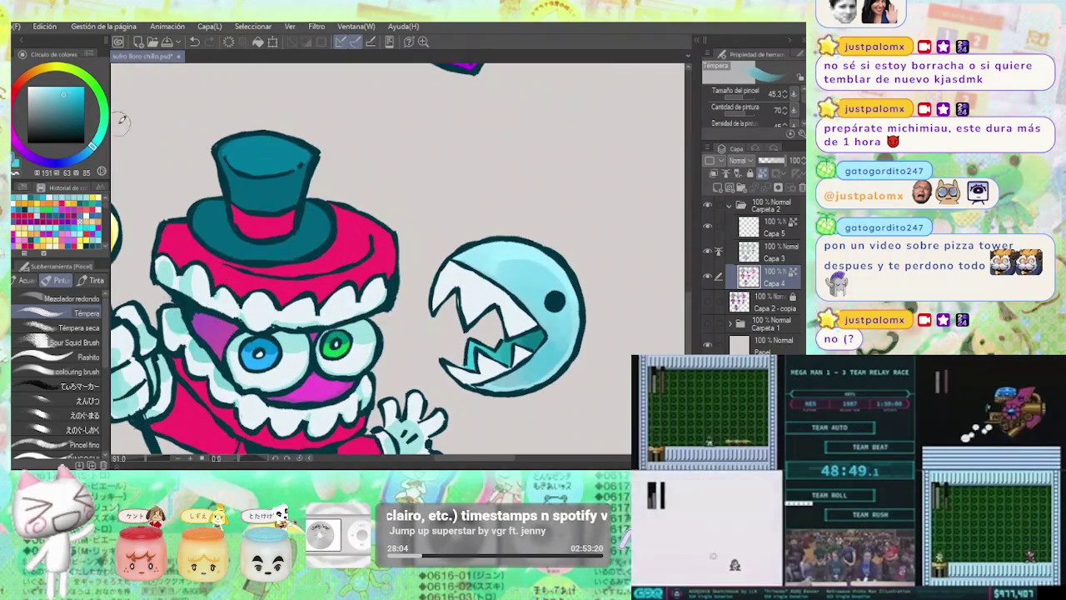
click(48, 84)
mouse_move(487, 255)
mouse_down()
mouse_move(526, 246)
mouse_move(558, 260)
mouse_move(565, 305)
mouse_up()
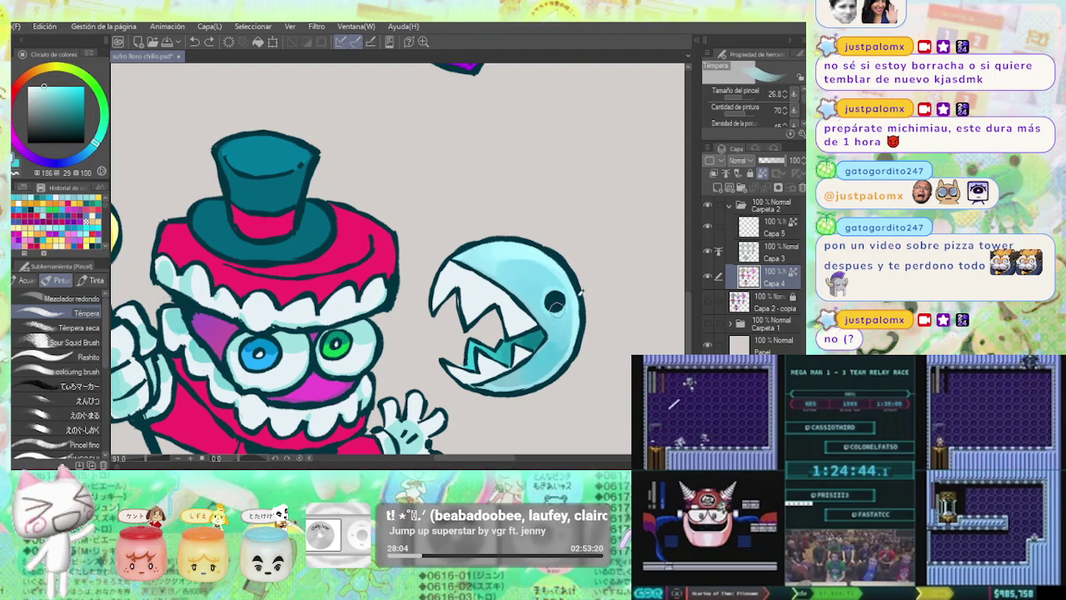
scroll(592, 292, down, 5)
scroll(617, 288, up, 1)
scroll(608, 275, up, 2)
scroll(575, 250, up, 2)
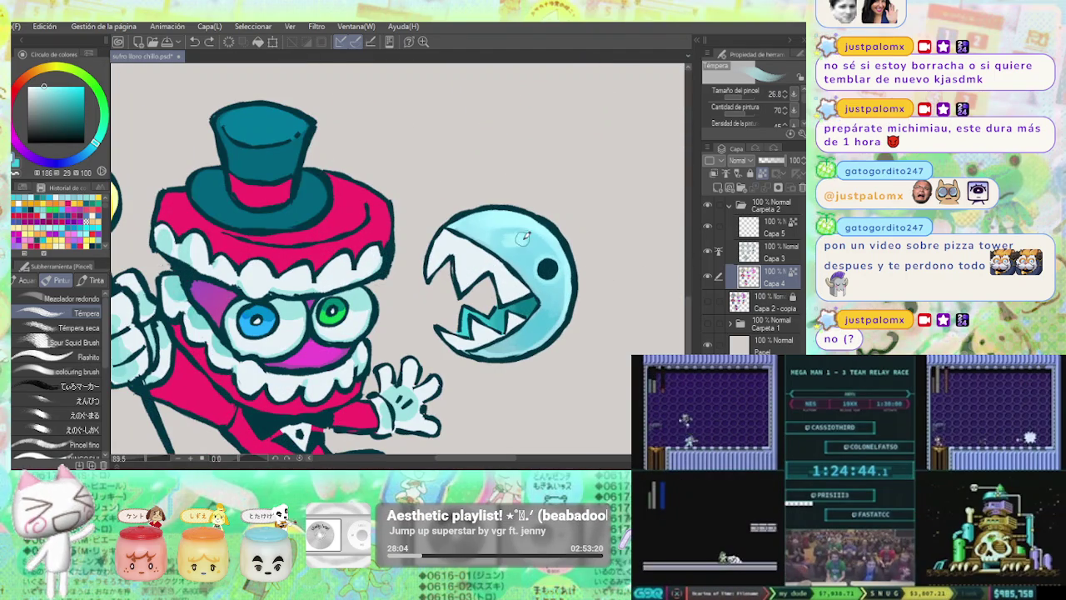
scroll(569, 264, down, 4)
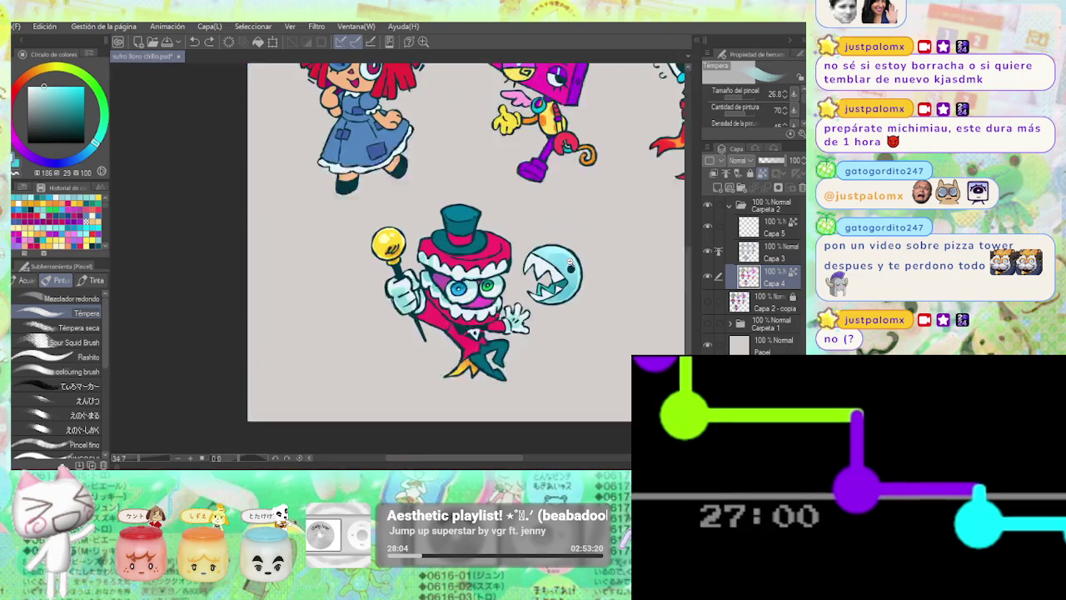
scroll(567, 262, down, 1)
scroll(600, 288, down, 1)
scroll(614, 310, down, 1)
scroll(593, 298, down, 1)
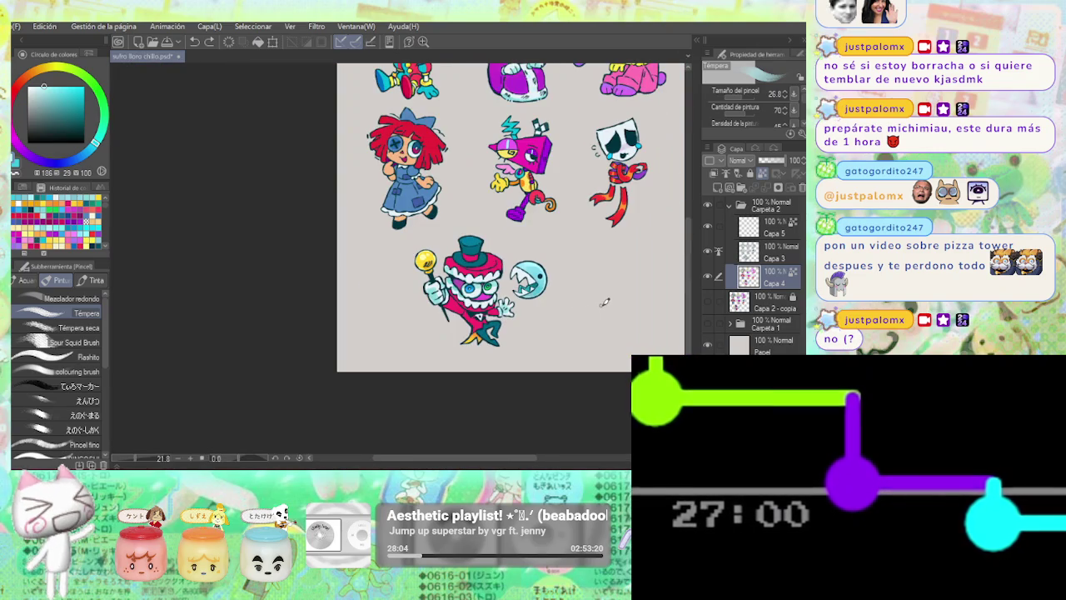
scroll(550, 234, up, 4)
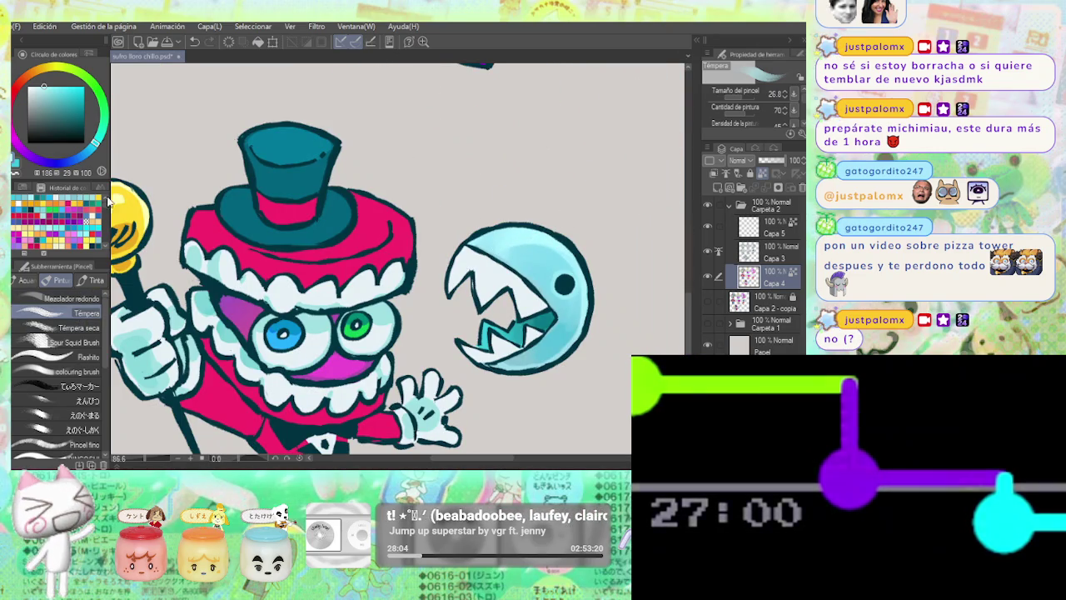
Use the hard-edged G Pen to draw a light shine stroke on the chomper's head.
key(p)
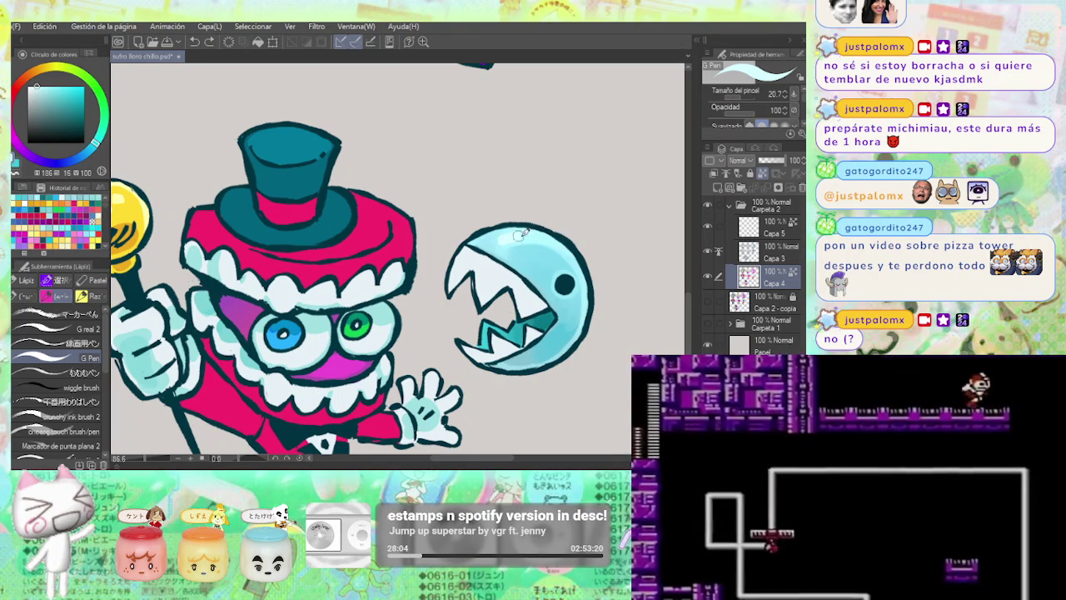
scroll(592, 243, down, 3)
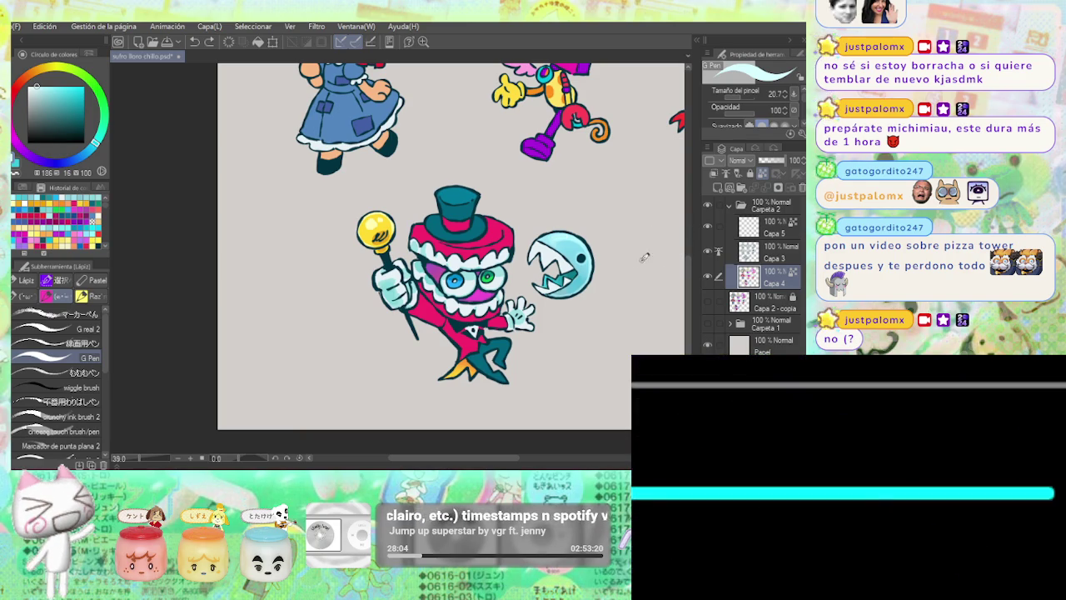
drag(655, 254, 613, 268)
drag(534, 227, 562, 269)
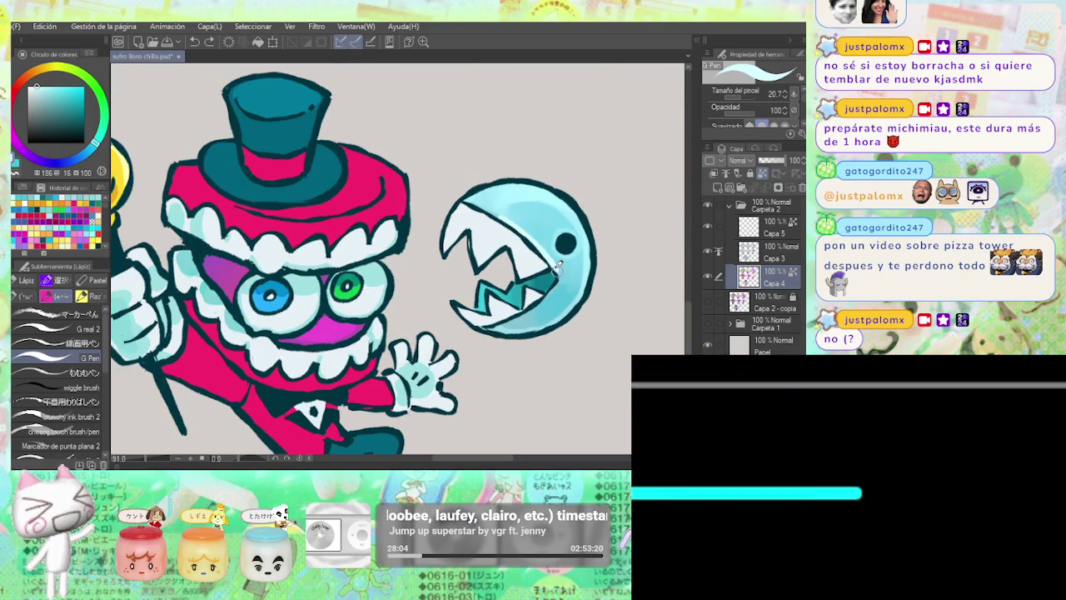
scroll(608, 275, down, 4)
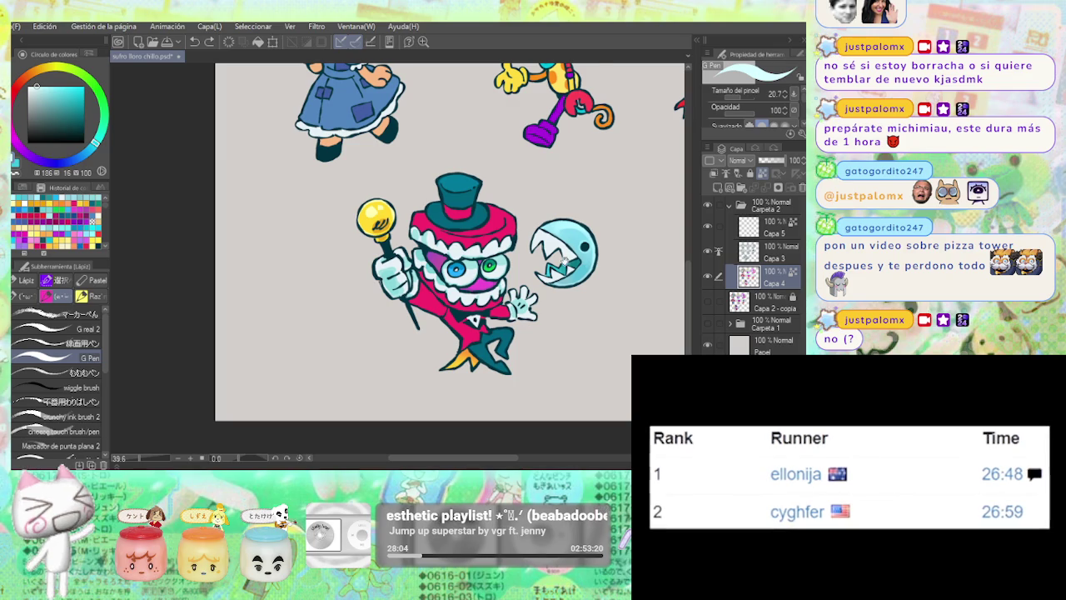
scroll(582, 332, down, 2)
scroll(612, 267, down, 2)
scroll(613, 267, down, 1)
scroll(583, 287, up, 1)
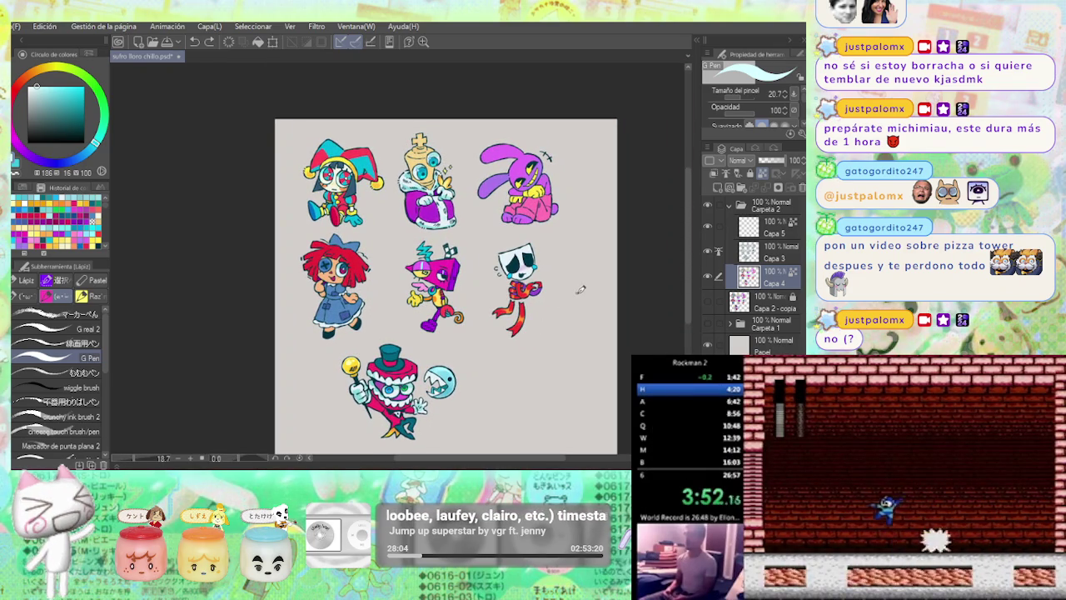
Recentre and zoom on the whole sticker sheet, then close the picture-in-picture gameplay video.
drag(583, 291, 579, 292)
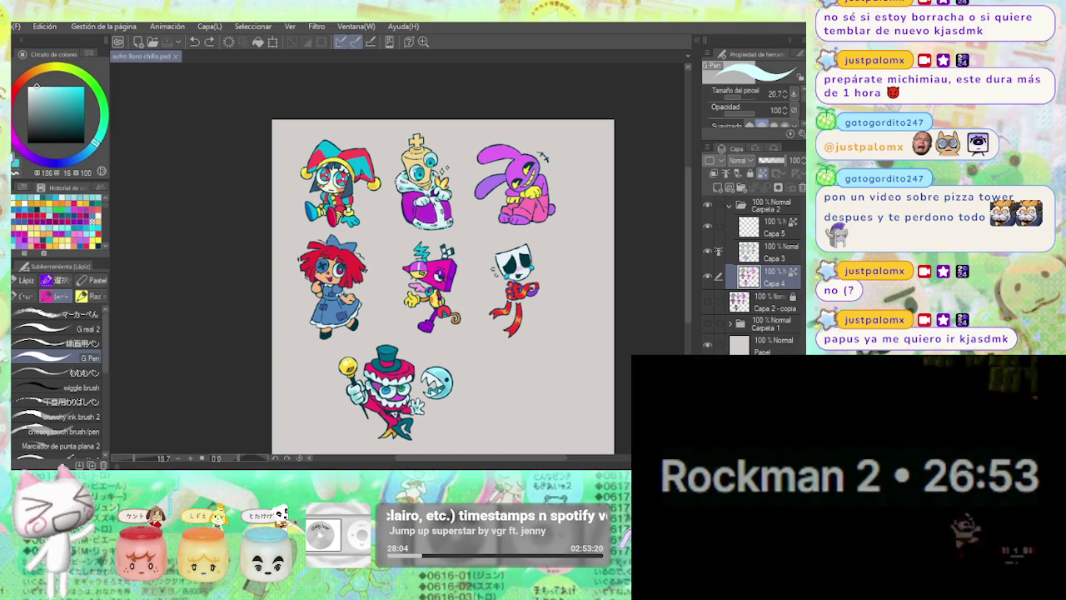
scroll(550, 294, up, 1)
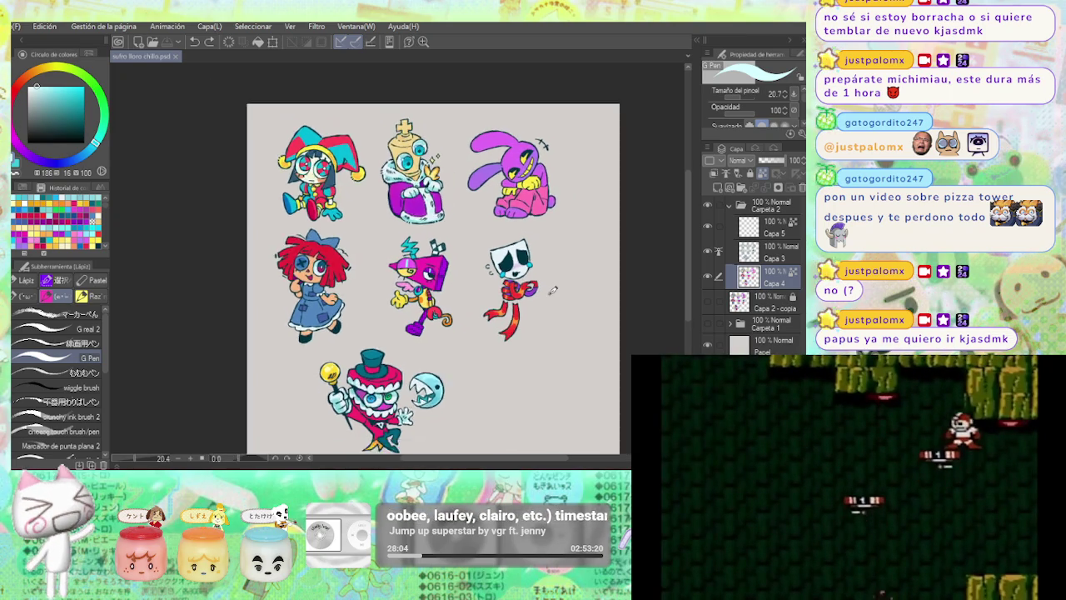
scroll(553, 290, up, 1)
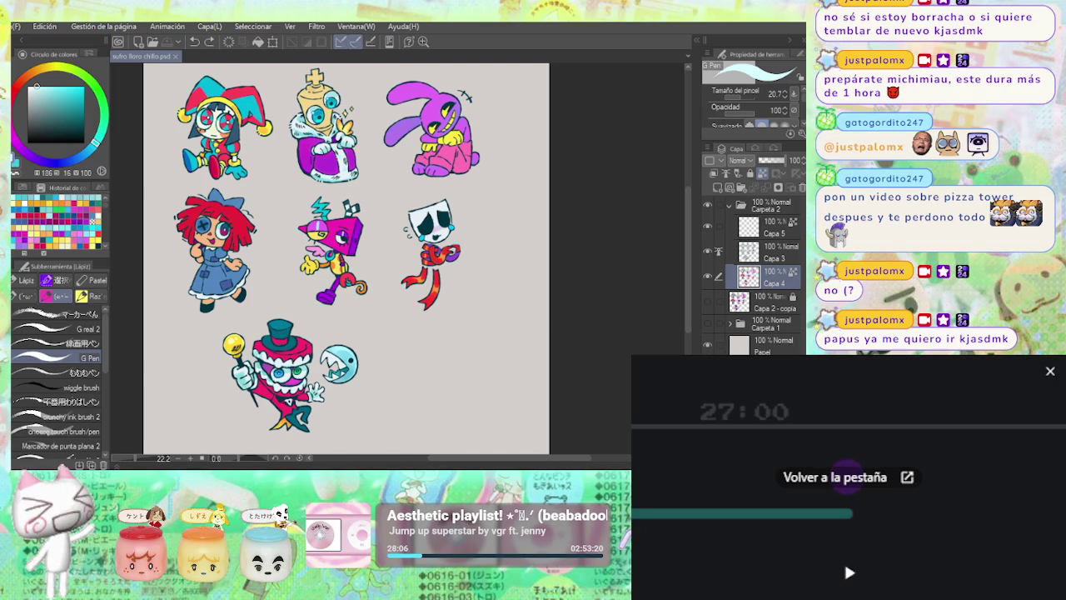
click(842, 472)
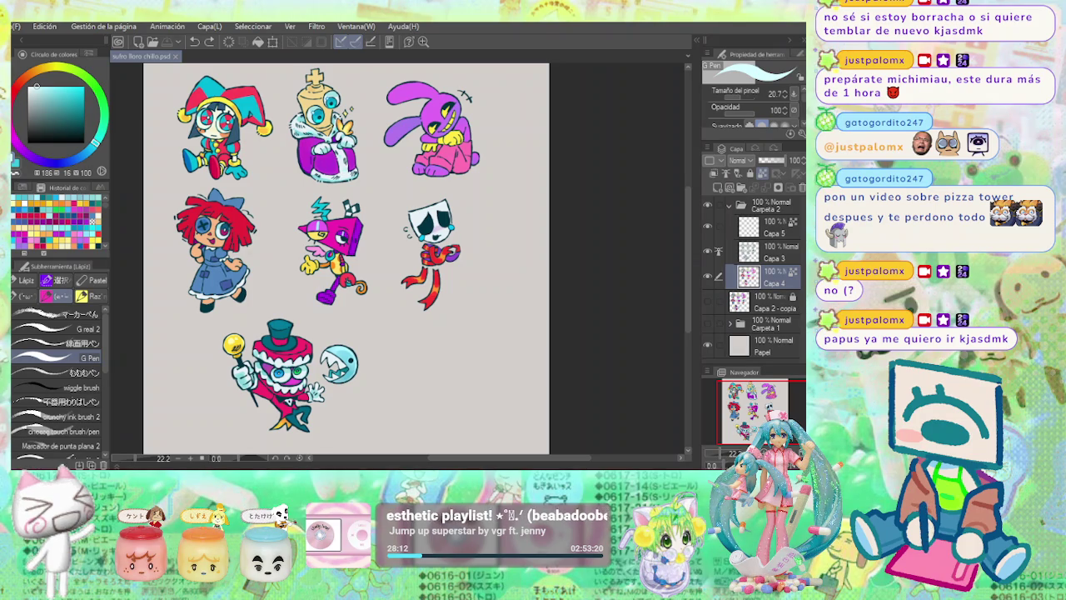
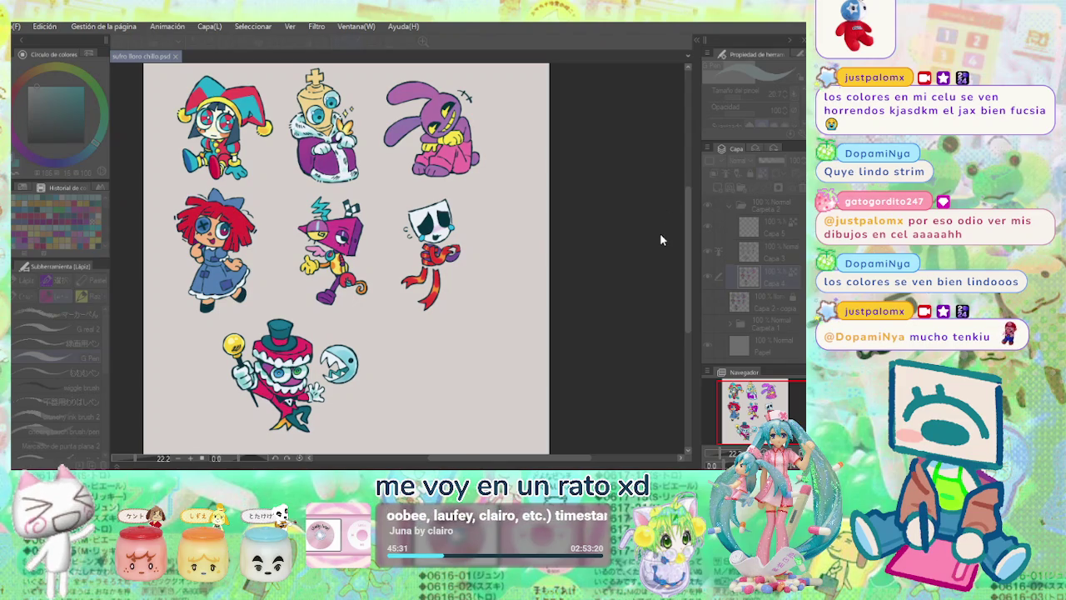
Preview and remove a warm tint, fit the page, and check the character and sketch layers.
key(ctrl+z)
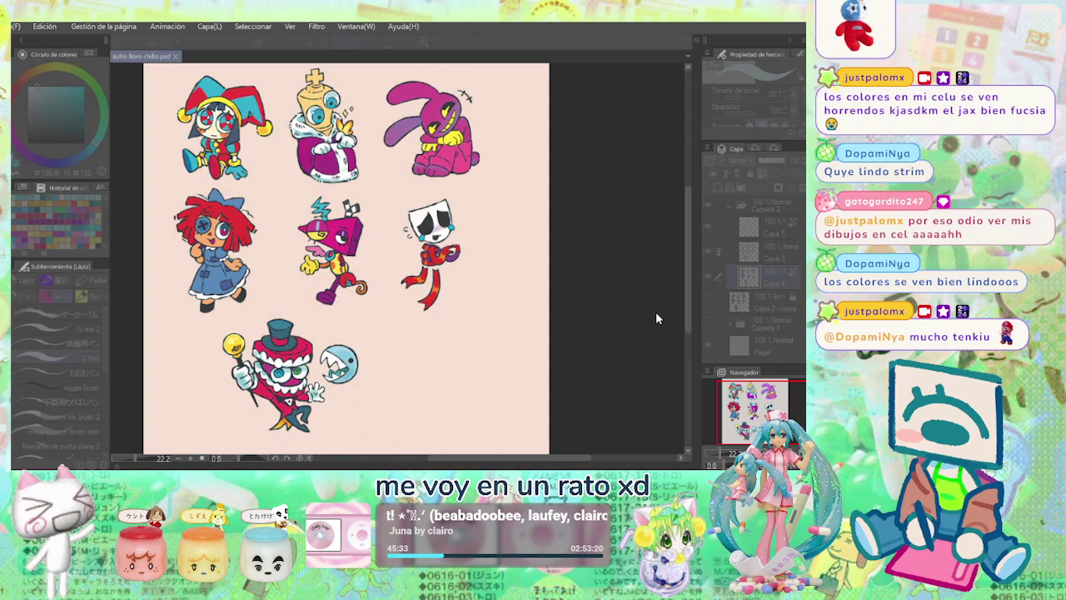
key(ctrl+y)
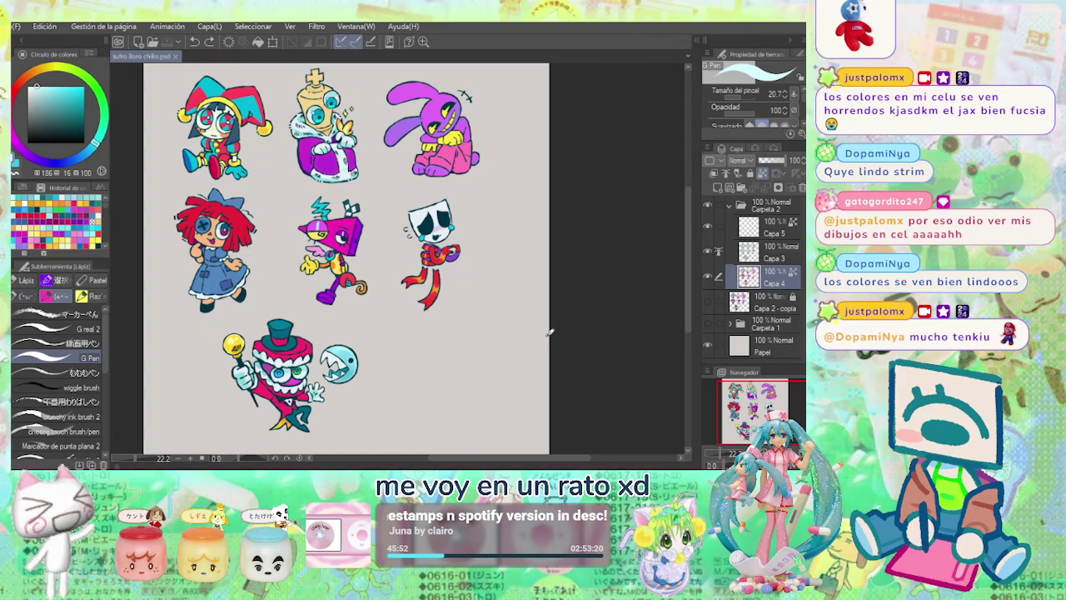
key(ctrl+0)
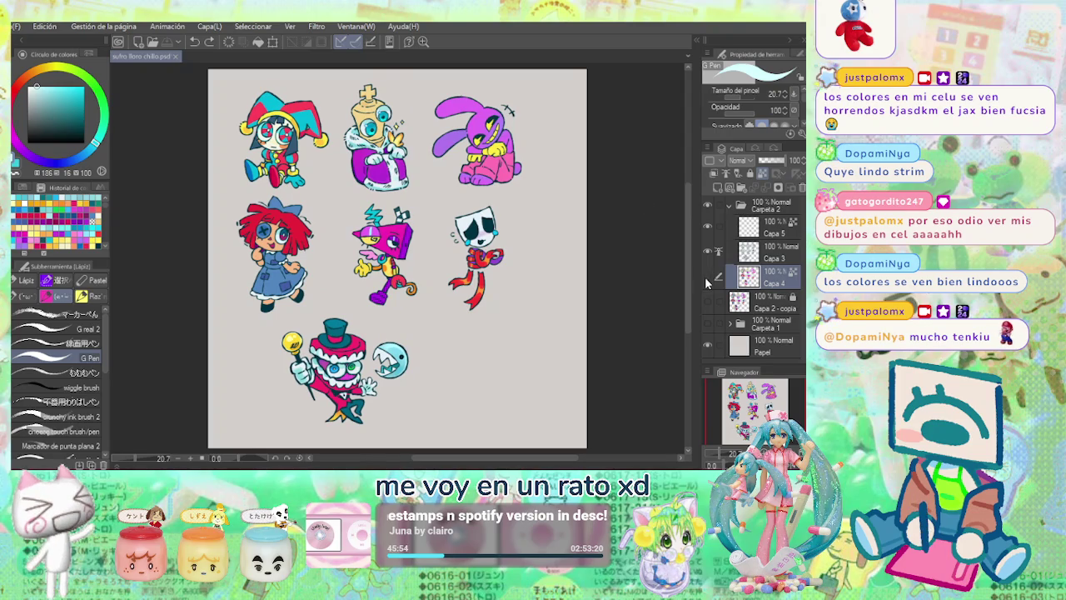
click(706, 282)
click(707, 282)
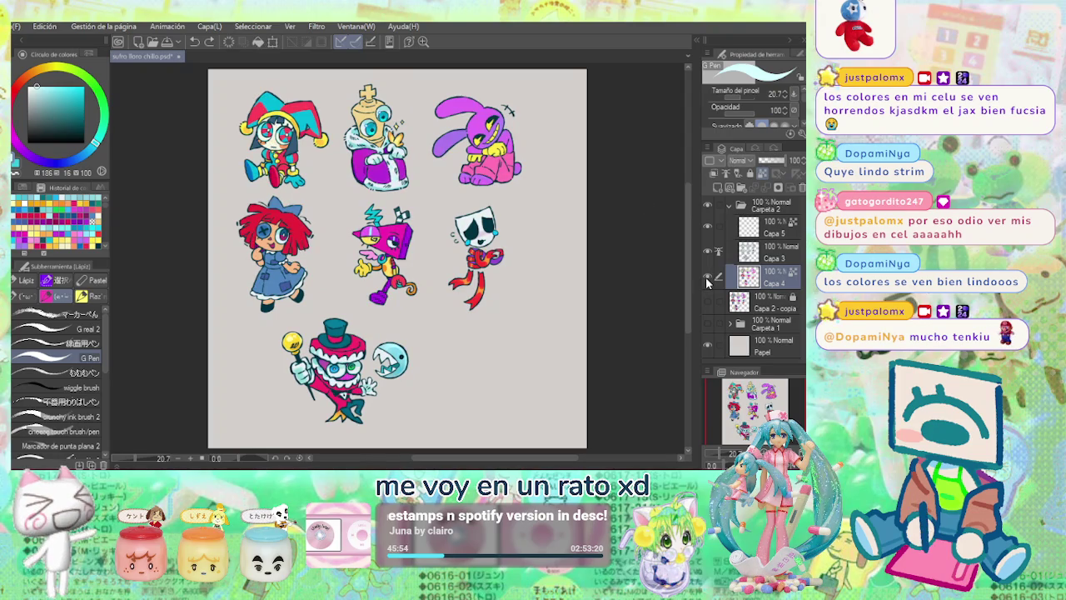
click(708, 323)
click(707, 323)
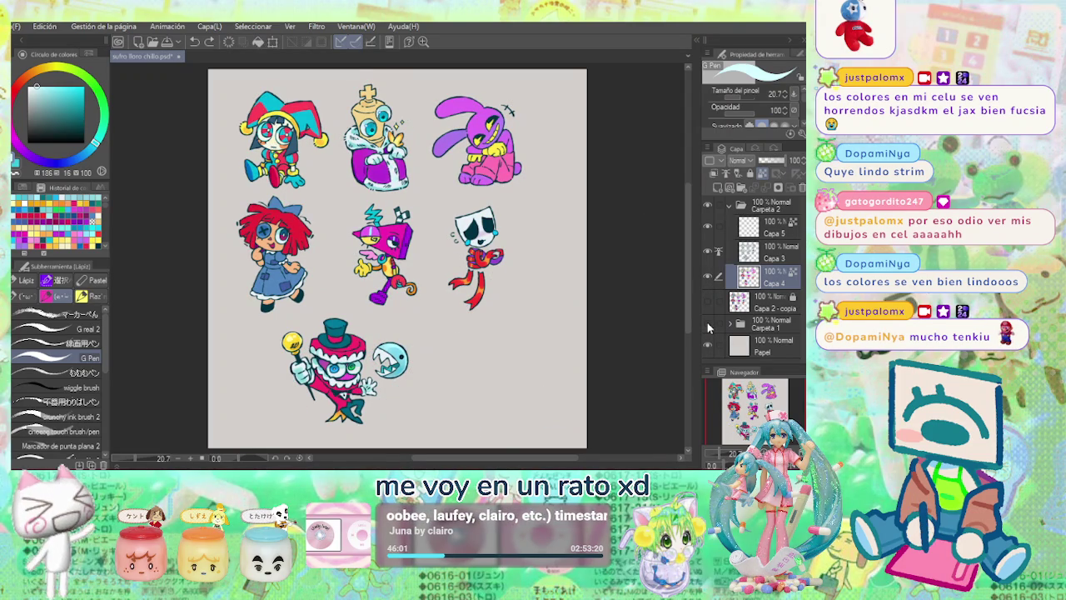
click(756, 259)
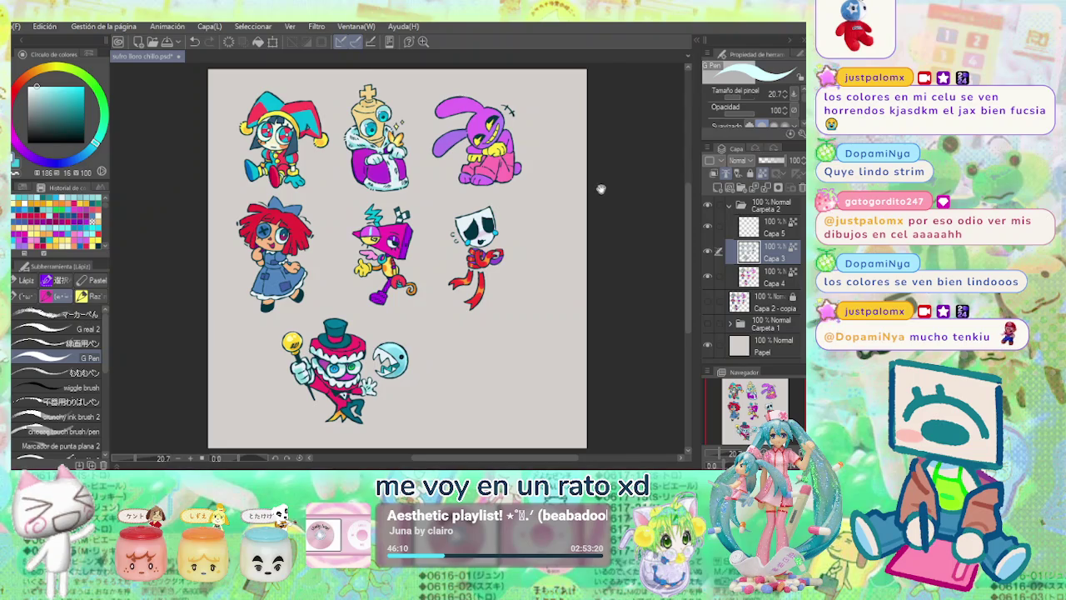
Zoom in on Jax and set up Capa 4 with the RAZ thick brush and a deeper pink.
scroll(602, 192, up, 1)
scroll(475, 170, up, 1)
scroll(475, 170, up, 2)
scroll(500, 196, up, 2)
drag(503, 197, 500, 210)
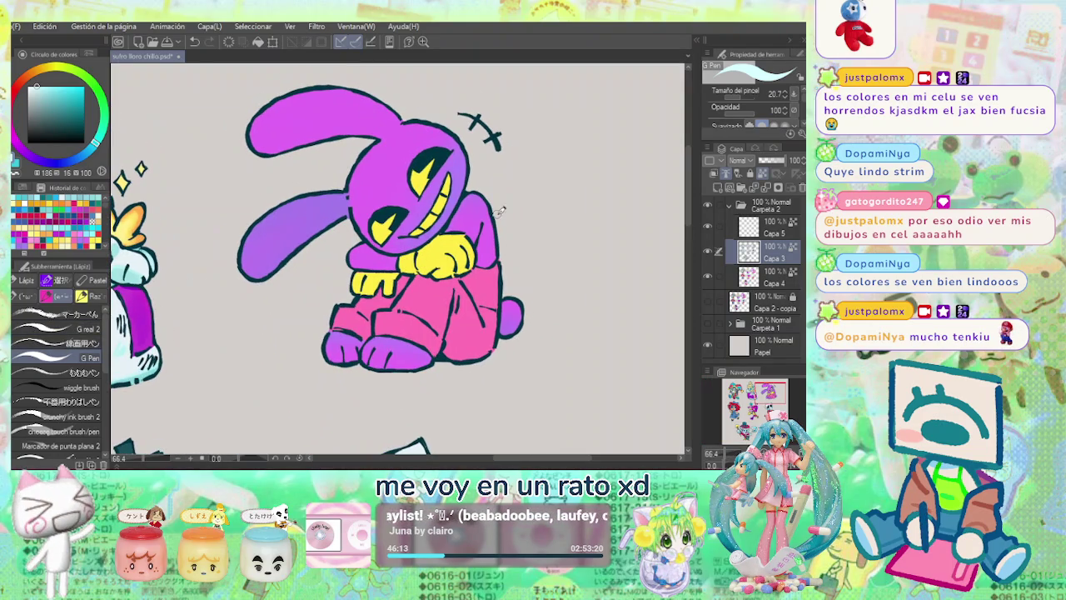
click(770, 275)
alt+click(512, 238)
scroll(511, 242, down, 1)
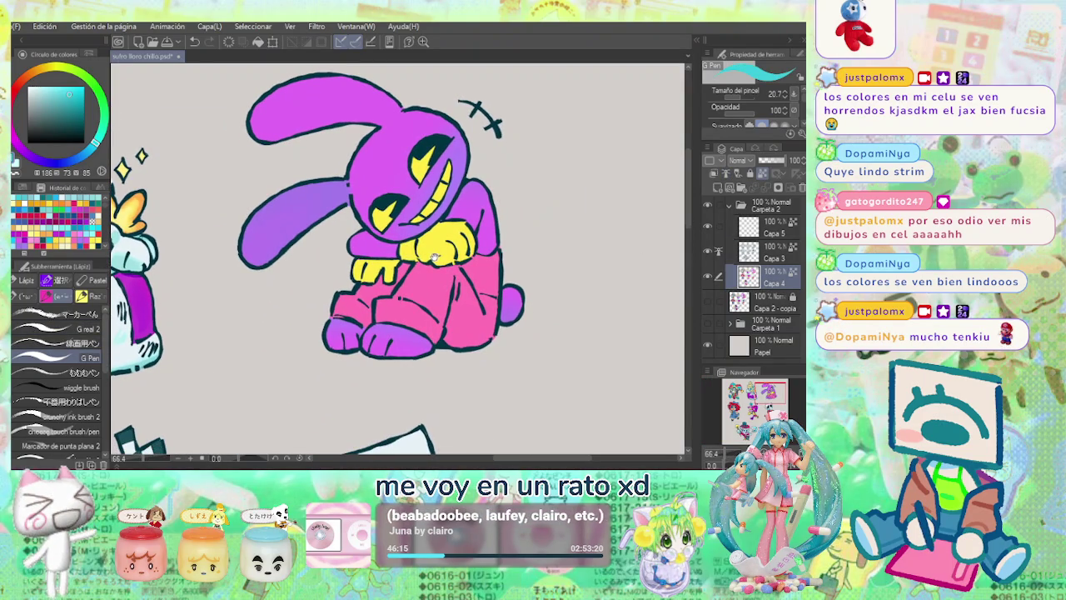
click(82, 297)
click(84, 386)
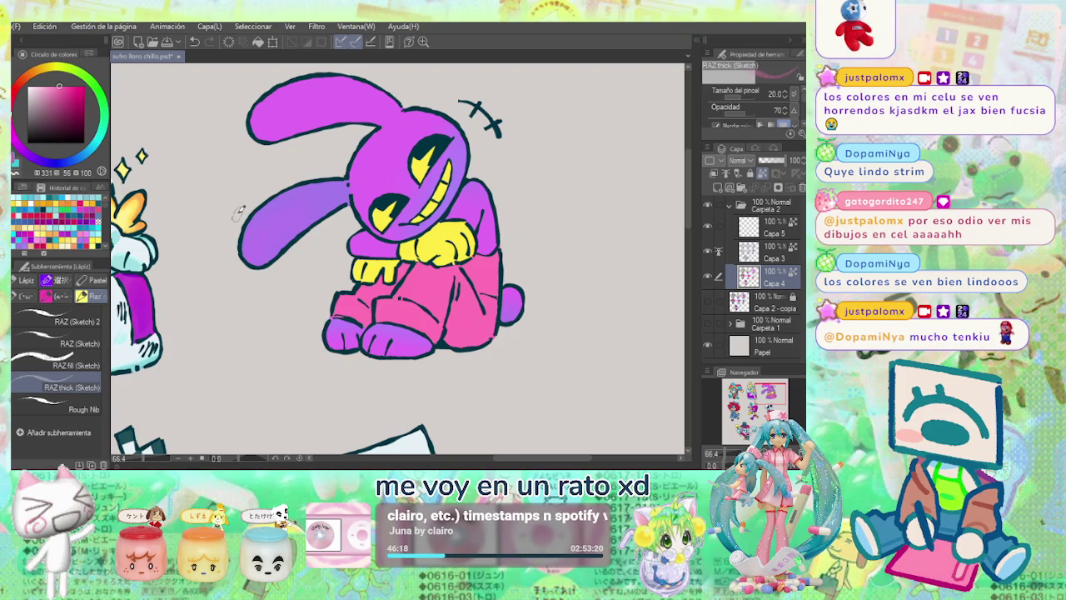
click(73, 85)
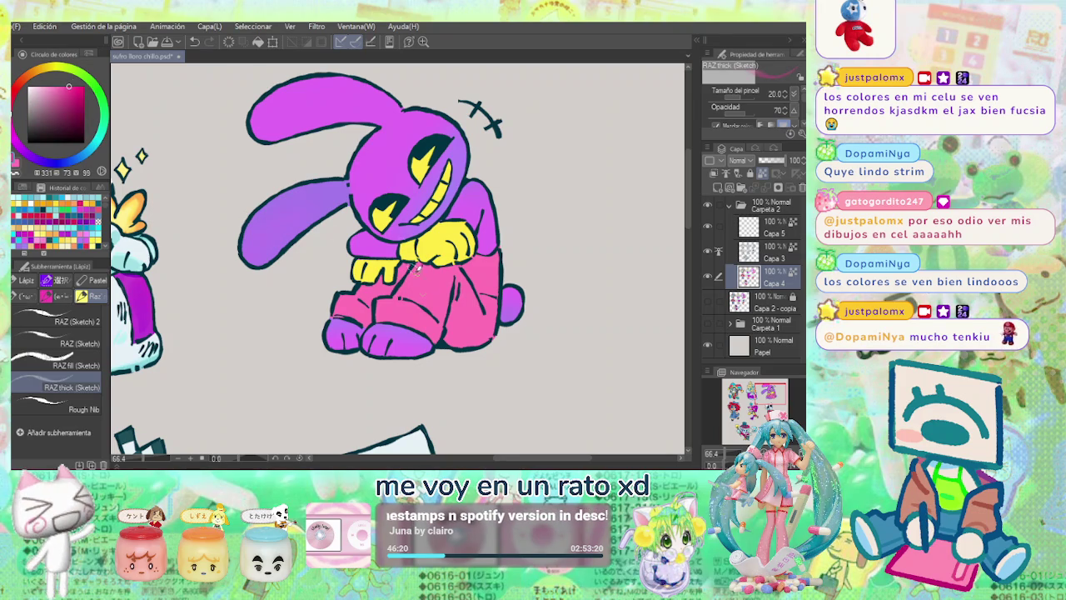
Paint deeper pink shading on the rabbit's pants with the RAZ thick and Témpera brushes.
mouse_move(432, 301)
mouse_down()
mouse_move(440, 310)
mouse_move(439, 300)
mouse_move(423, 324)
mouse_move(448, 279)
mouse_up()
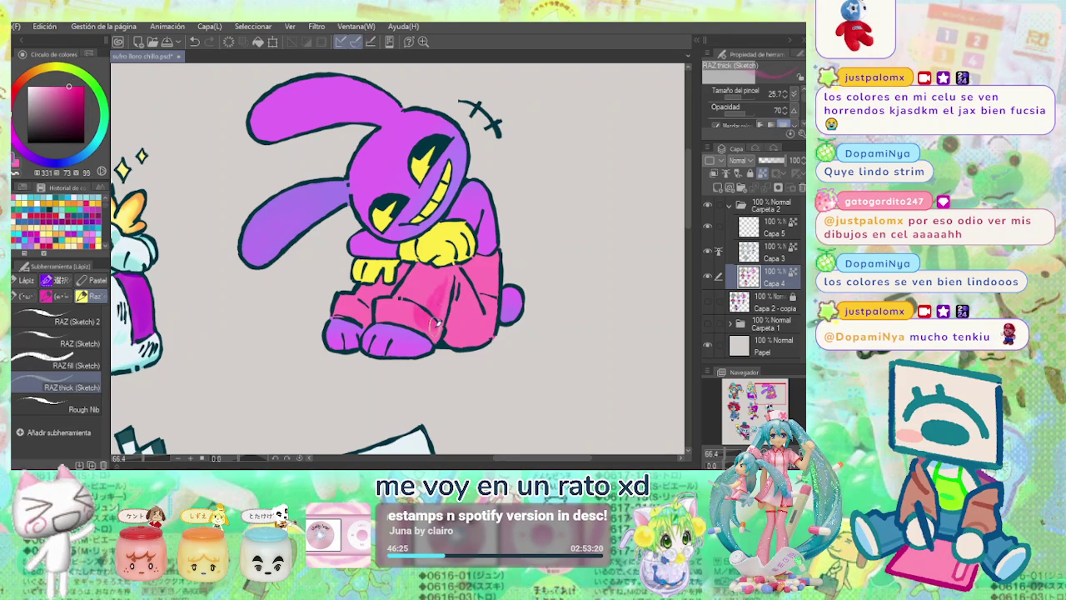
mouse_move(419, 318)
mouse_down()
mouse_move(438, 284)
mouse_move(404, 324)
mouse_move(434, 323)
mouse_up()
click(75, 365)
click(88, 385)
drag(442, 287, 420, 312)
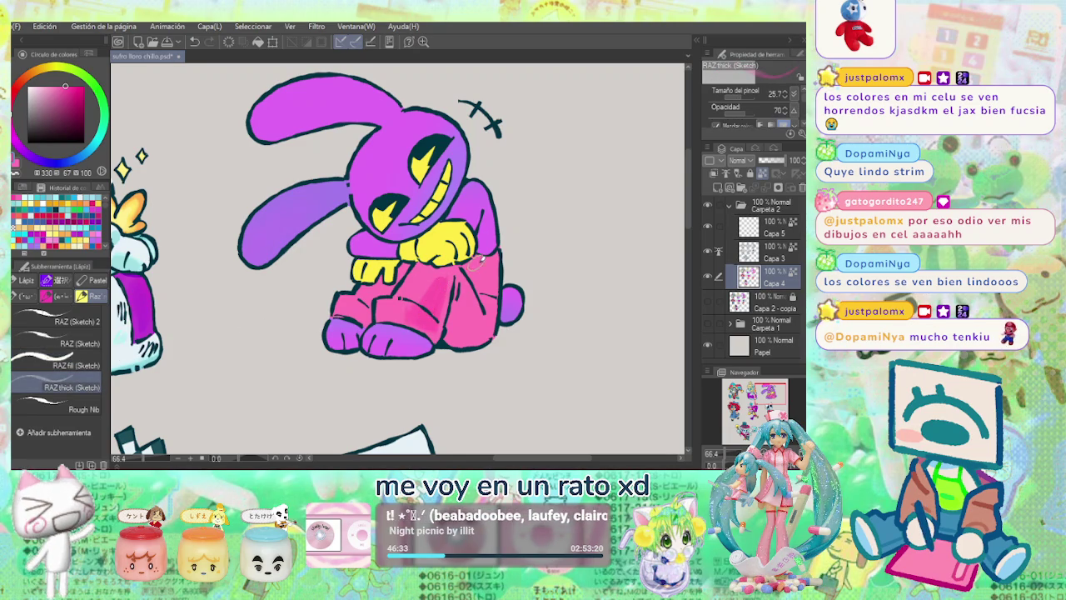
key(b)
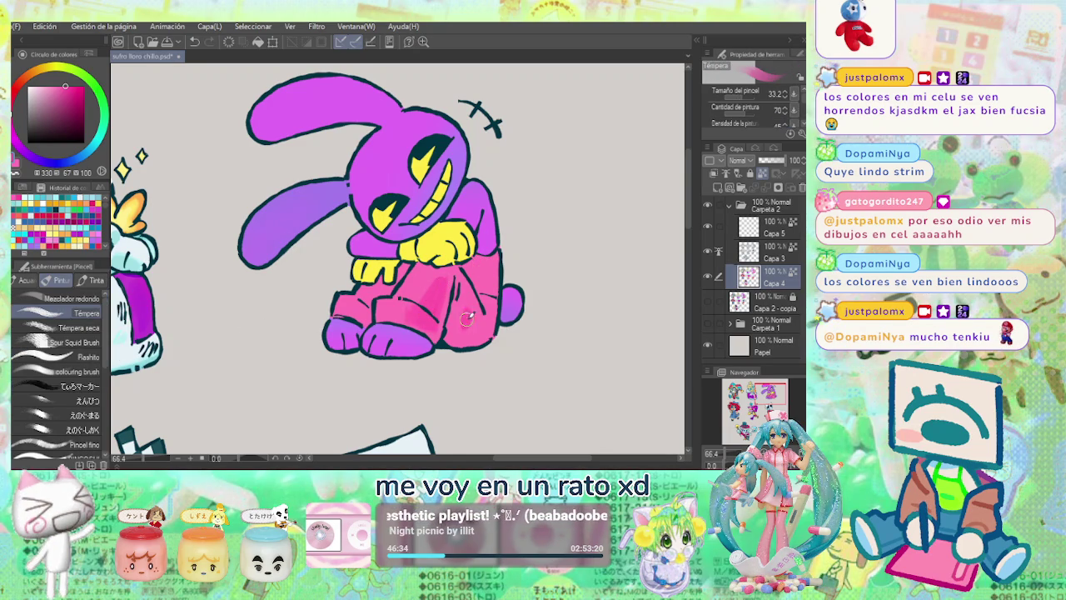
mouse_move(455, 316)
mouse_down()
mouse_move(471, 310)
mouse_move(479, 333)
mouse_move(485, 271)
mouse_move(466, 267)
mouse_move(486, 291)
mouse_move(463, 332)
mouse_move(485, 293)
mouse_move(465, 325)
mouse_move(480, 312)
mouse_move(491, 323)
mouse_move(471, 341)
mouse_move(488, 331)
mouse_move(466, 333)
mouse_move(482, 327)
mouse_move(459, 308)
mouse_move(464, 287)
mouse_move(470, 316)
mouse_move(460, 331)
mouse_move(465, 316)
mouse_move(467, 326)
mouse_move(492, 318)
mouse_move(499, 263)
mouse_move(488, 257)
mouse_move(504, 310)
mouse_up()
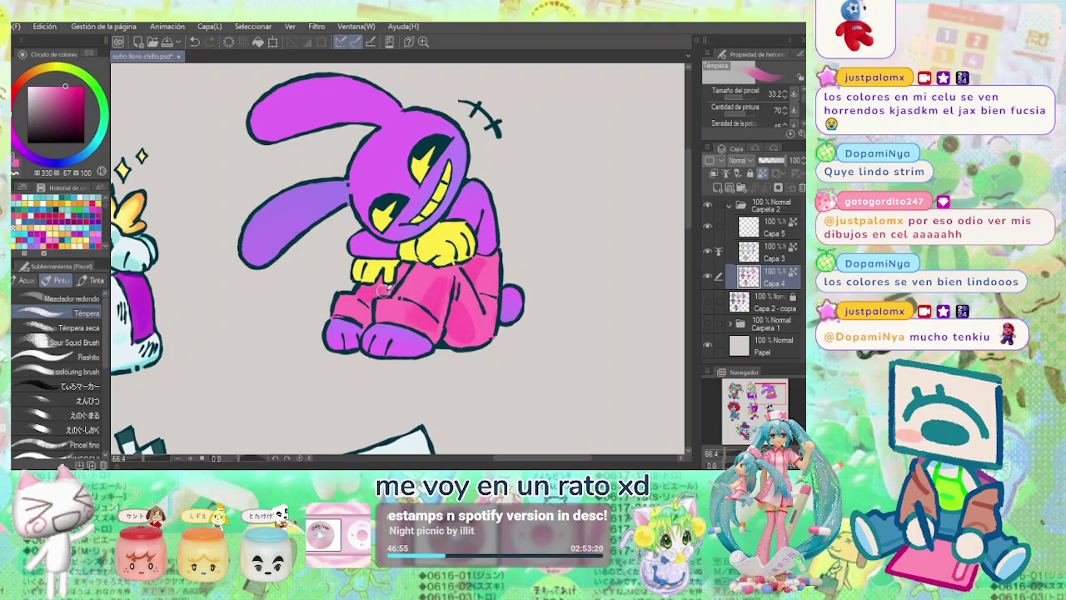
key(p)
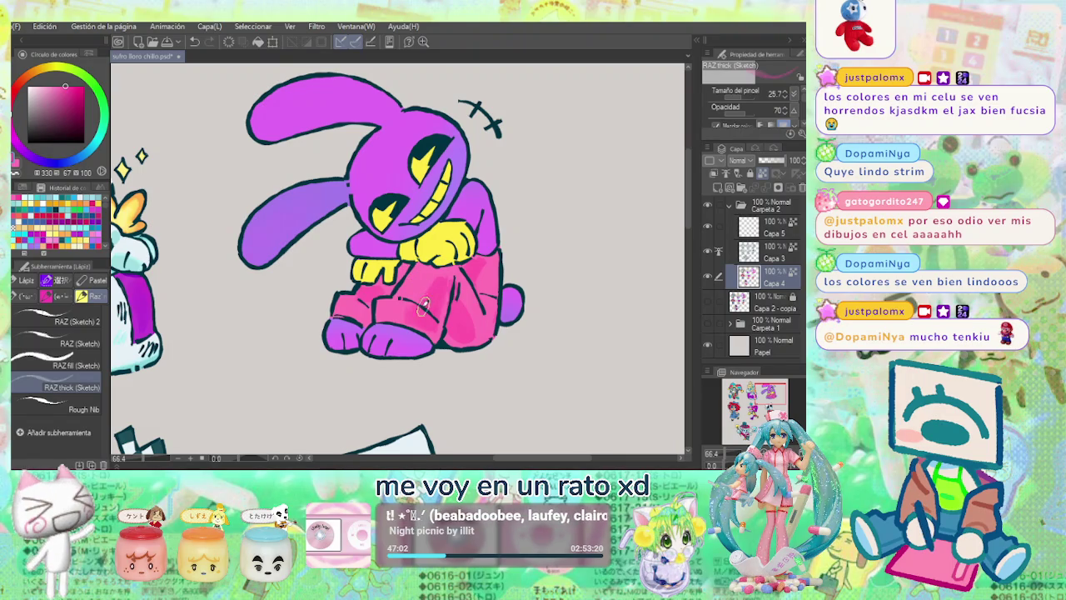
click(71, 366)
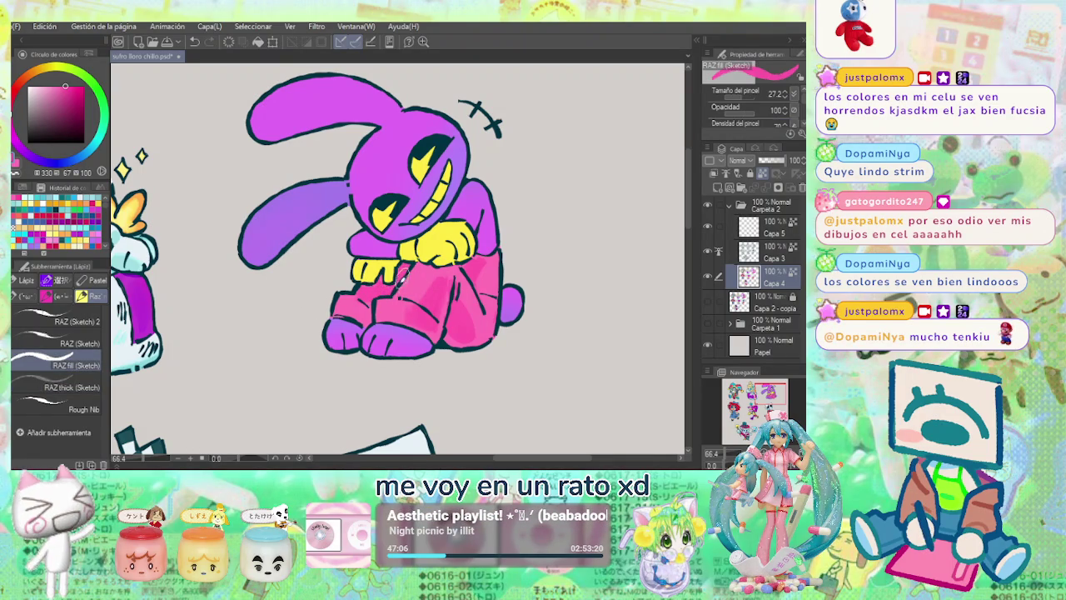
Blend lighter and deeper pinks sampled from the pants with Témpera strokes.
click(91, 382)
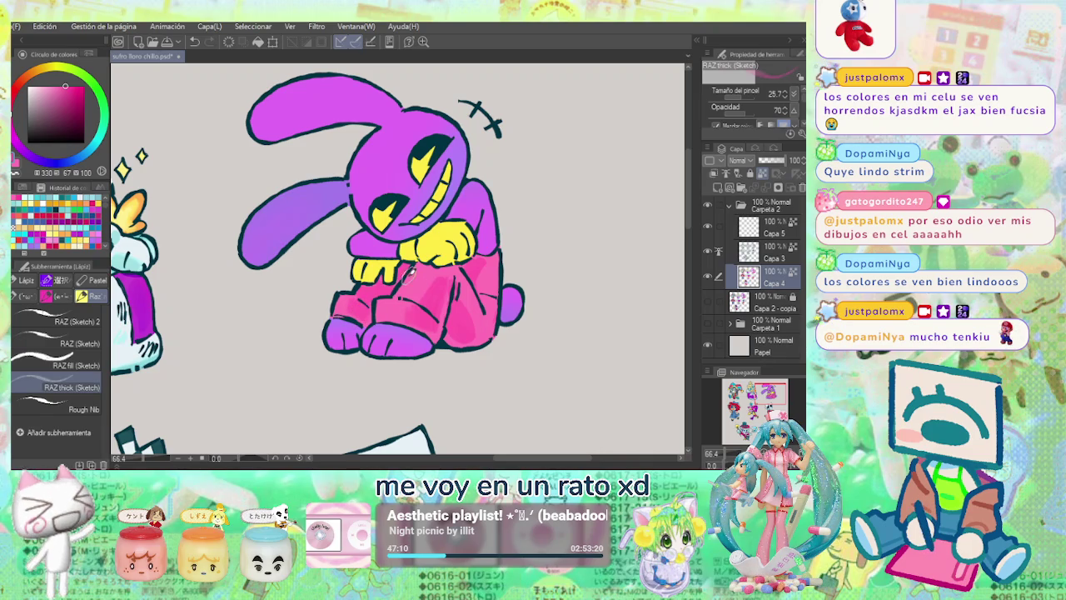
key(b)
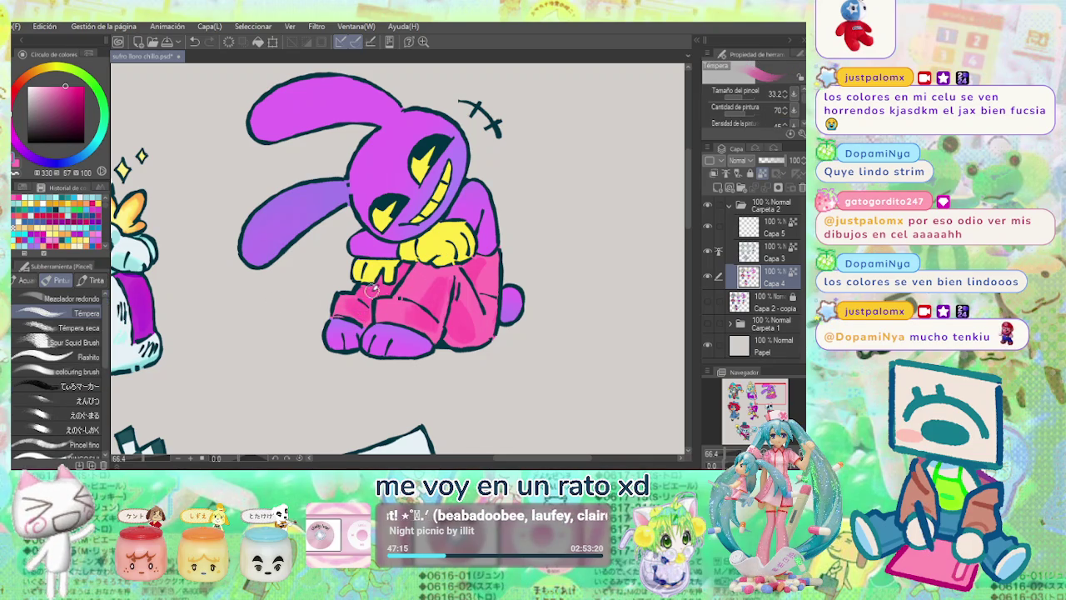
alt+click(367, 291)
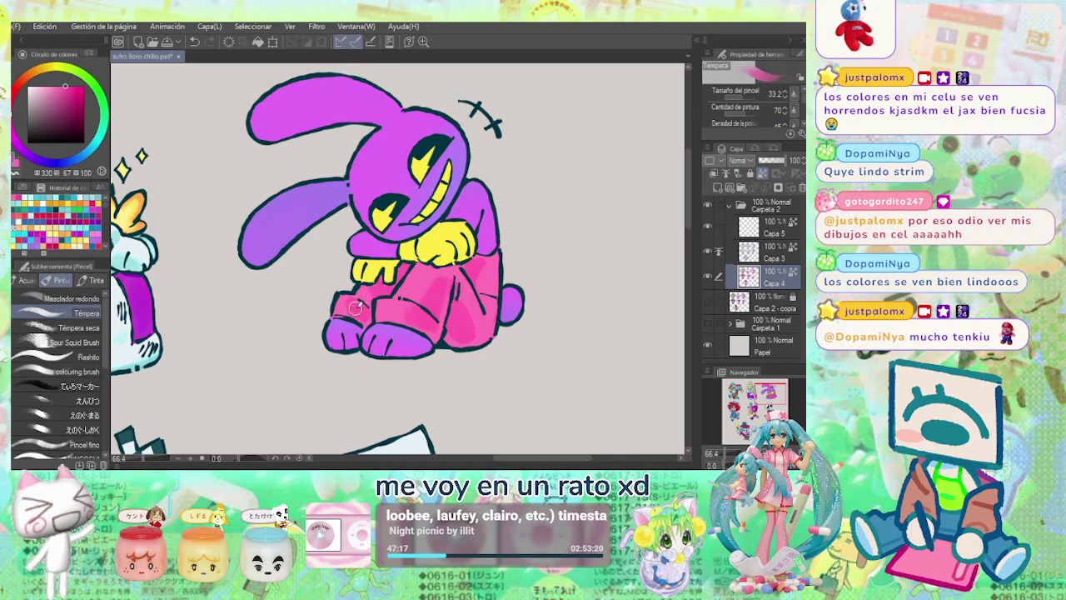
mouse_move(364, 300)
mouse_down()
mouse_move(350, 312)
mouse_move(367, 318)
mouse_up()
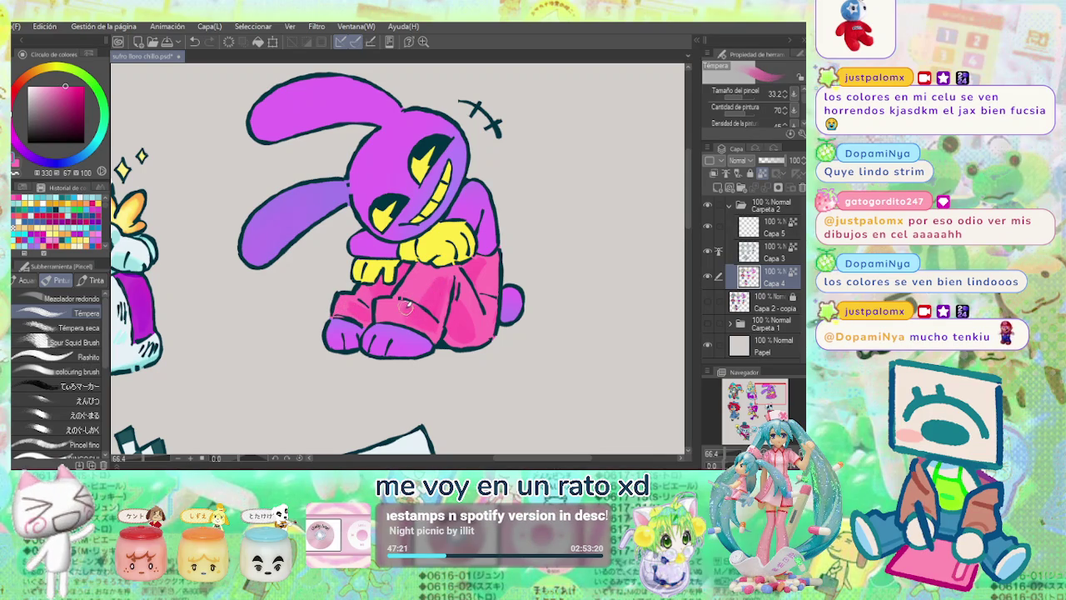
alt+click(403, 313)
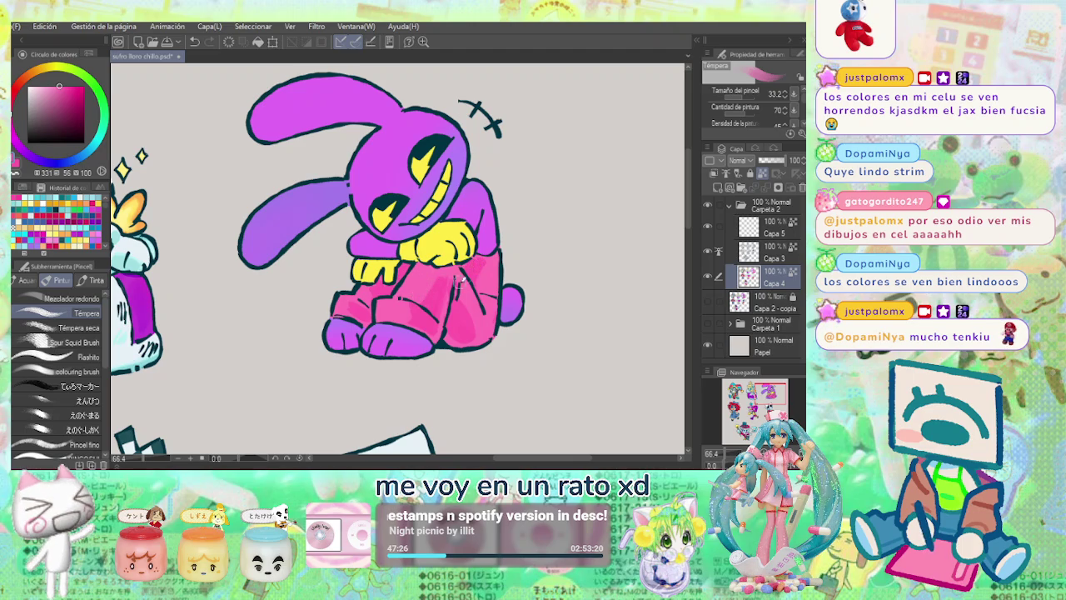
alt+click(435, 311)
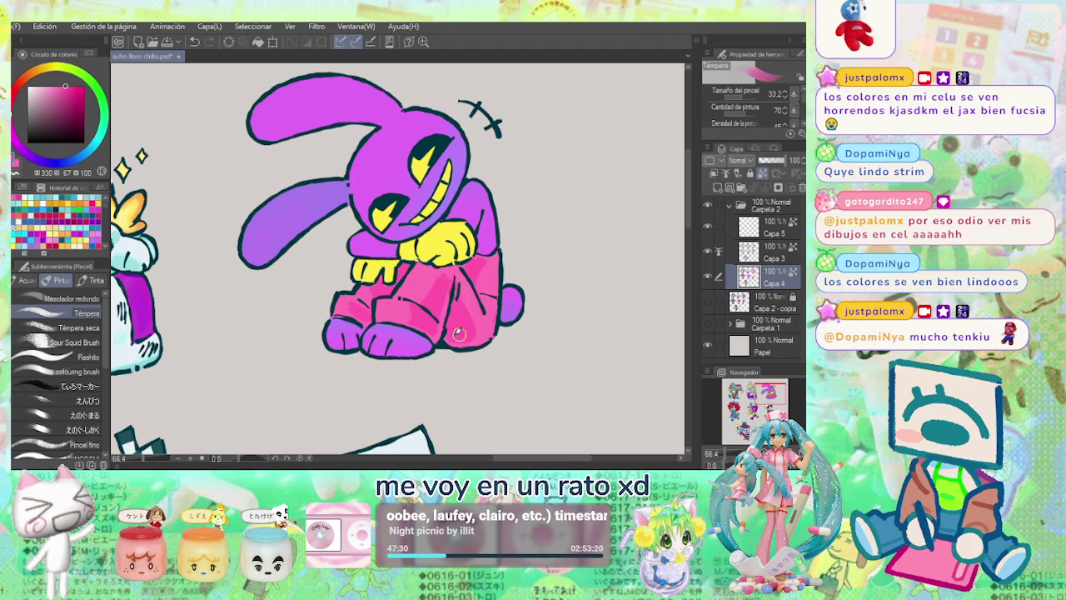
alt+click(469, 293)
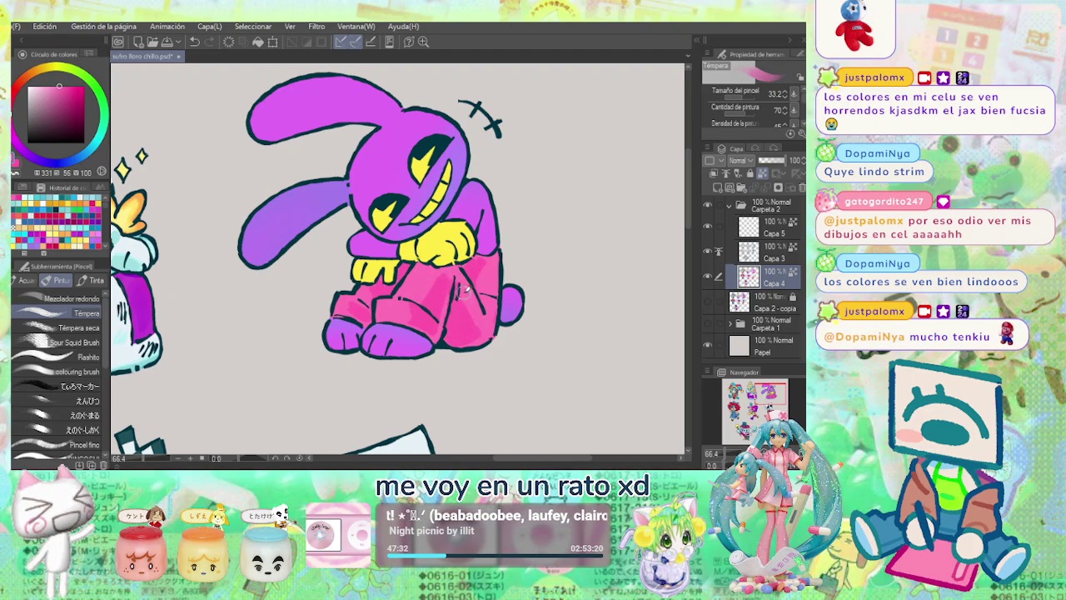
drag(462, 289, 488, 333)
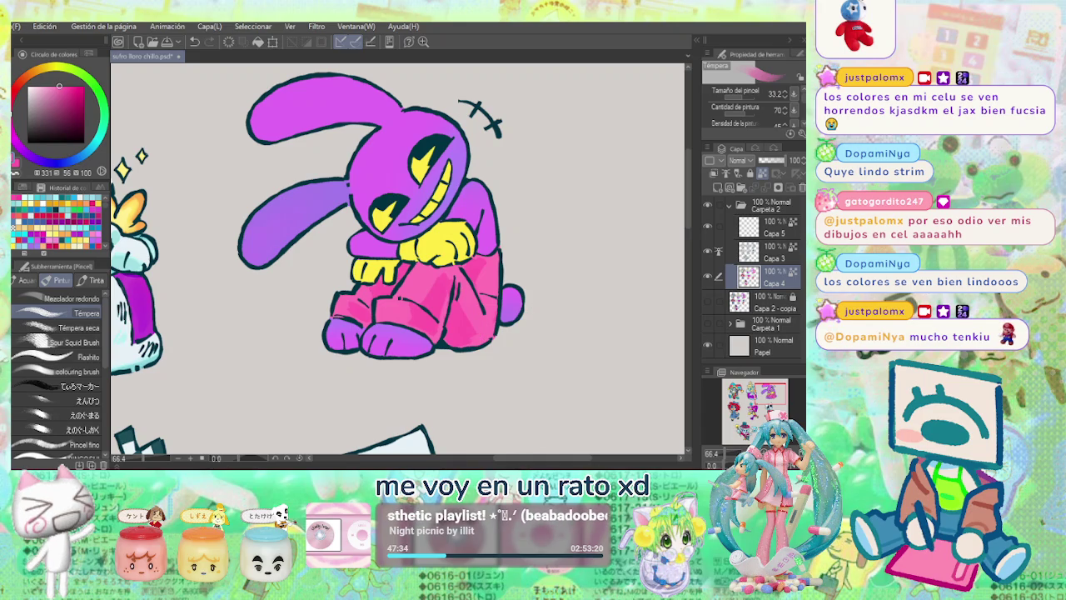
alt+click(471, 334)
drag(471, 334, 467, 309)
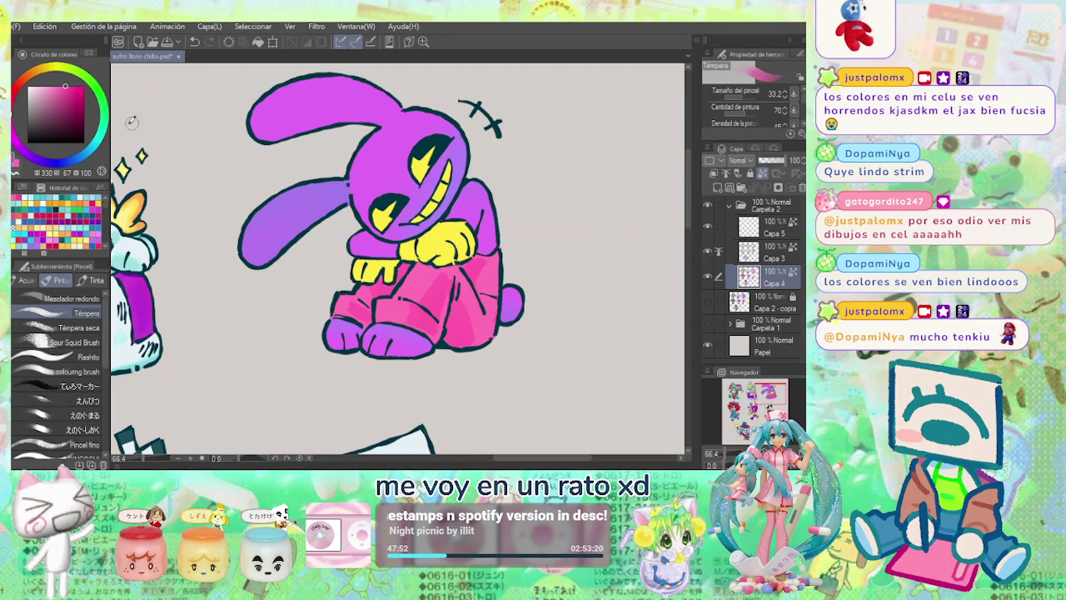
Pick a darker magenta and rework the shading on the pants.
click(15, 137)
click(77, 100)
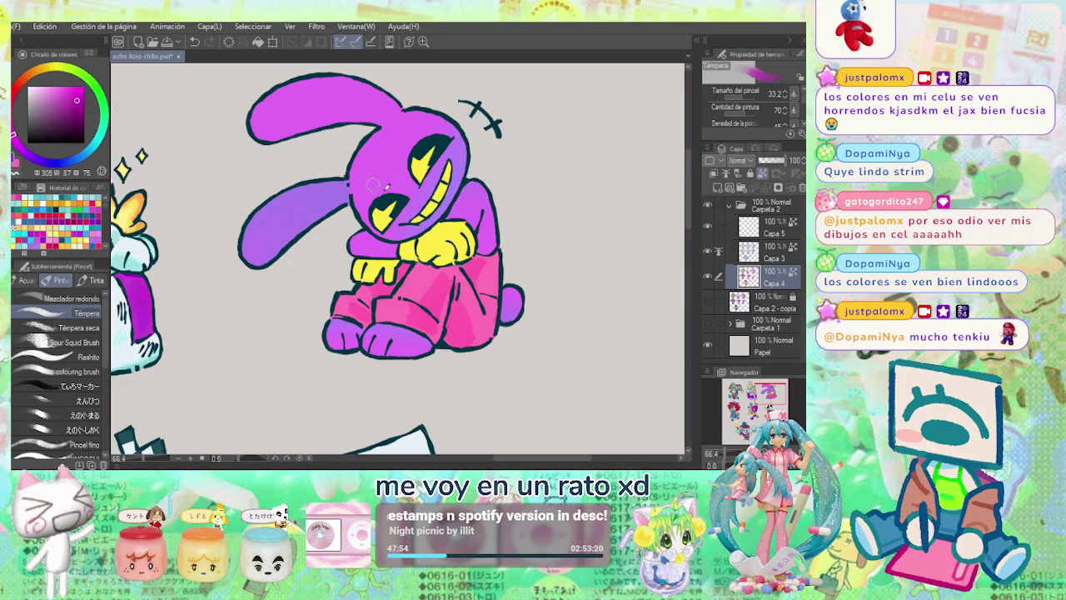
alt+click(435, 295)
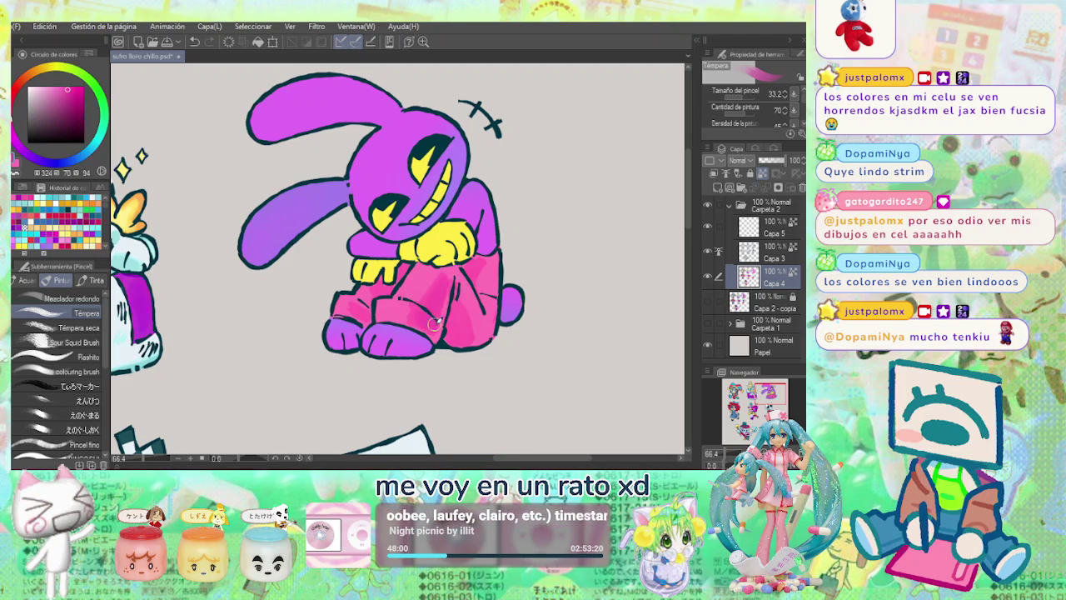
mouse_move(473, 319)
mouse_down()
mouse_move(455, 320)
mouse_move(458, 331)
mouse_up()
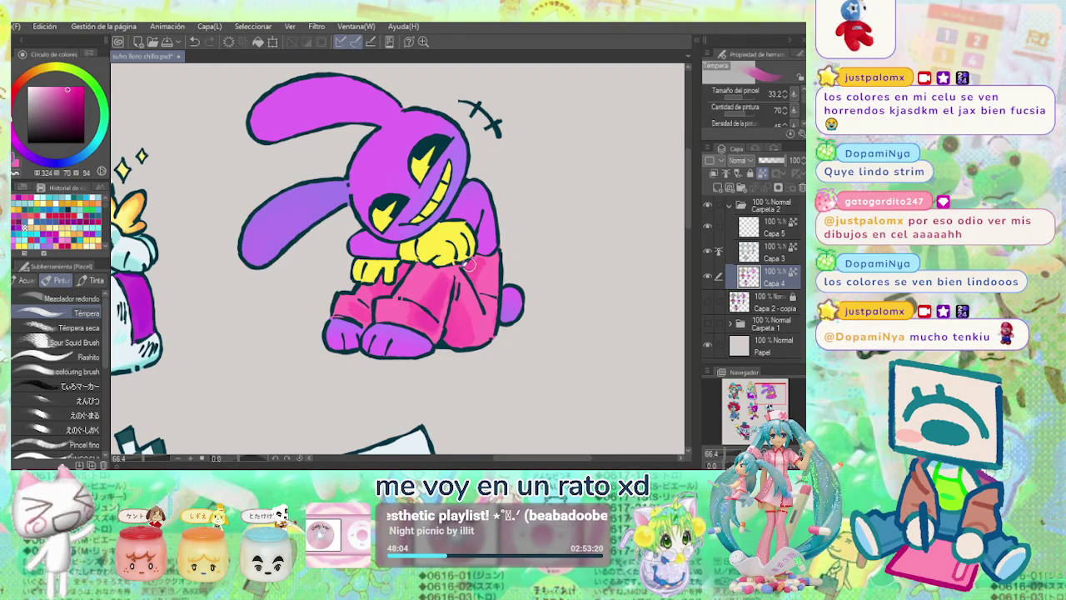
drag(379, 290, 383, 290)
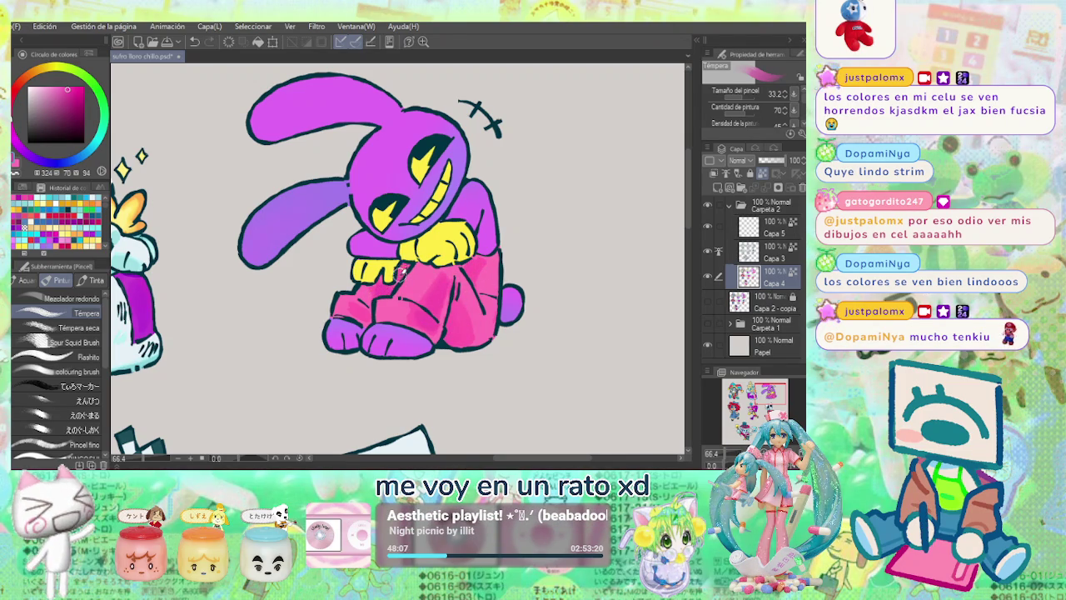
Sample the yellow from Jax's glove and deepen it on the colour wheel.
scroll(451, 254, up, 1)
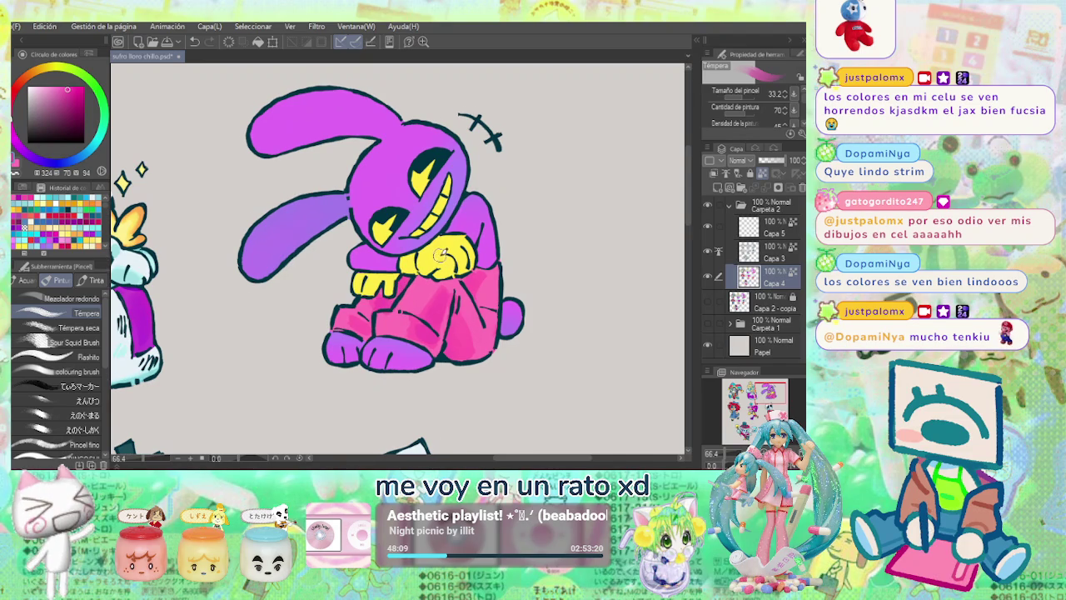
alt+click(417, 252)
drag(60, 86, 78, 83)
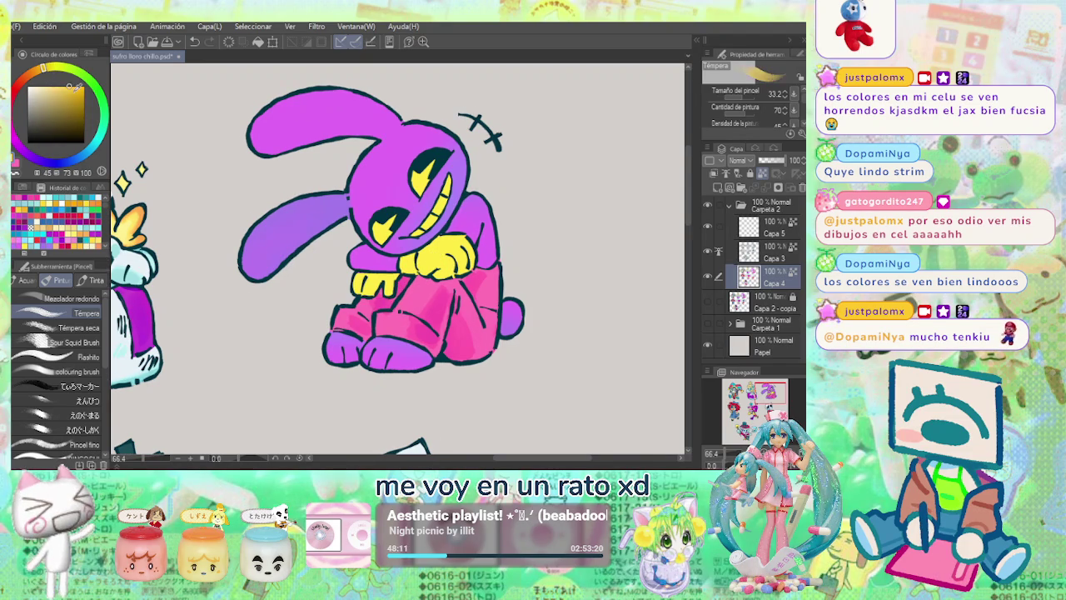
Touch up the highlight in Jax's left eye with the G Pen.
key(p)
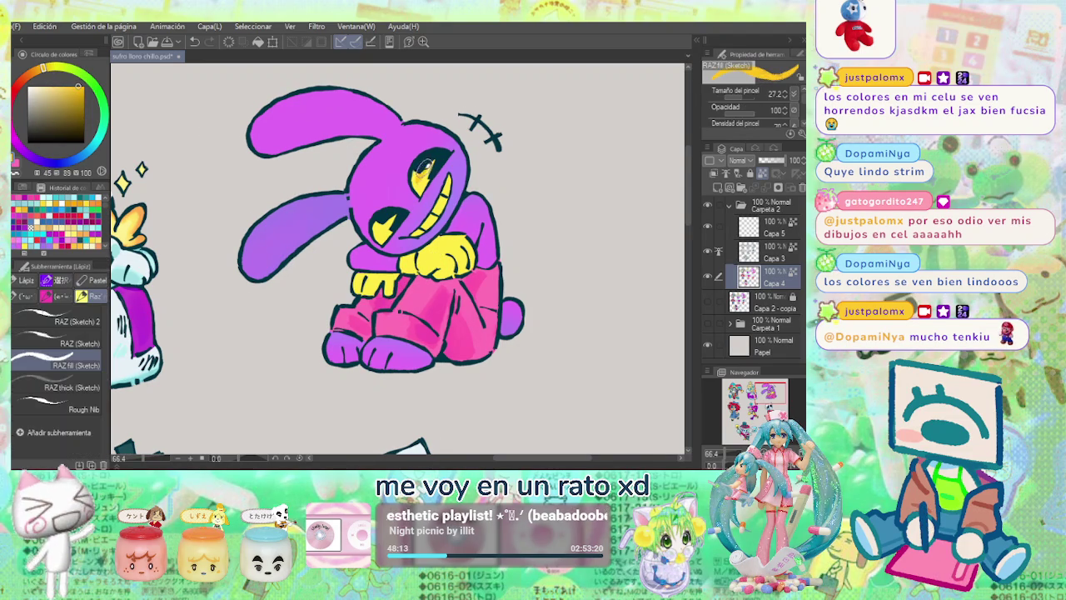
click(45, 296)
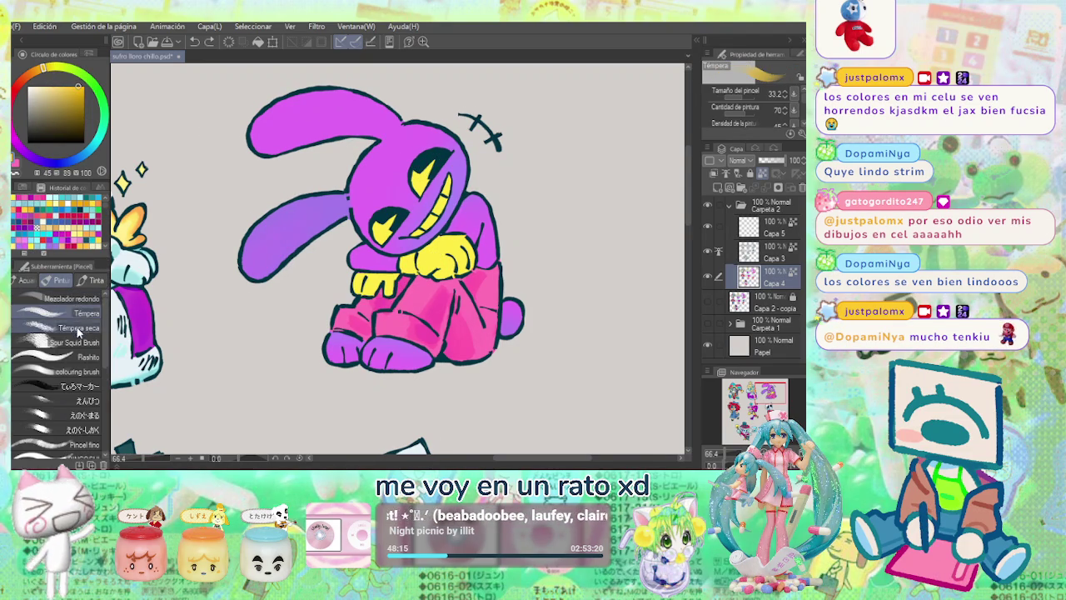
click(77, 296)
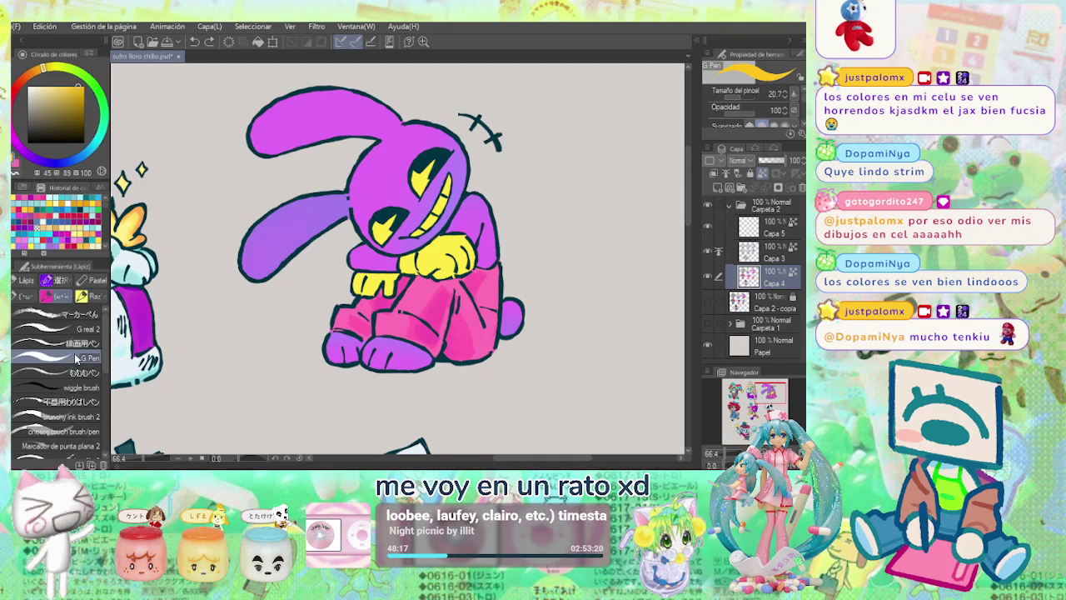
click(74, 355)
click(419, 171)
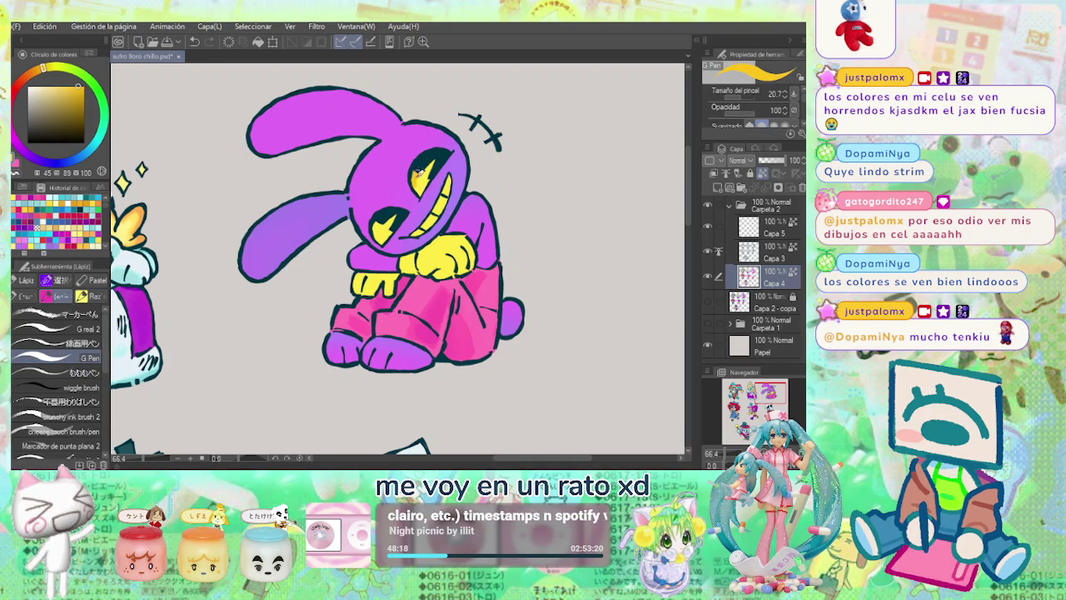
drag(434, 157, 421, 179)
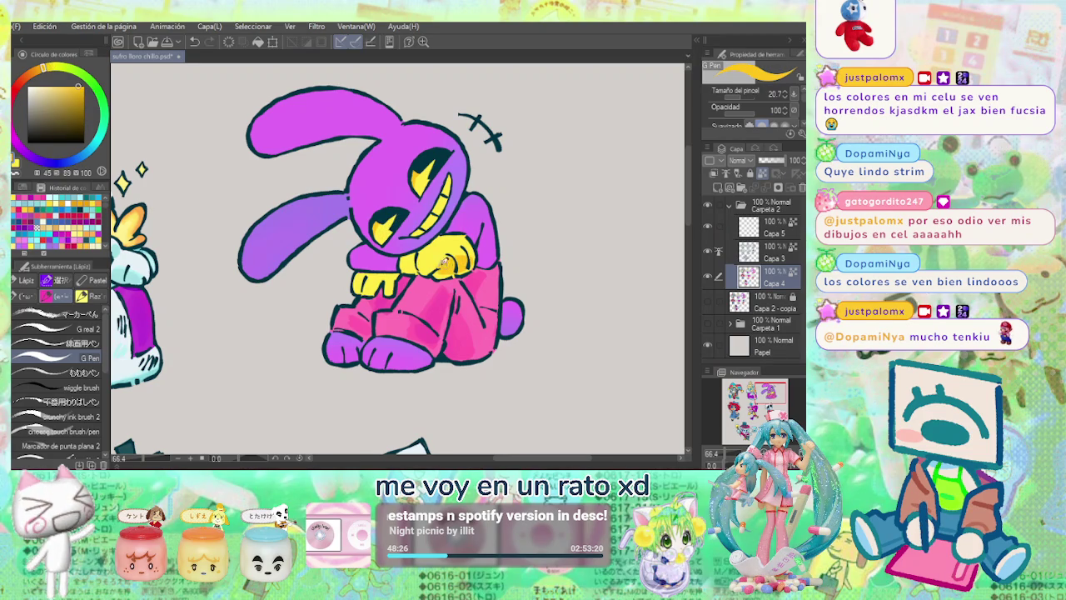
Add a darker stroke on Jax's yellow hand, alternating deeper and lighter yellows and adjusting opacity.
mouse_move(472, 263)
mouse_down()
mouse_move(466, 252)
mouse_move(431, 268)
mouse_up()
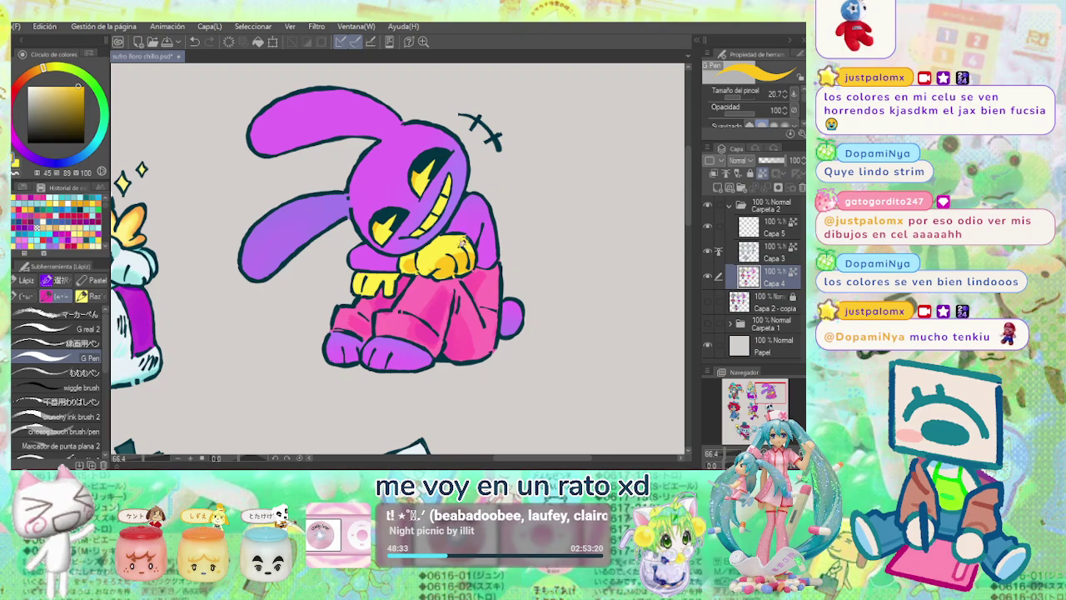
alt+click(446, 263)
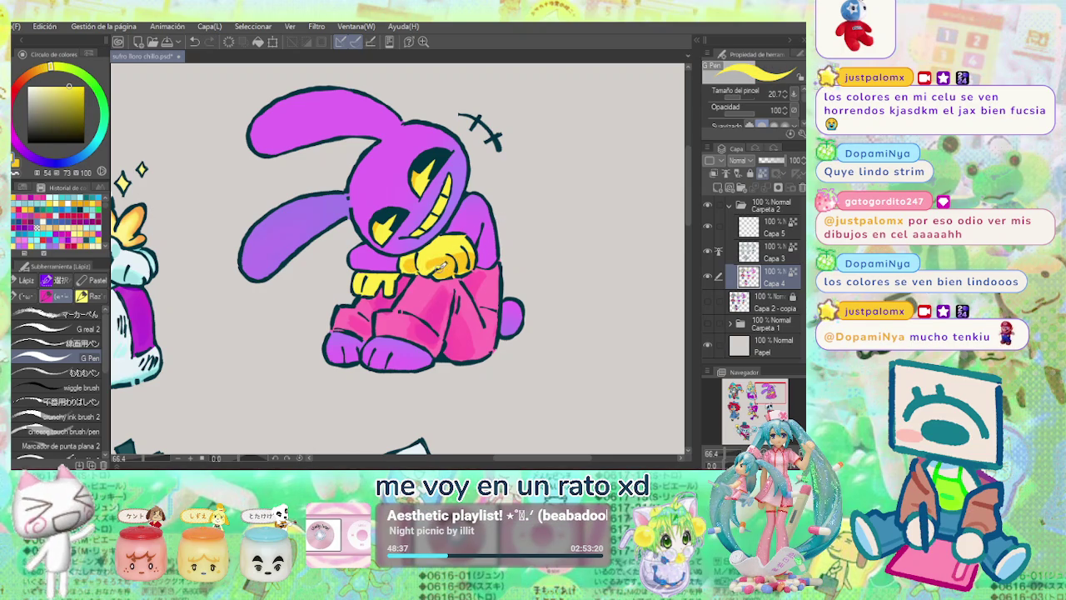
alt+click(457, 265)
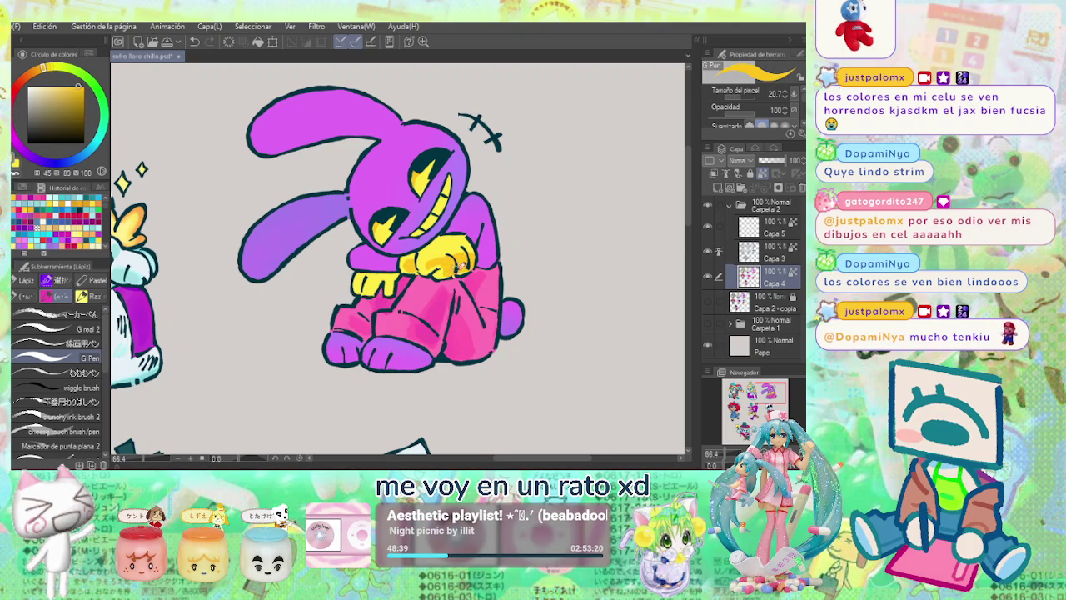
alt+click(456, 265)
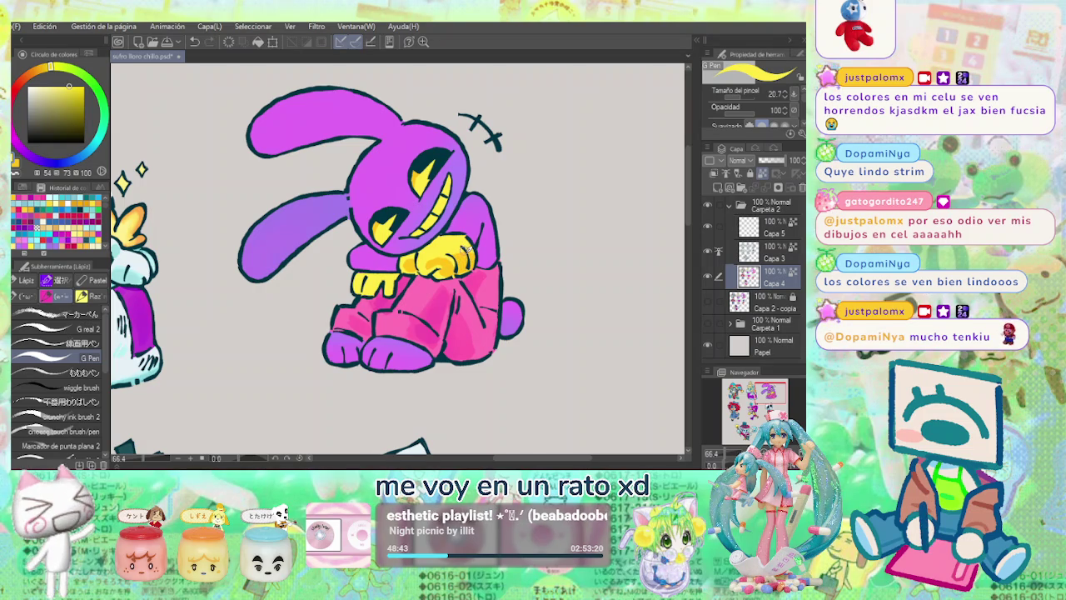
alt+click(450, 251)
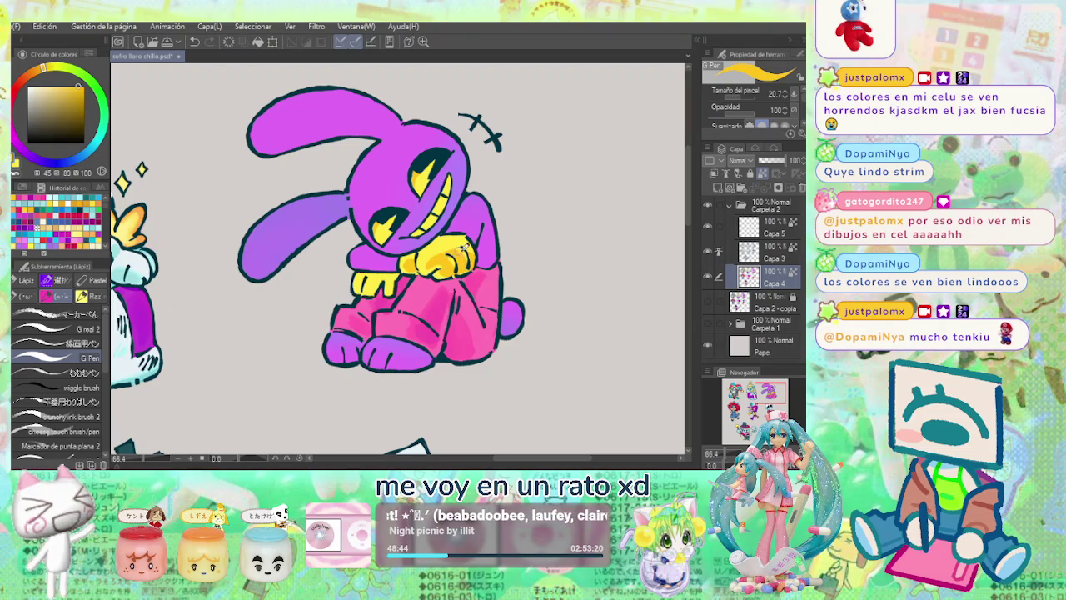
alt+click(439, 248)
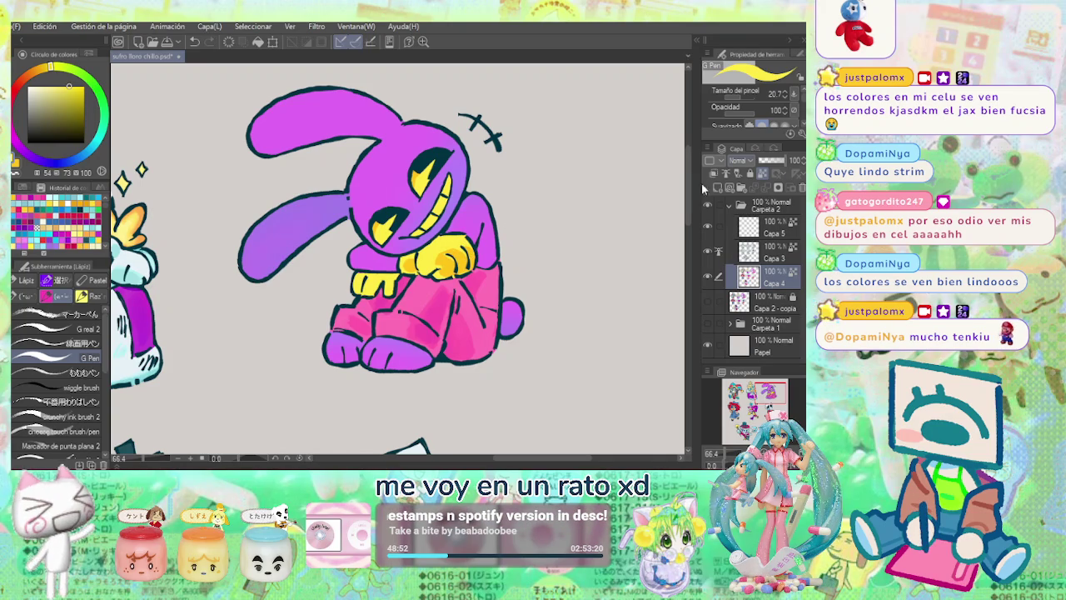
mouse_move(781, 114)
mouse_down()
mouse_move(747, 124)
mouse_move(724, 114)
mouse_up()
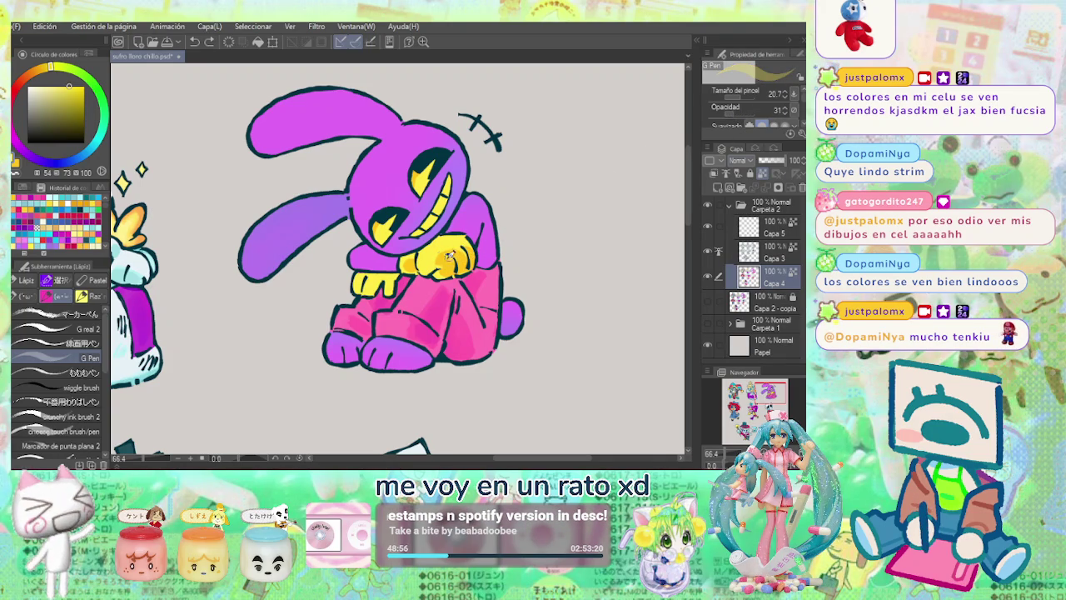
alt+click(447, 263)
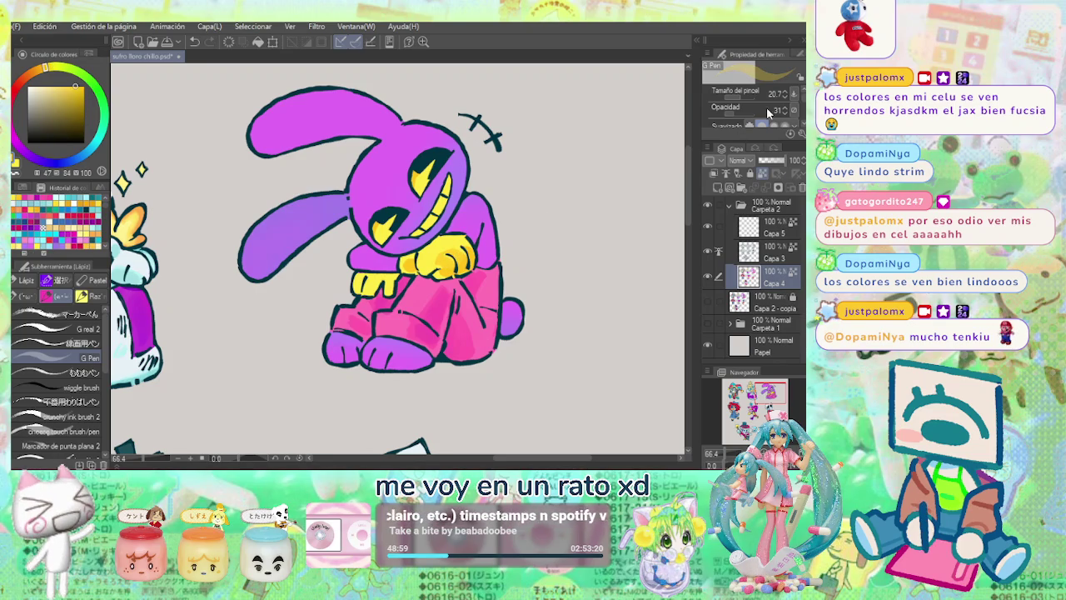
drag(737, 114, 783, 114)
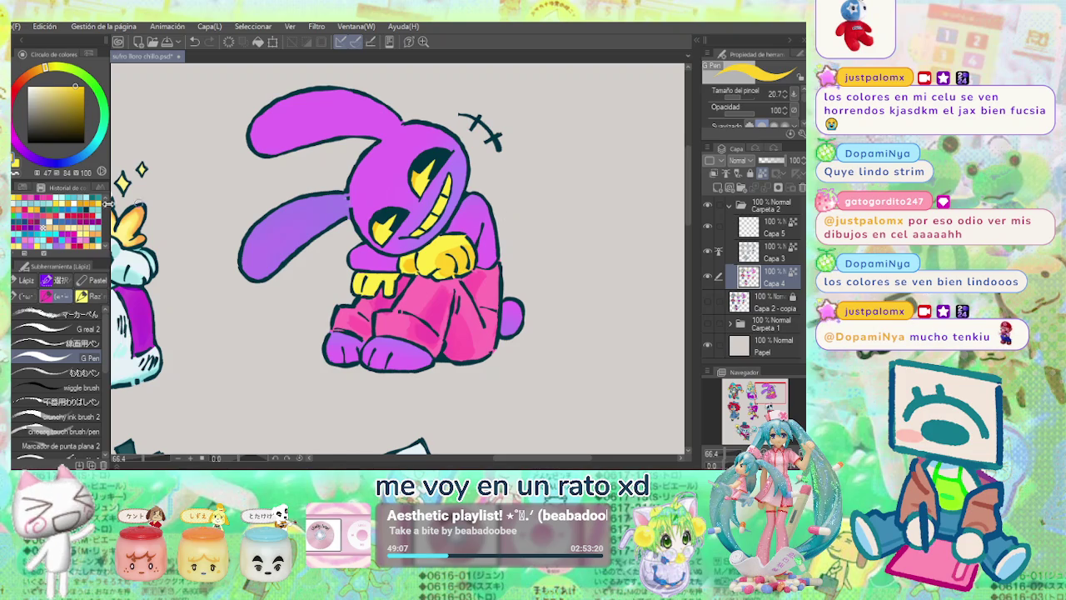
Shade Jax's hand with darker and lighter yellows and paint over the orange spot.
alt+click(490, 254)
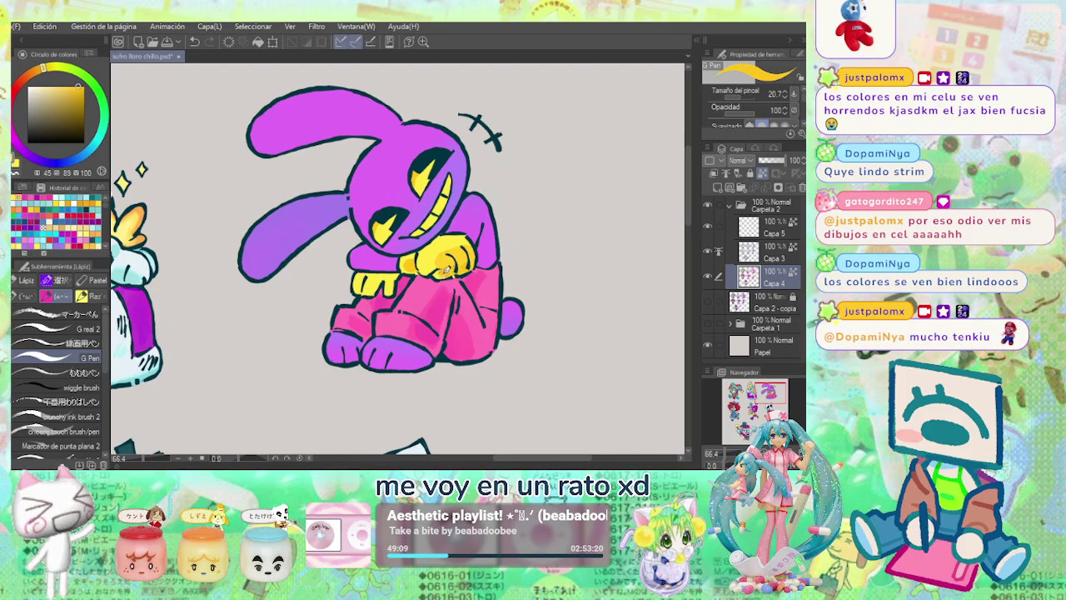
alt+click(432, 231)
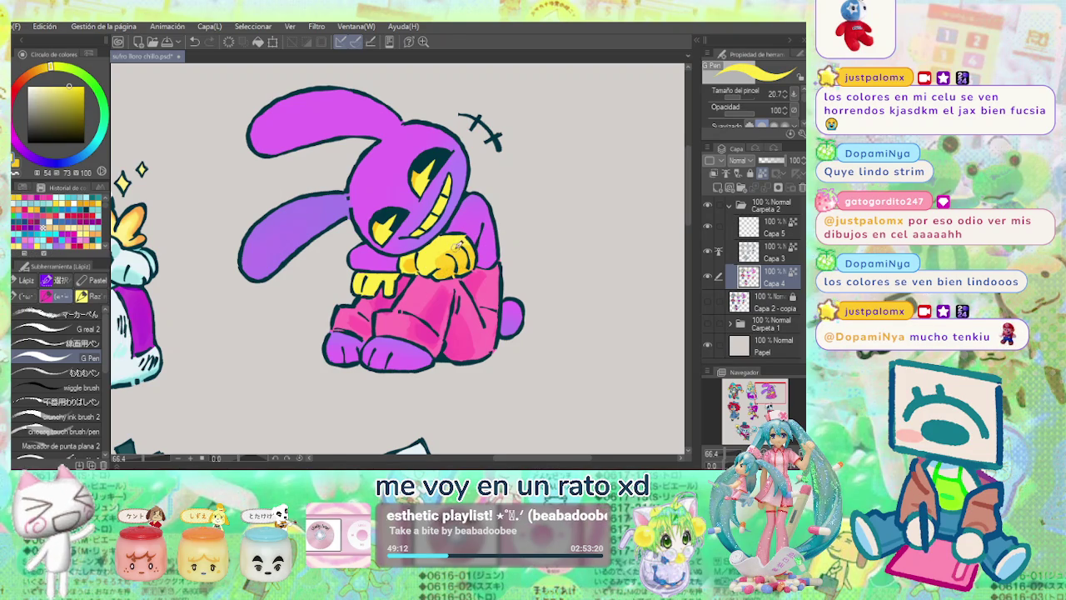
alt+click(454, 247)
mouse_move(442, 260)
mouse_down()
mouse_move(427, 255)
mouse_move(435, 242)
mouse_up()
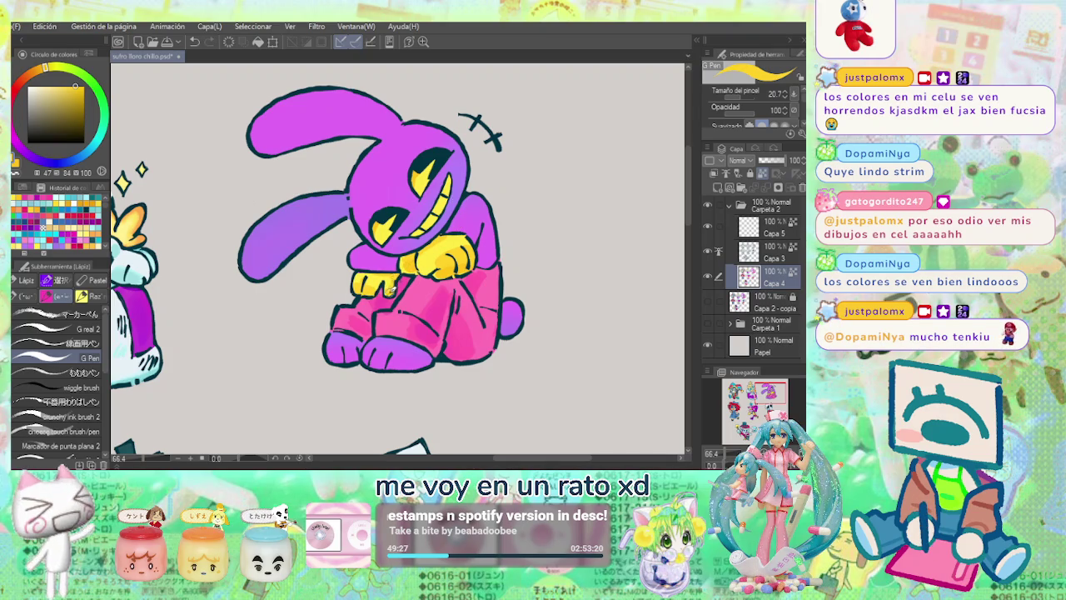
alt+click(361, 228)
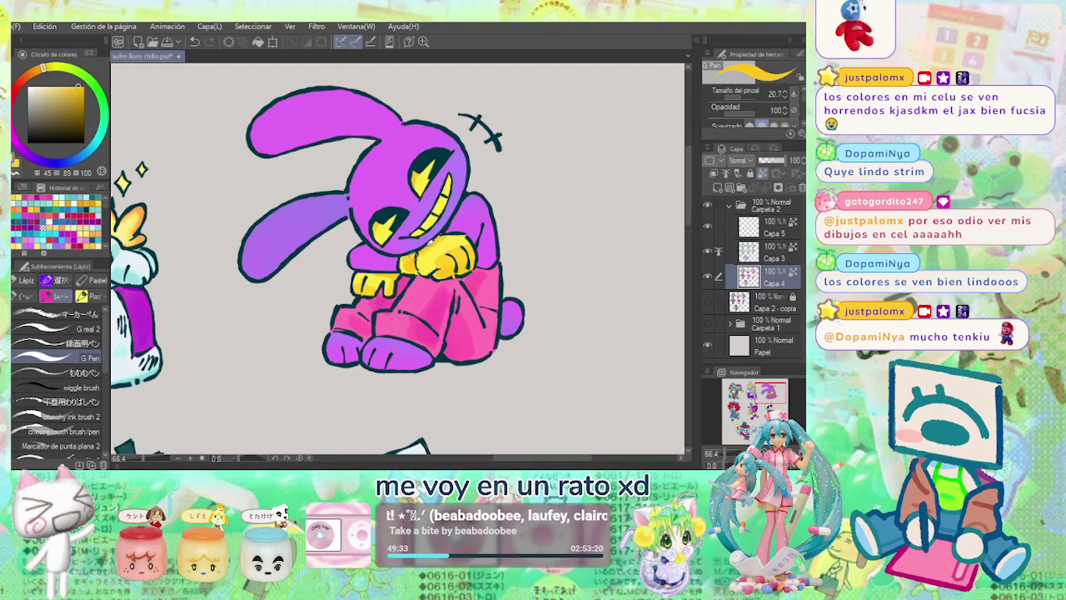
alt+click(441, 257)
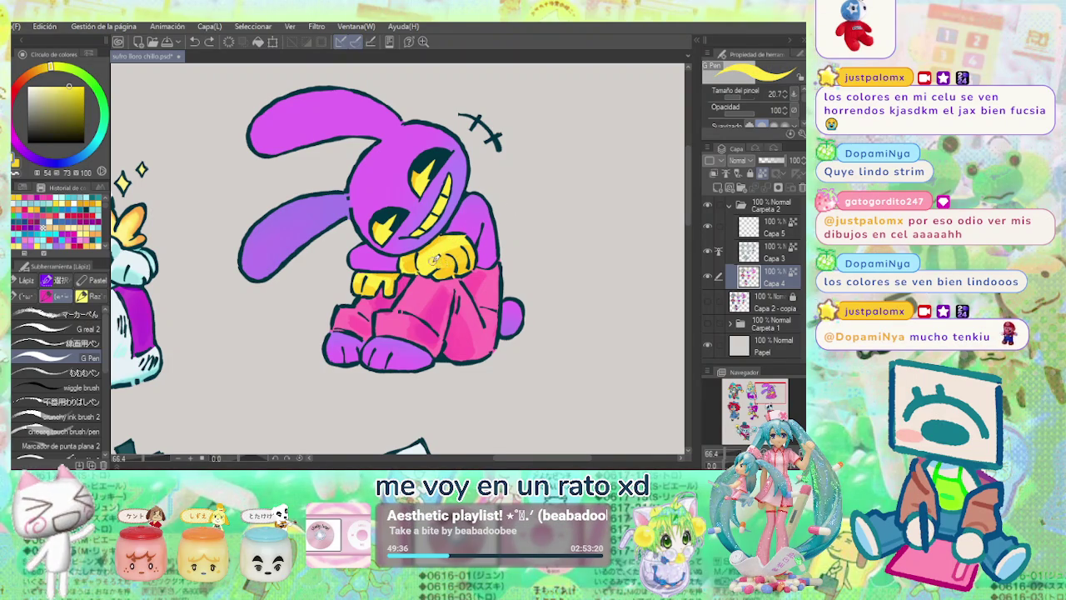
drag(444, 263, 450, 268)
Zoom out to check the sheet, then bring Pomni into view and zoom in on her face.
scroll(529, 229, down, 1)
scroll(549, 216, down, 4)
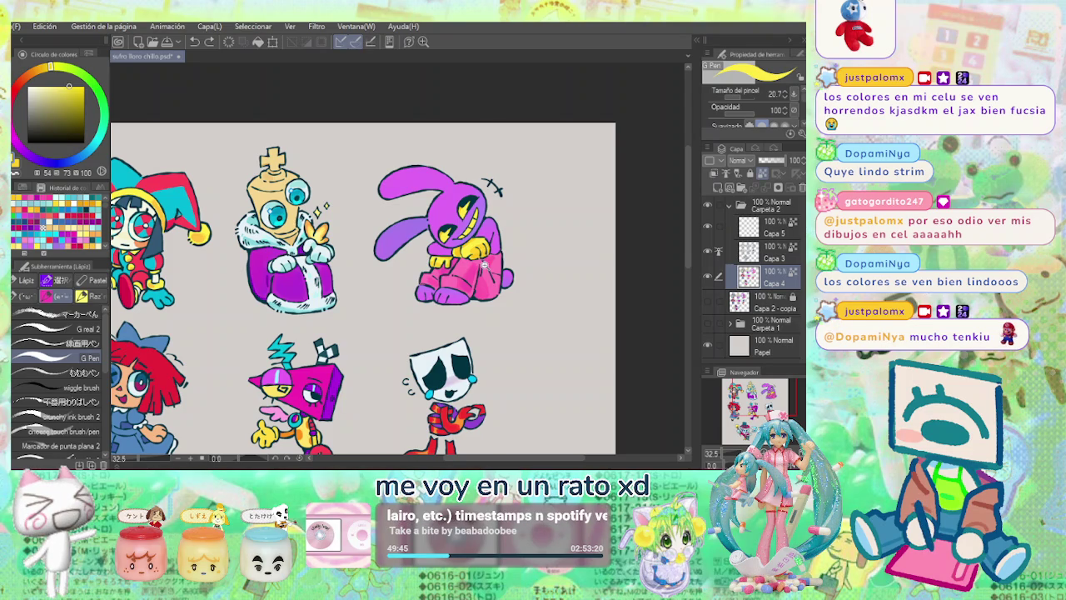
scroll(484, 265, up, 5)
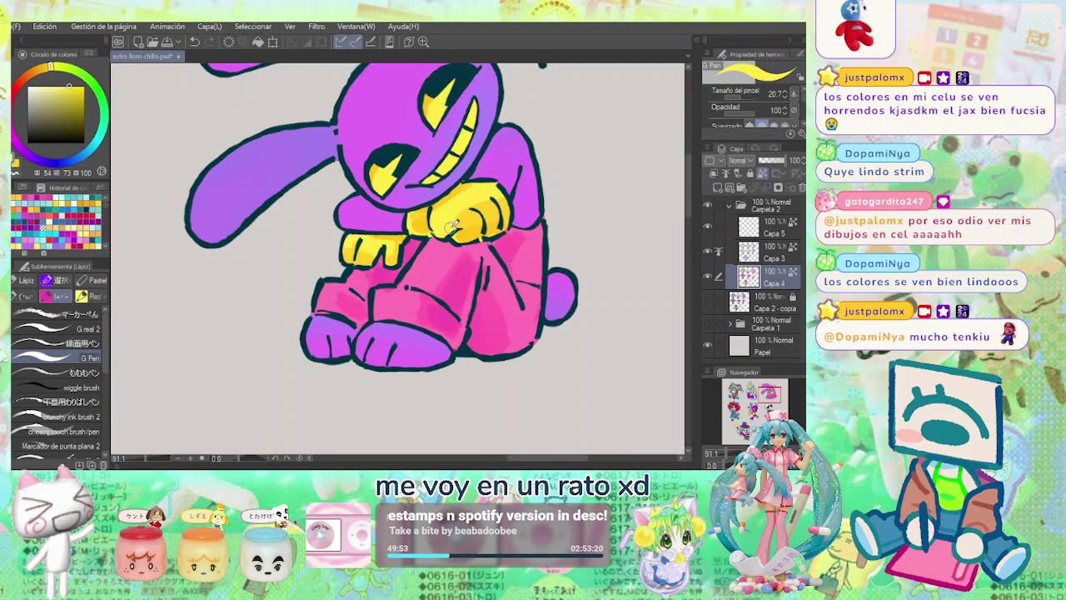
scroll(457, 218, down, 2)
scroll(500, 184, down, 2)
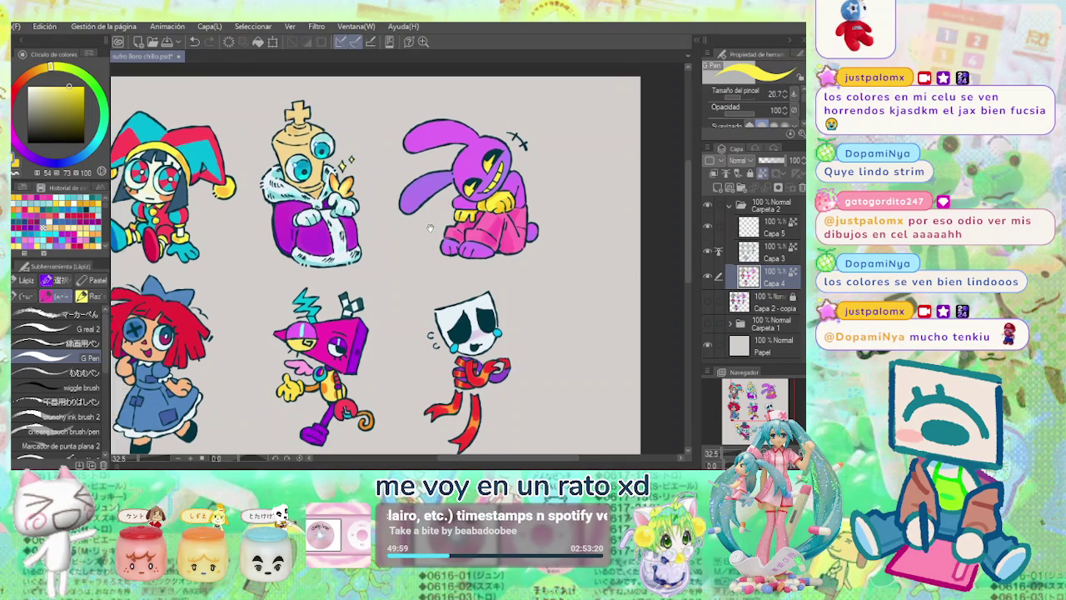
drag(176, 189, 310, 204)
scroll(284, 200, up, 2)
scroll(237, 198, up, 2)
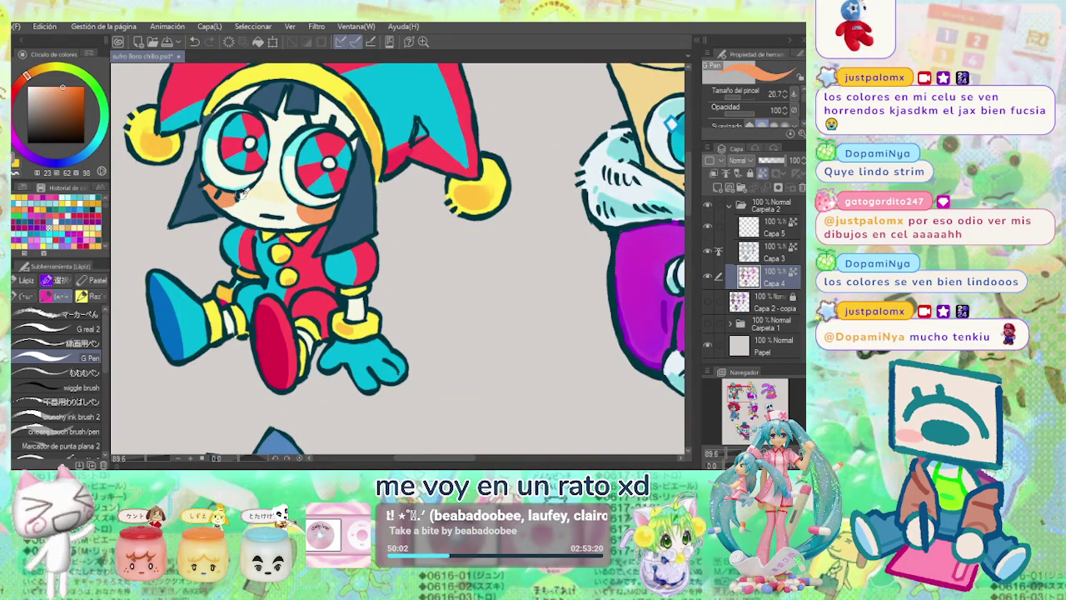
scroll(338, 201, down, 1)
scroll(317, 187, down, 2)
scroll(315, 200, up, 1)
scroll(313, 213, up, 3)
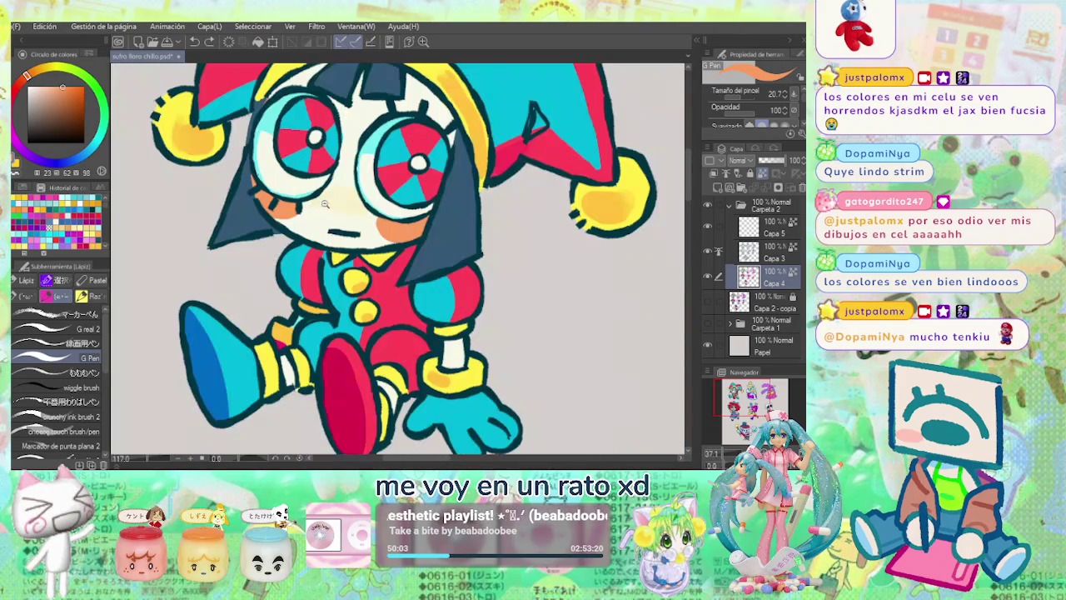
Sample Pomni's cream skin tone and blend her right cheek blush with a smaller brush.
alt+click(313, 214)
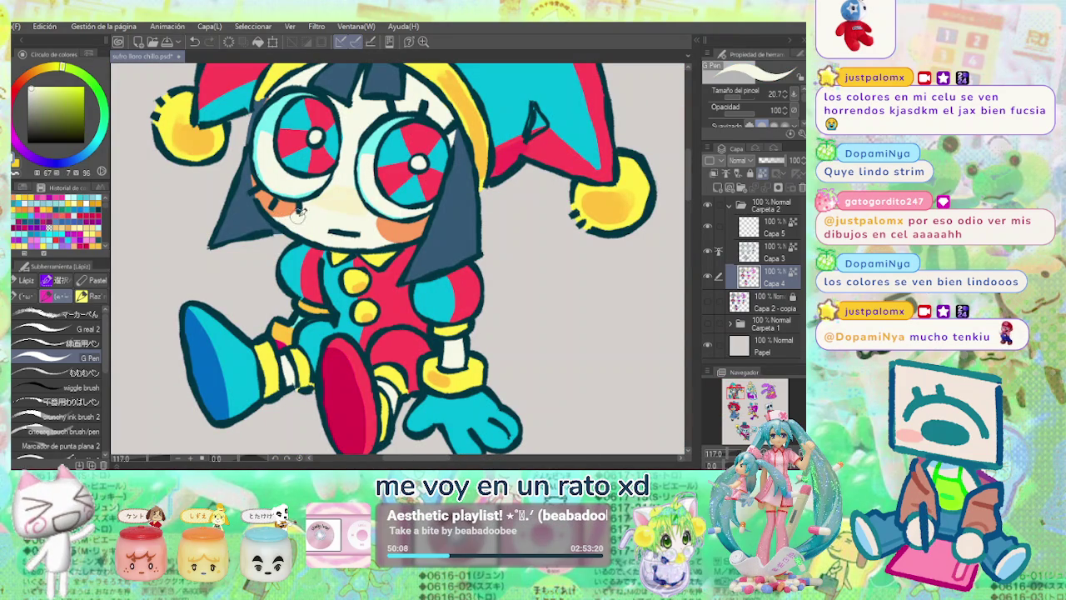
key(bracketleft)
drag(383, 224, 411, 238)
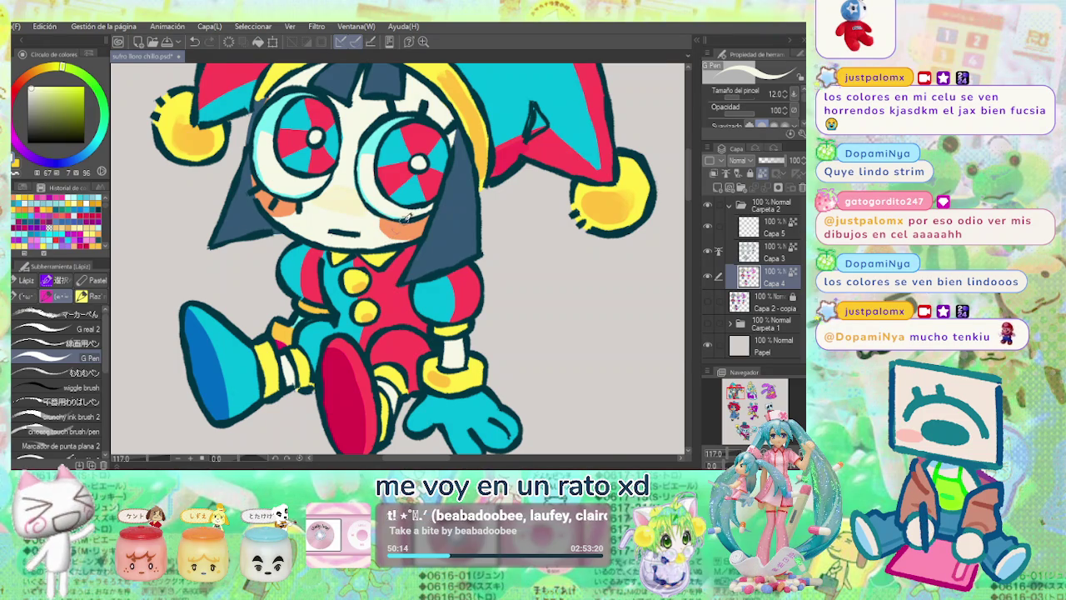
scroll(397, 227, down, 3)
scroll(397, 227, down, 2)
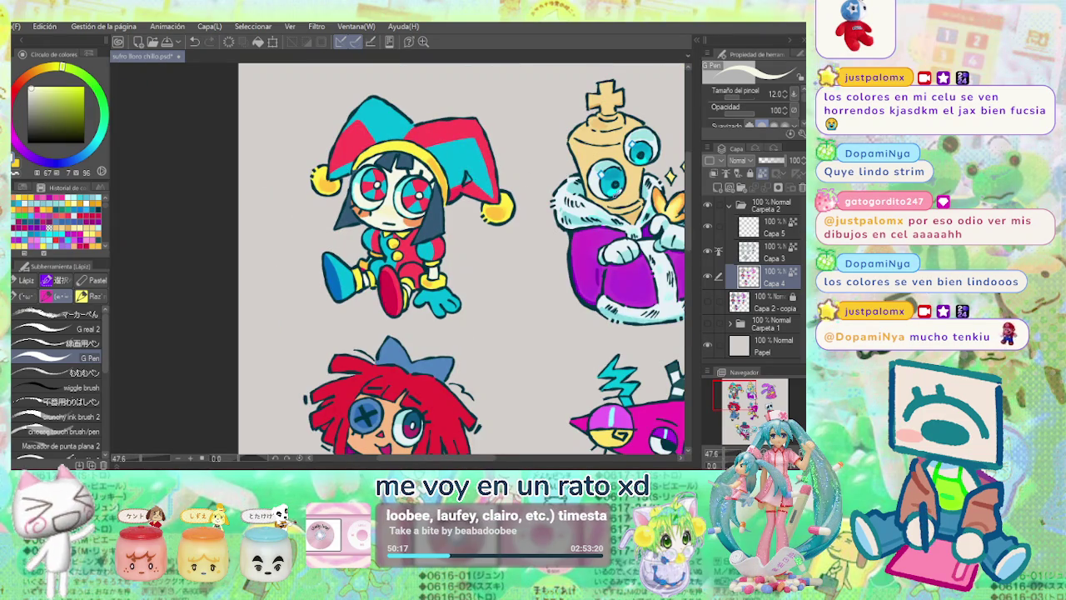
Enlarge the brush and sample tan colours from Kinger's head.
scroll(514, 239, down, 1)
scroll(466, 250, down, 1)
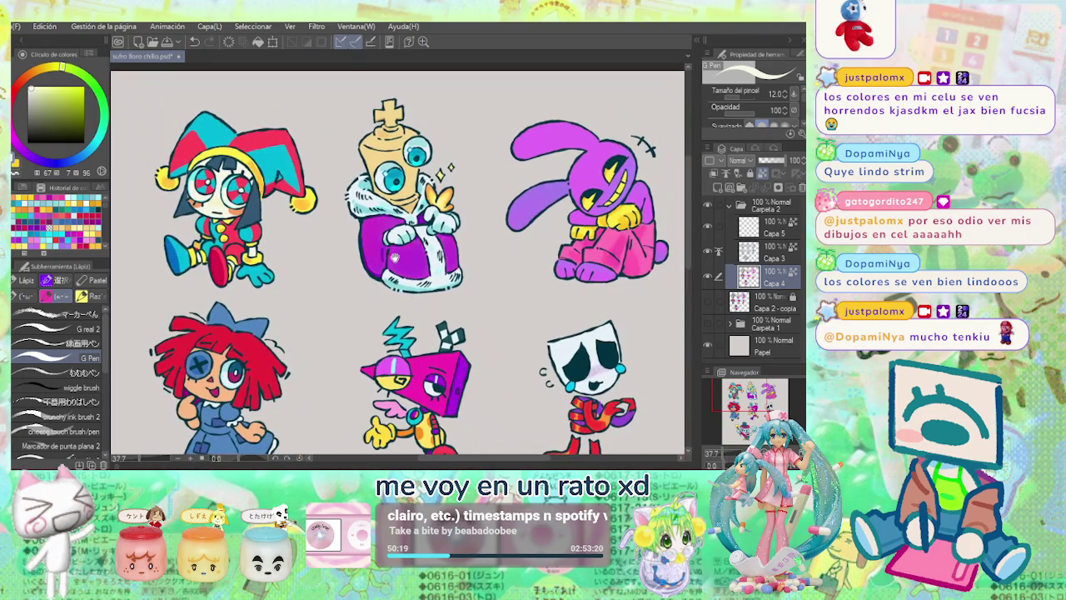
scroll(442, 260, up, 1)
scroll(375, 166, up, 1)
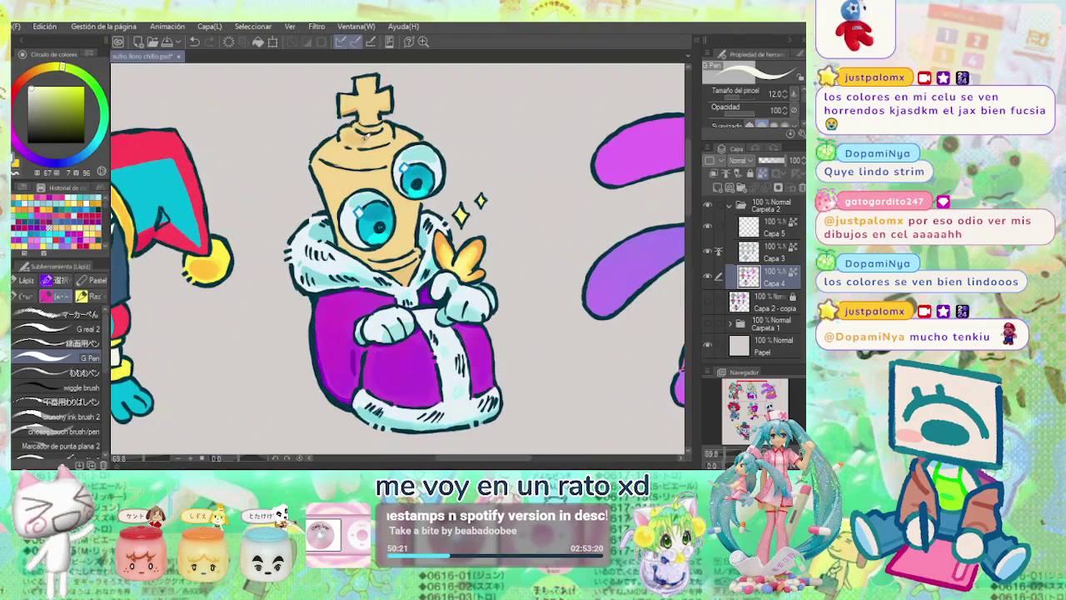
mouse_move(350, 152)
mouse_down()
mouse_move(342, 175)
mouse_move(332, 155)
mouse_move(329, 179)
mouse_move(335, 200)
mouse_move(364, 172)
mouse_move(351, 145)
mouse_move(353, 158)
mouse_move(361, 150)
mouse_move(340, 193)
mouse_move(350, 242)
mouse_up()
alt+click(379, 155)
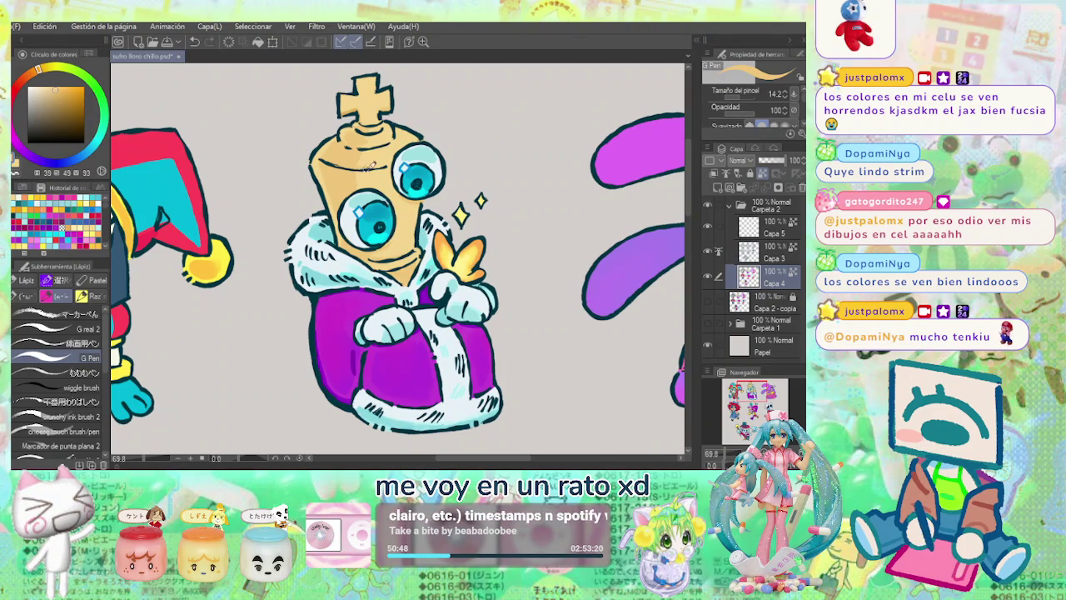
alt+click(372, 152)
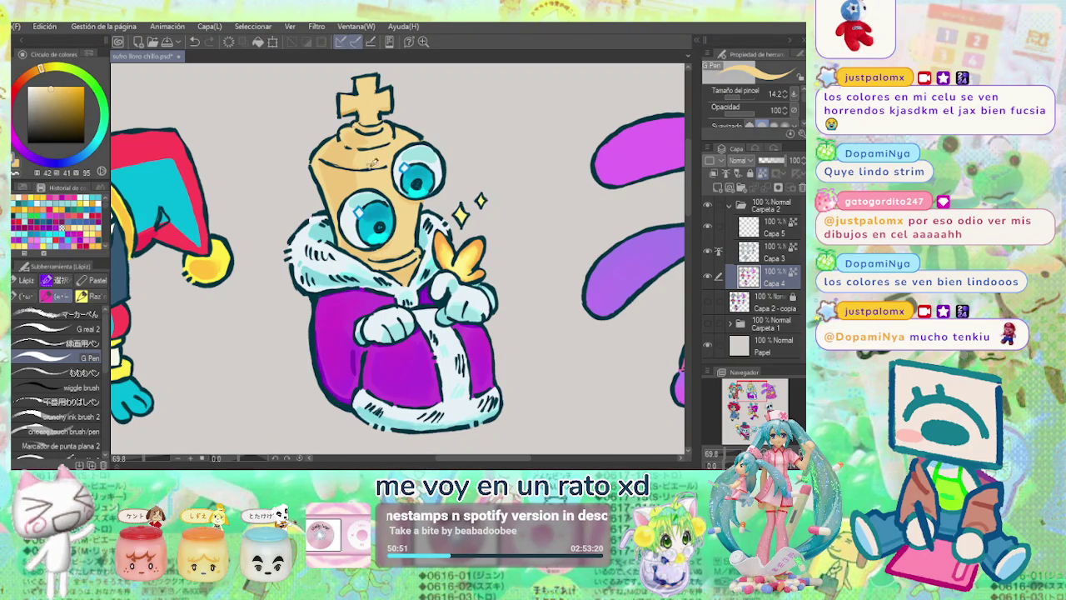
alt+click(353, 176)
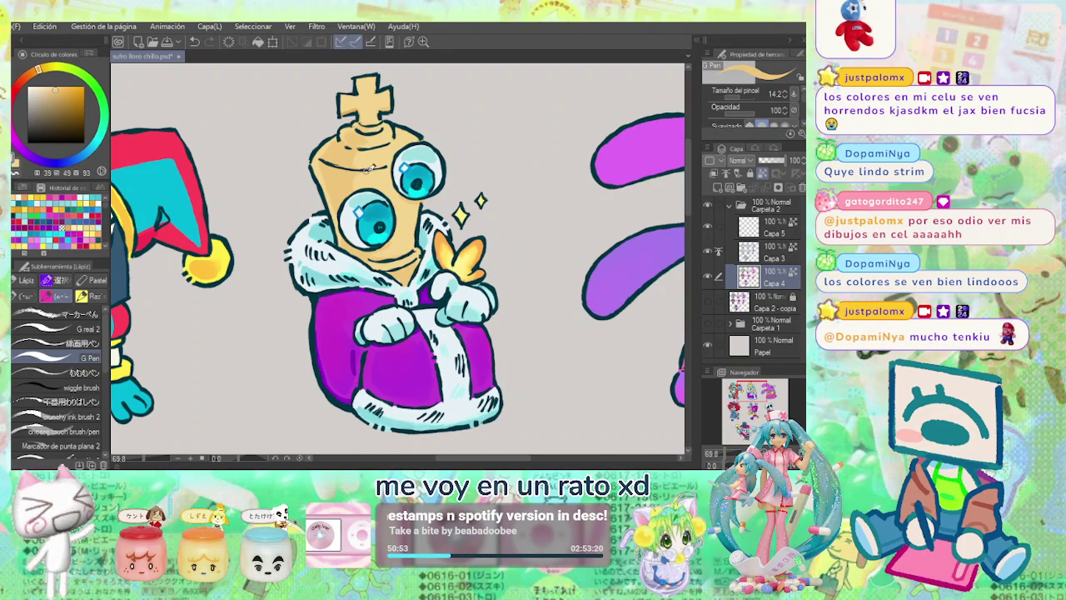
scroll(414, 137, down, 2)
scroll(417, 135, up, 2)
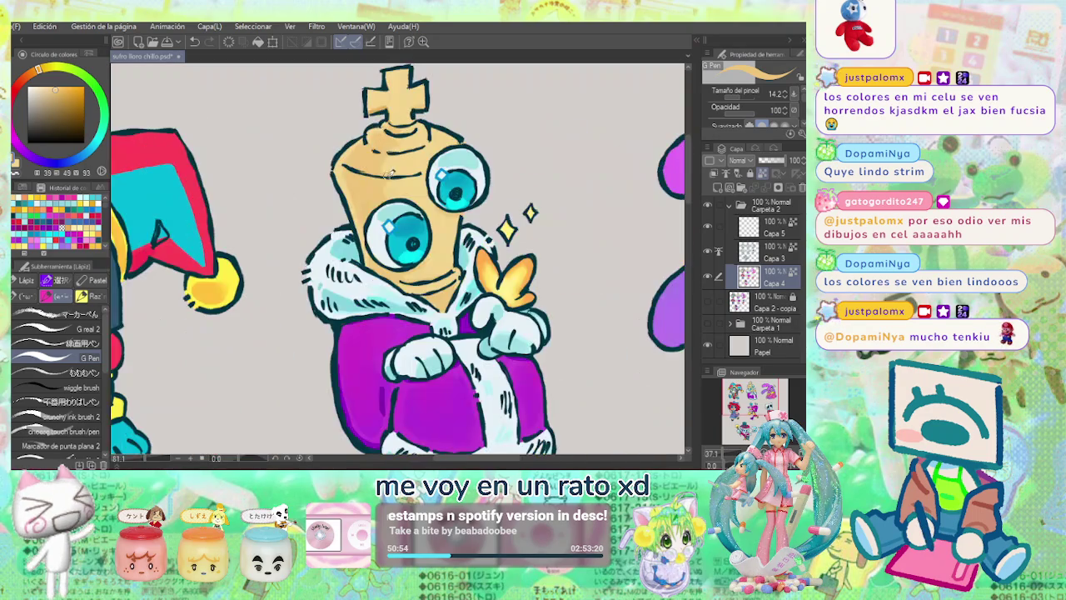
scroll(398, 173, down, 2)
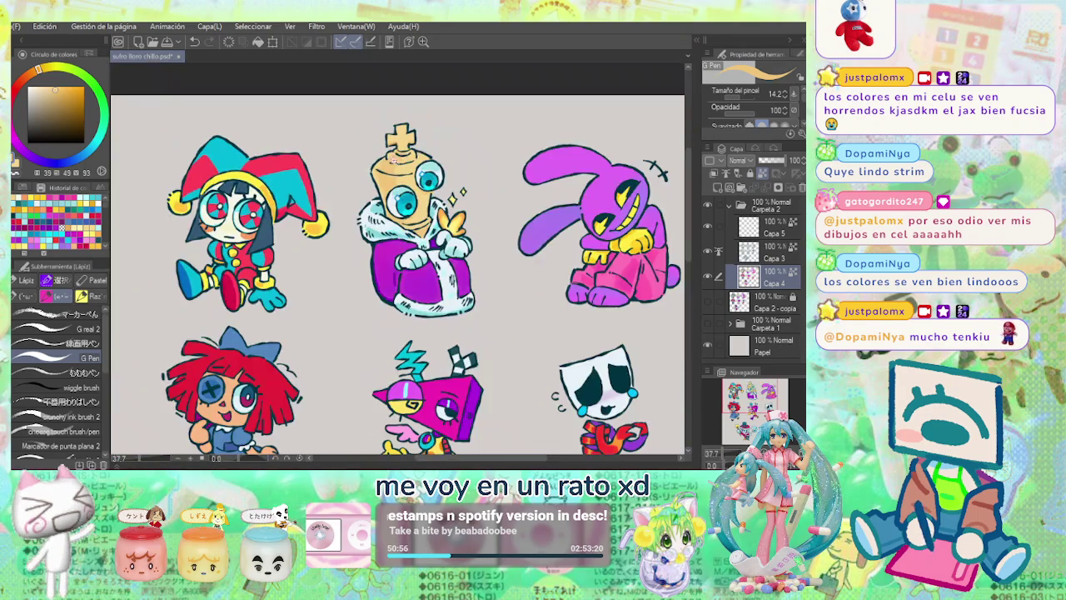
scroll(371, 174, up, 2)
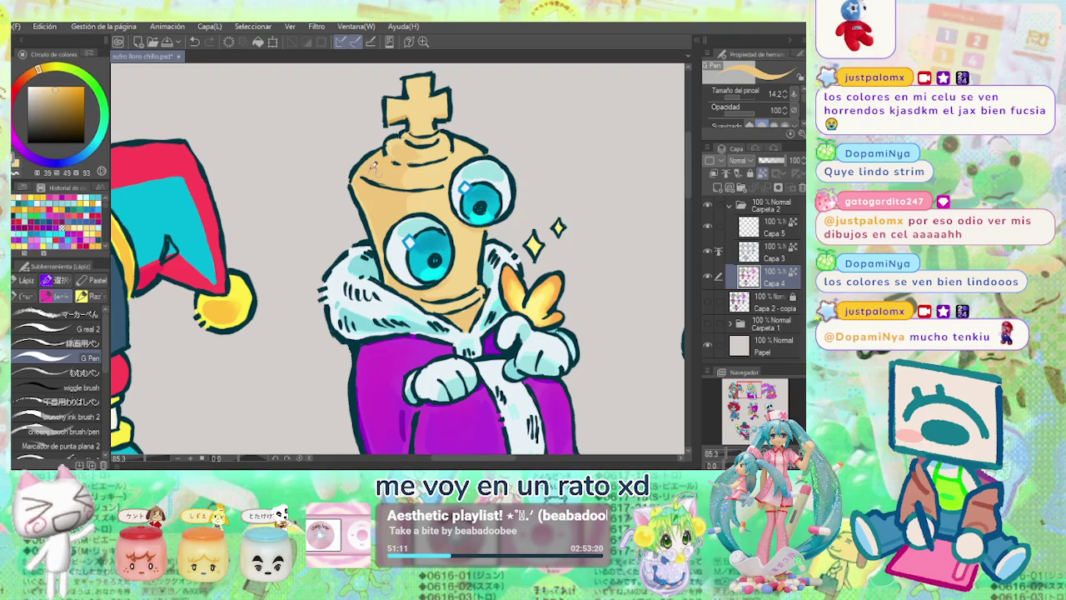
Undo the stray mark at Kinger's crown base and pick blue for the Témpera brush.
key(ctrl+z)
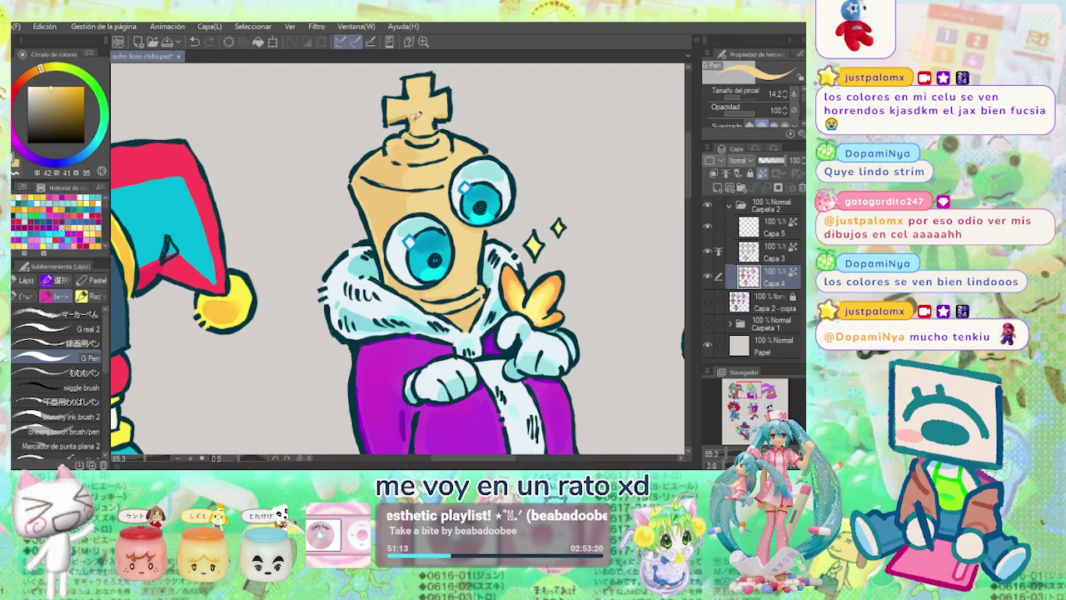
click(67, 88)
drag(66, 88, 64, 94)
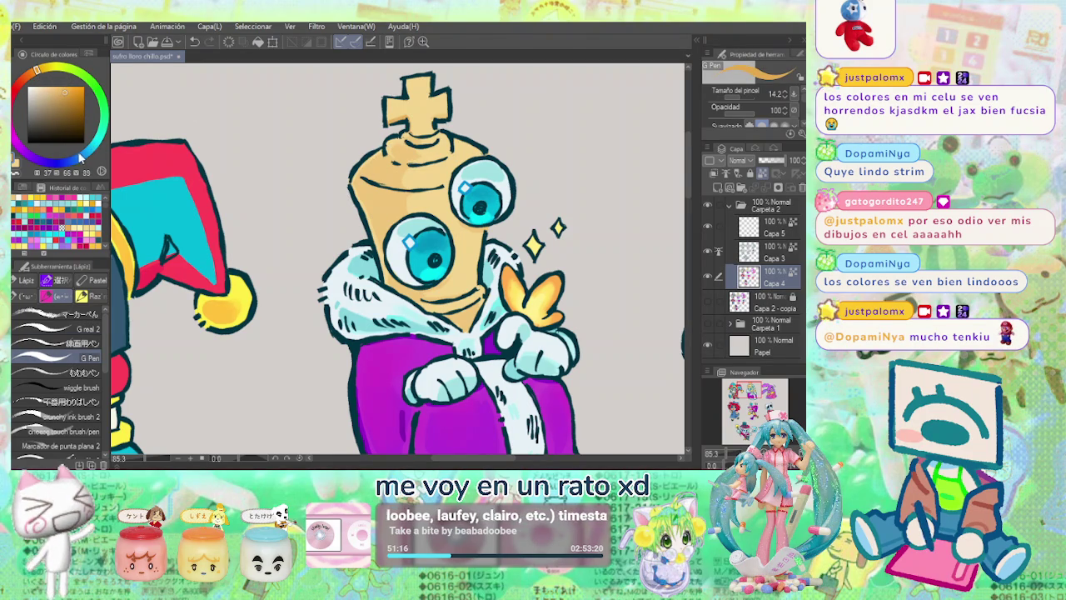
click(80, 156)
key(b)
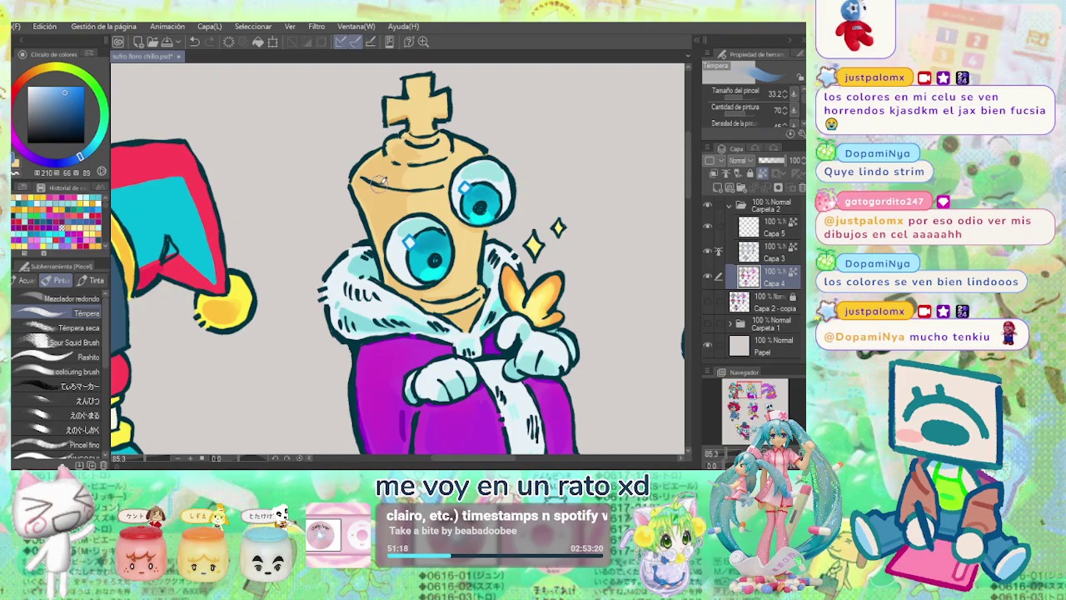
Sample Kinger's tan and dab light blue paint on his face.
alt+click(375, 185)
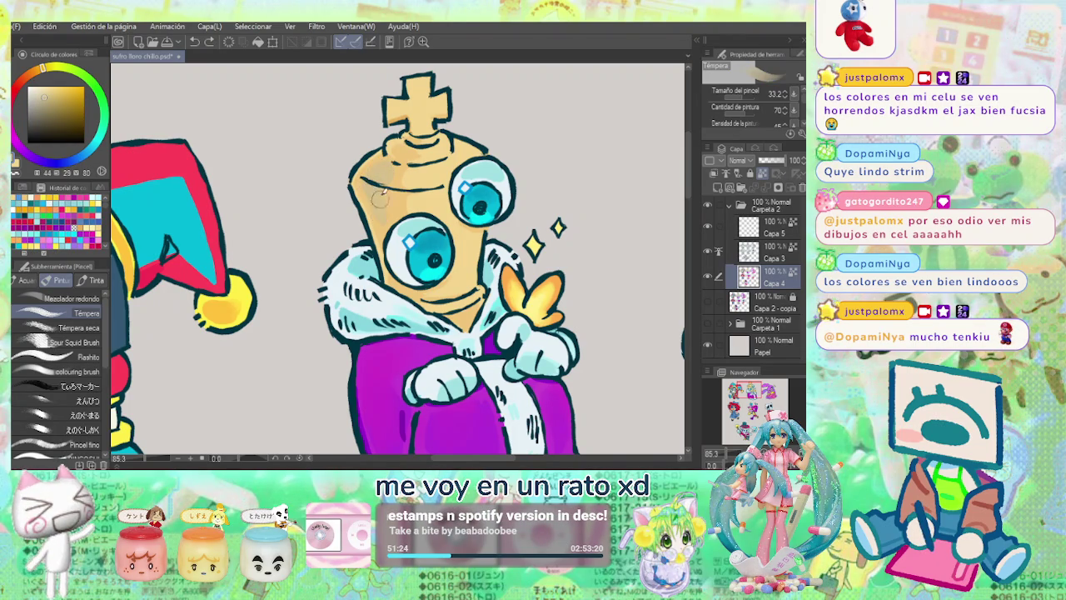
scroll(388, 215, down, 5)
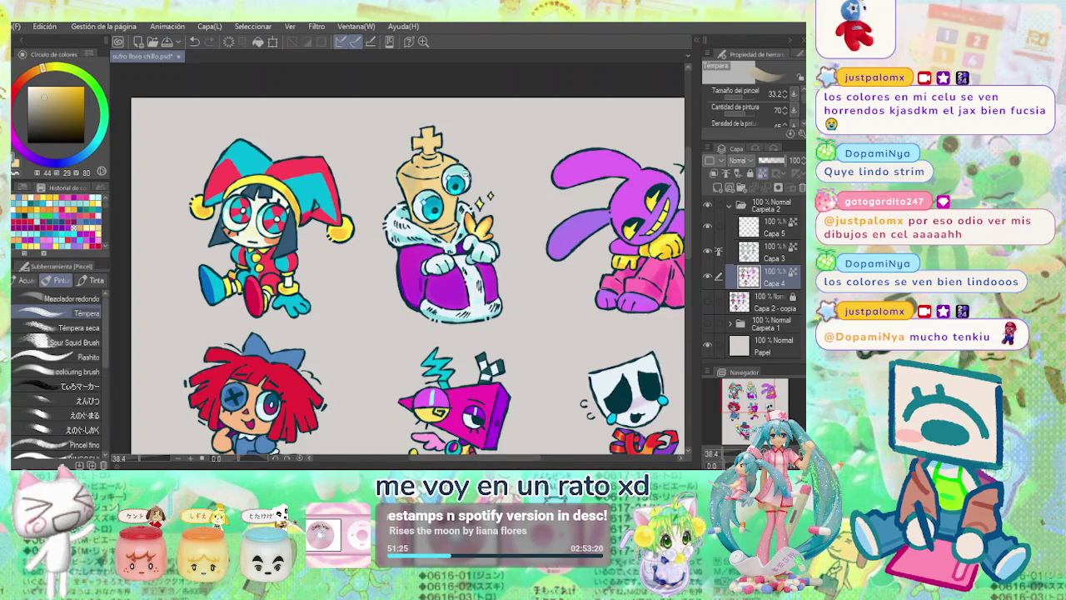
scroll(418, 170, up, 6)
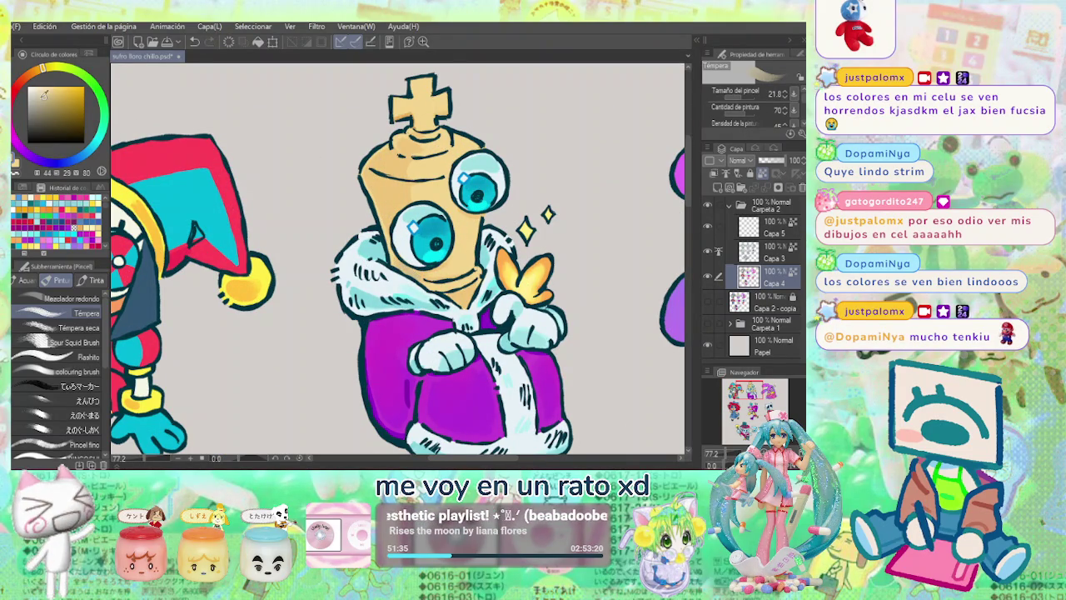
click(91, 158)
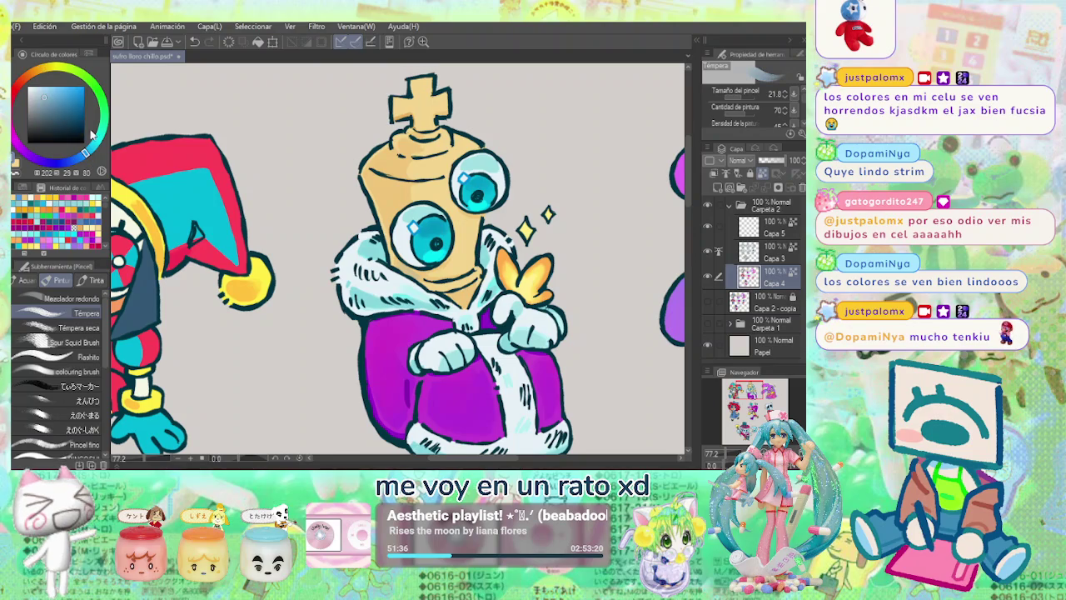
click(413, 269)
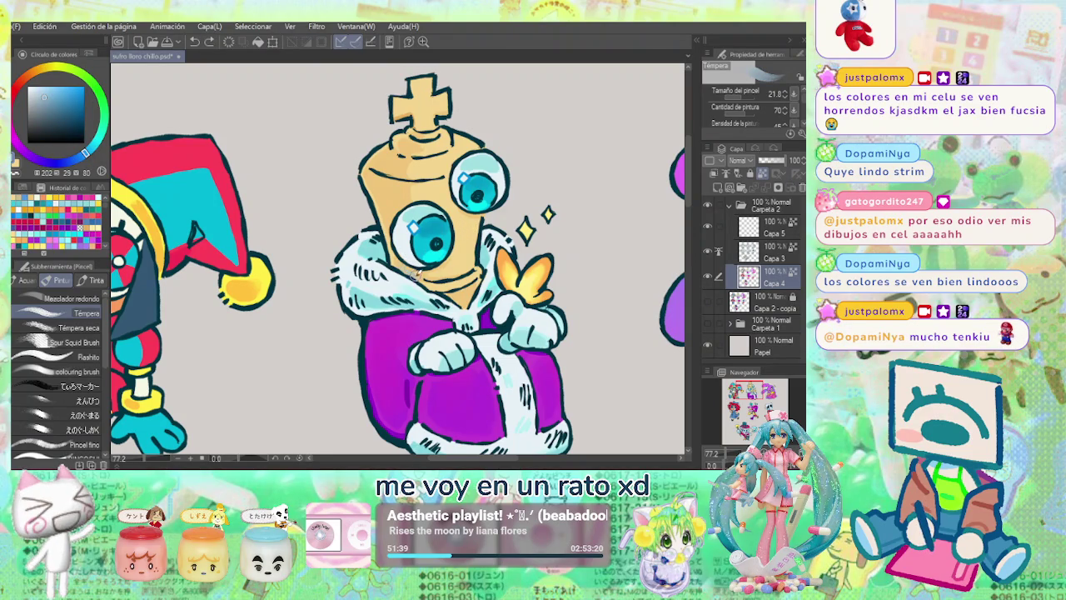
scroll(499, 217, down, 3)
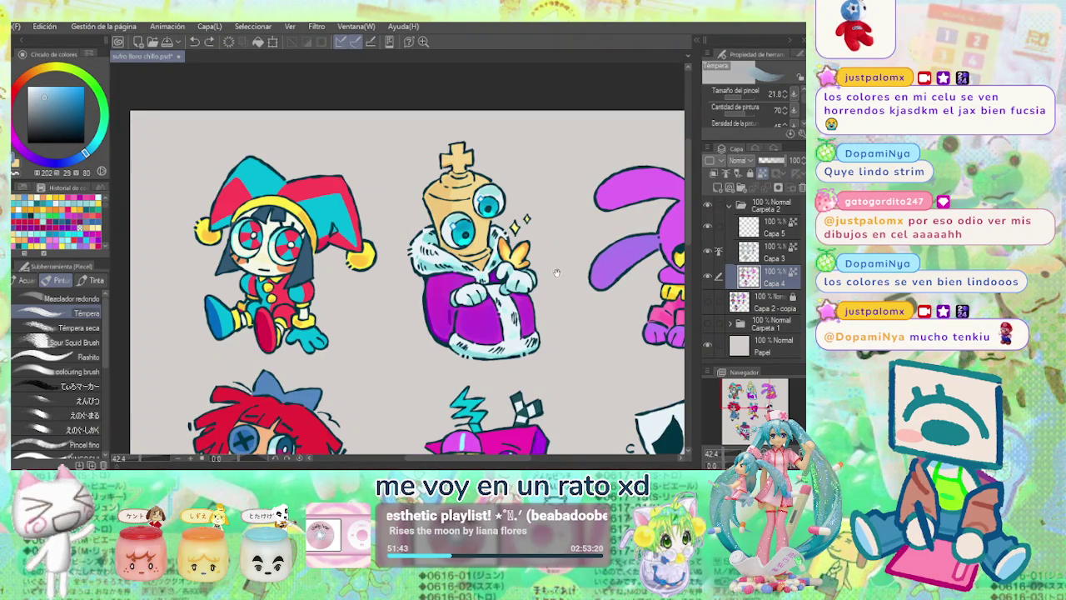
drag(556, 272, 382, 273)
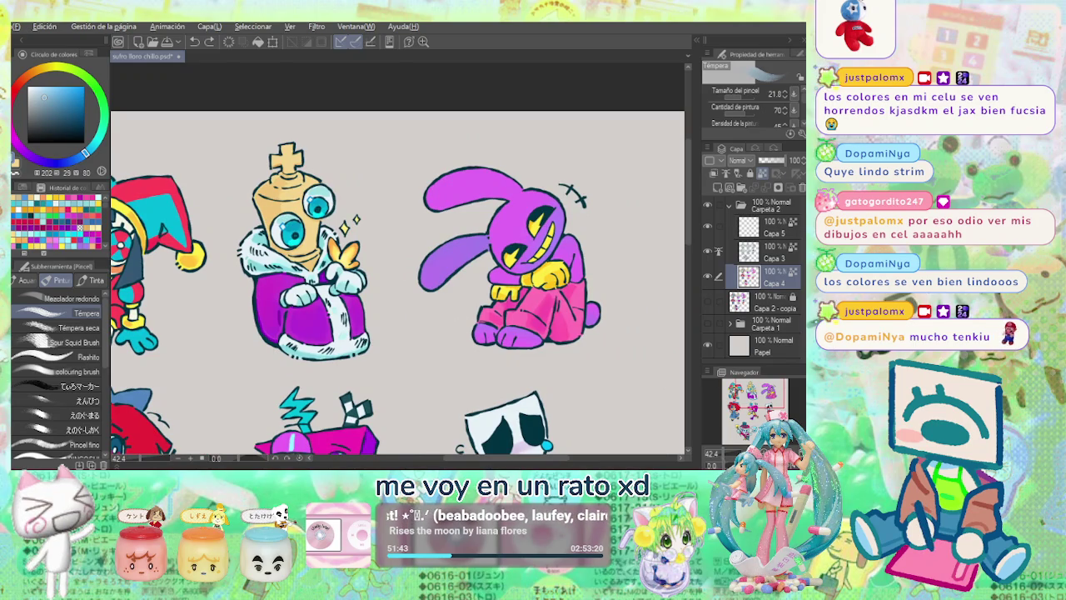
scroll(269, 200, up, 3)
Paint and blend saturated orange shading on the upper left of Kinger's head.
click(33, 72)
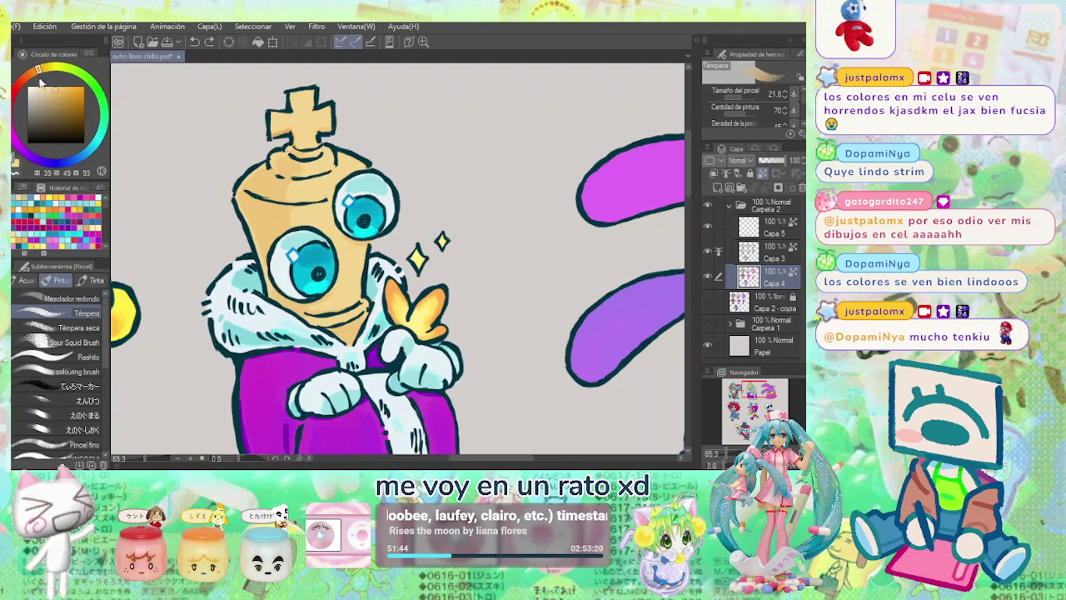
drag(51, 87, 65, 83)
mouse_move(260, 190)
mouse_down()
mouse_move(287, 173)
mouse_move(268, 186)
mouse_move(267, 177)
mouse_up()
alt+click(270, 214)
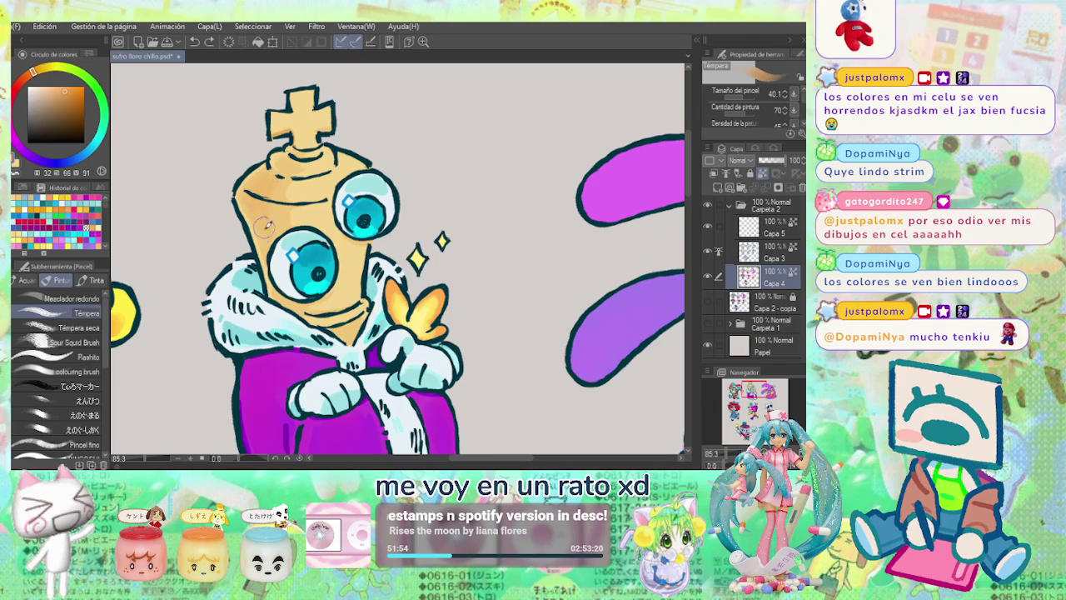
alt+click(278, 182)
scroll(346, 135, down, 2)
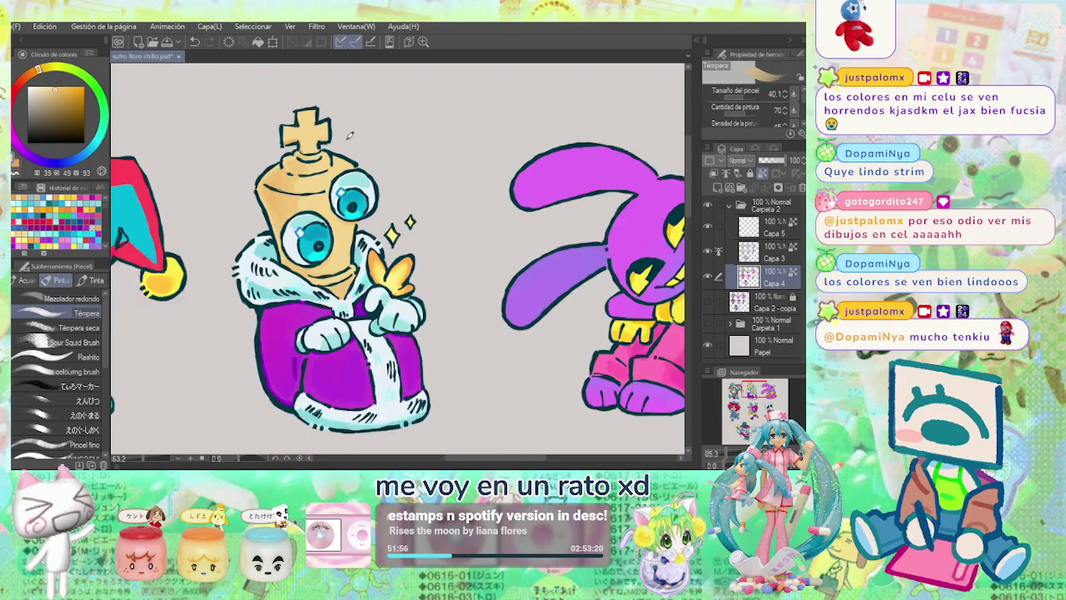
scroll(346, 135, up, 2)
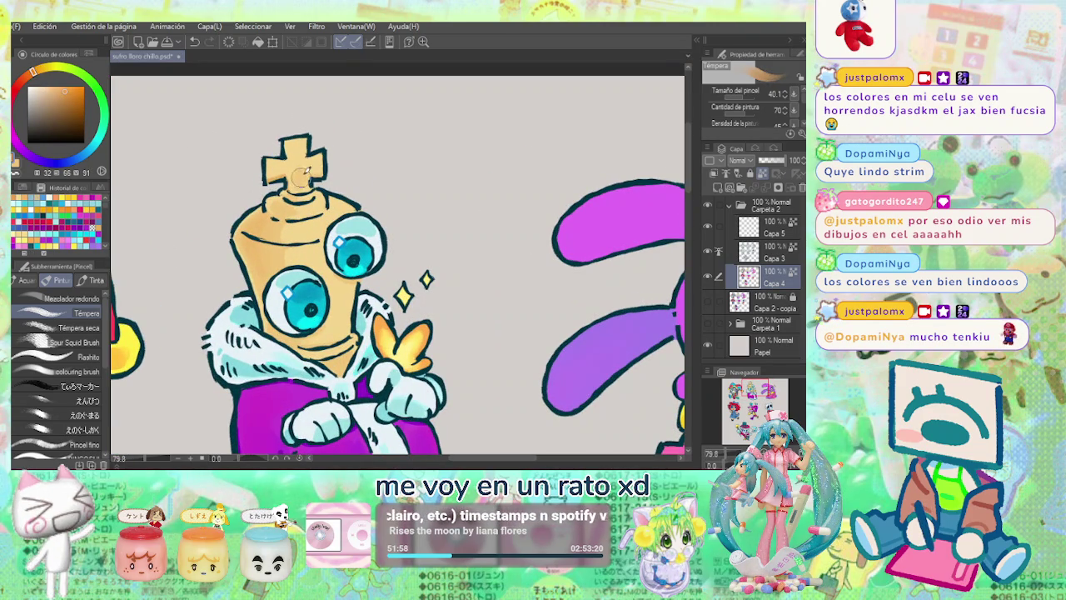
drag(305, 174, 301, 169)
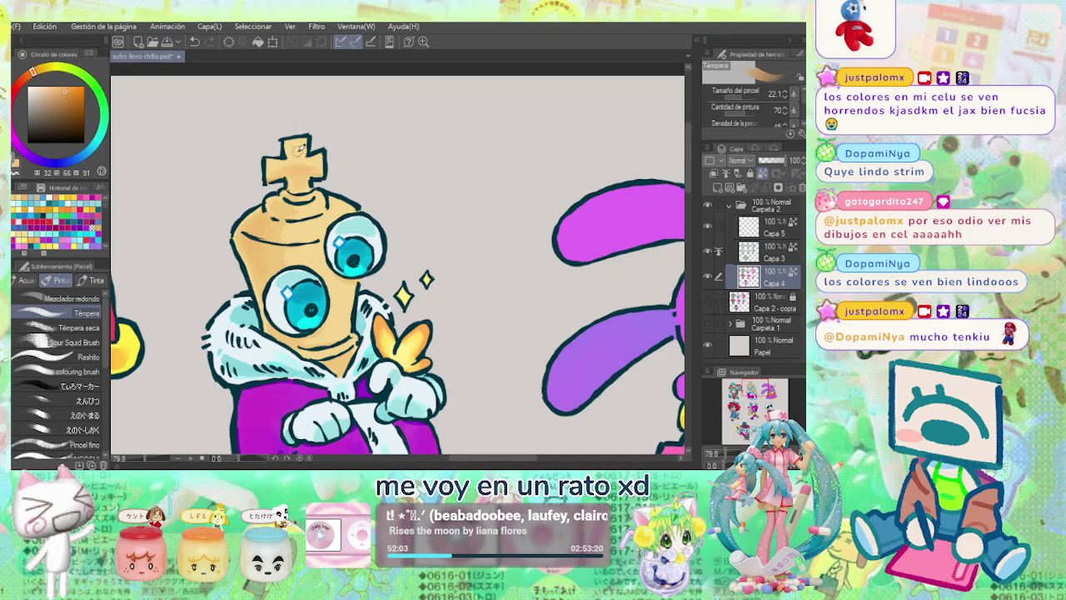
scroll(296, 148, down, 1)
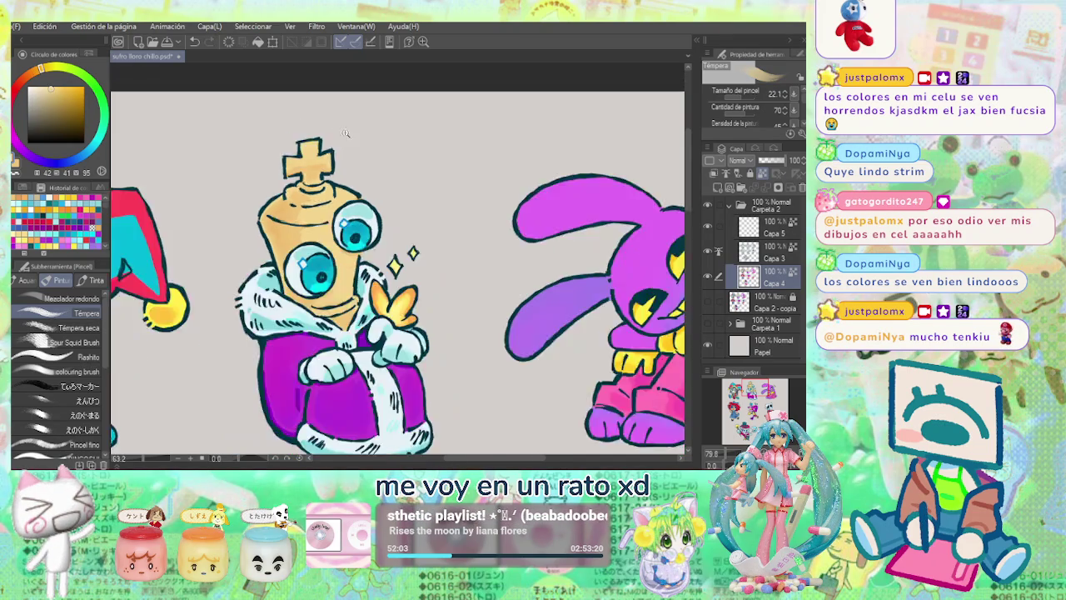
scroll(296, 148, down, 1)
scroll(478, 200, up, 1)
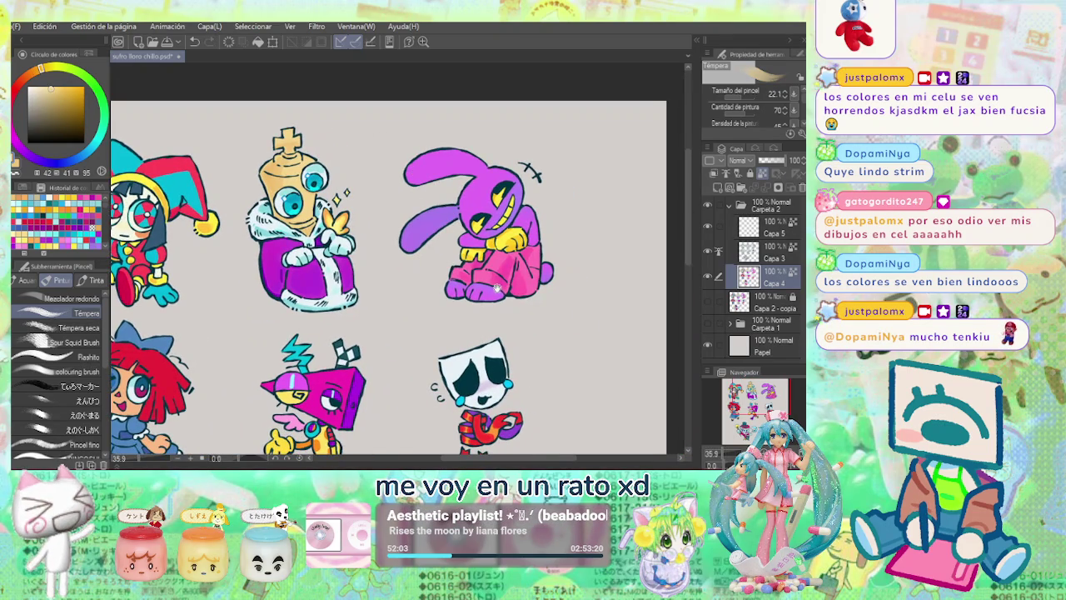
Touch up the purple around Jax's eye with a larger brush and sampled purple.
scroll(450, 179, up, 1)
scroll(434, 164, up, 1)
alt+click(425, 146)
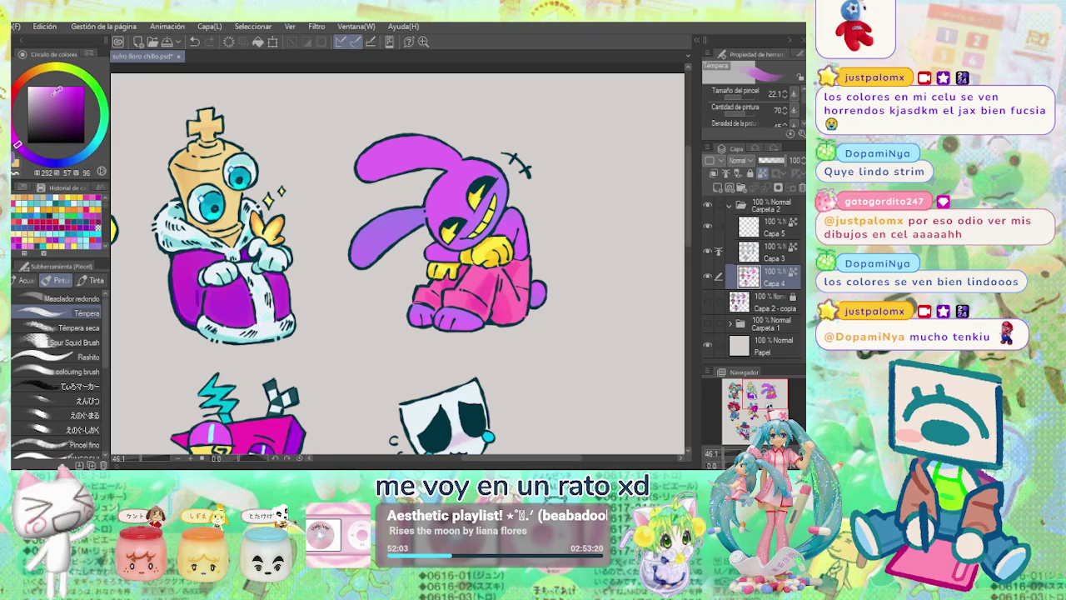
mouse_move(425, 146)
mouse_down()
mouse_move(391, 150)
mouse_move(438, 150)
mouse_move(333, 142)
mouse_up()
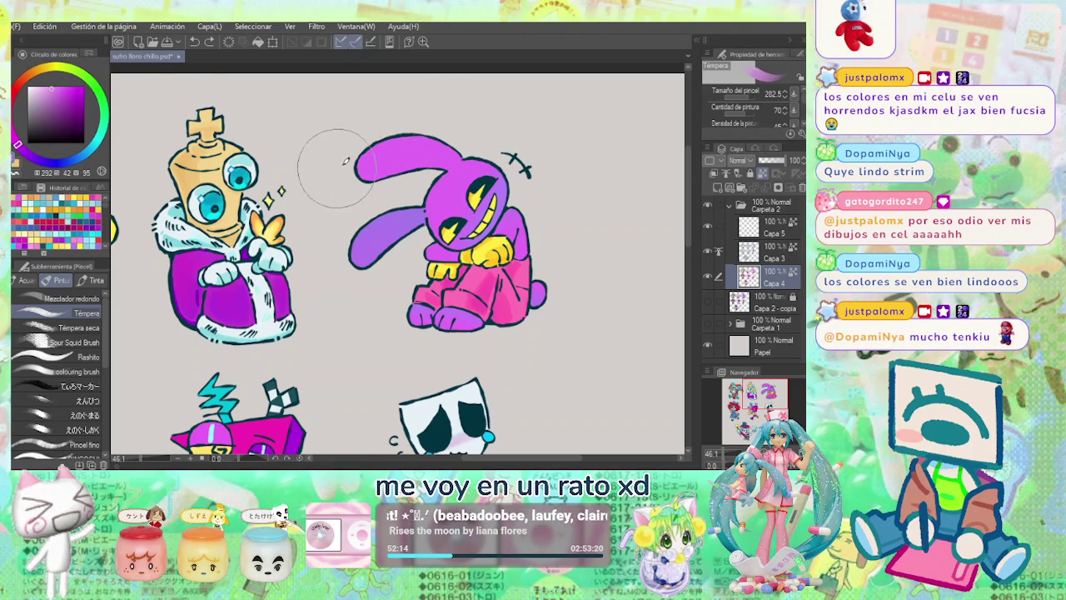
scroll(594, 188, down, 1)
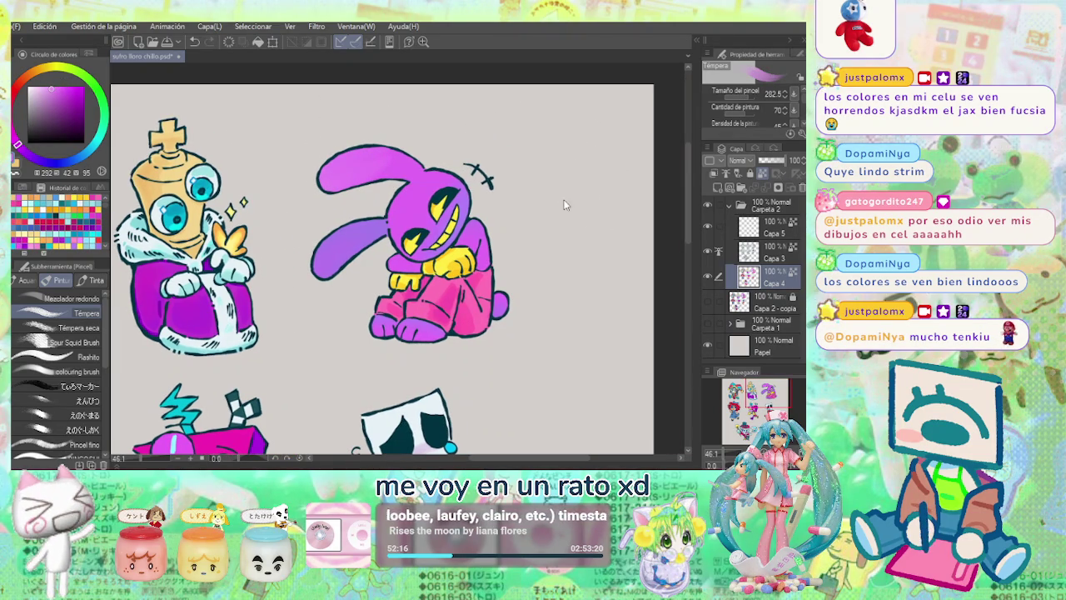
scroll(566, 203, down, 2)
scroll(566, 202, right, 2)
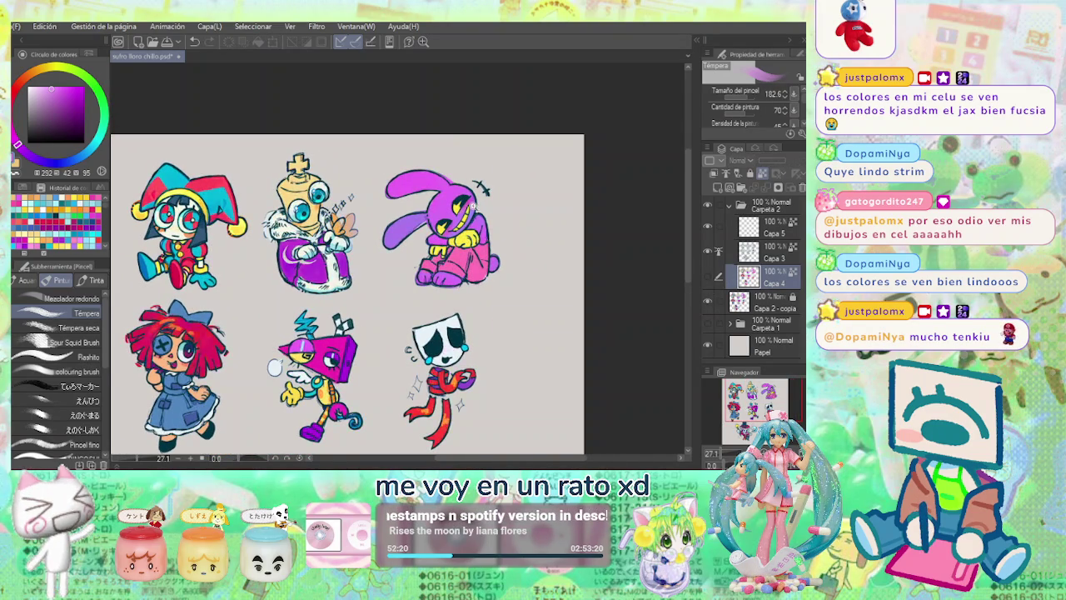
scroll(471, 199, up, 3)
alt+click(471, 192)
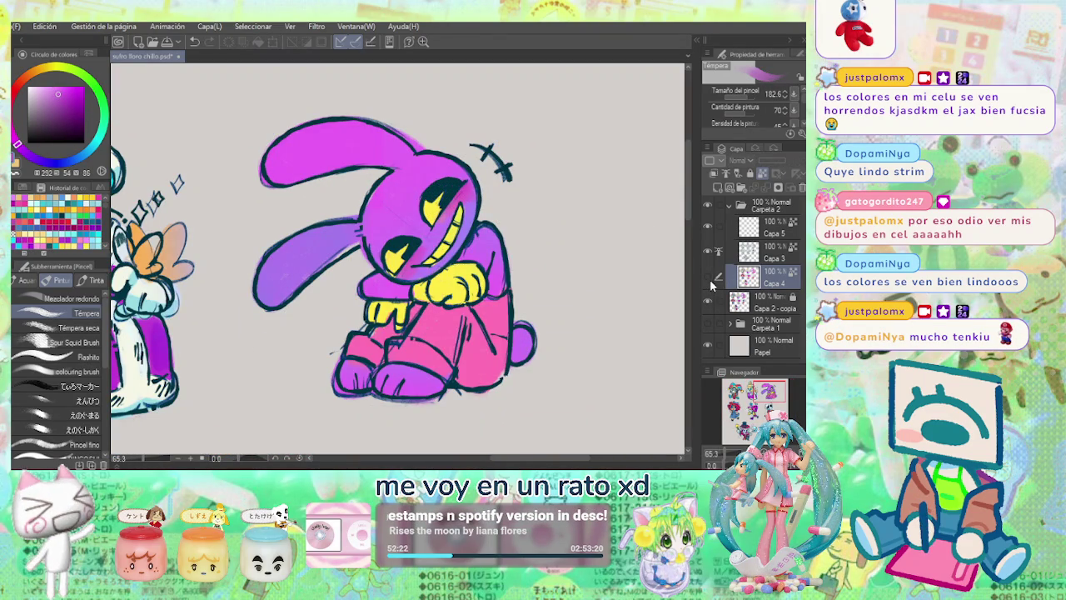
scroll(454, 200, up, 2)
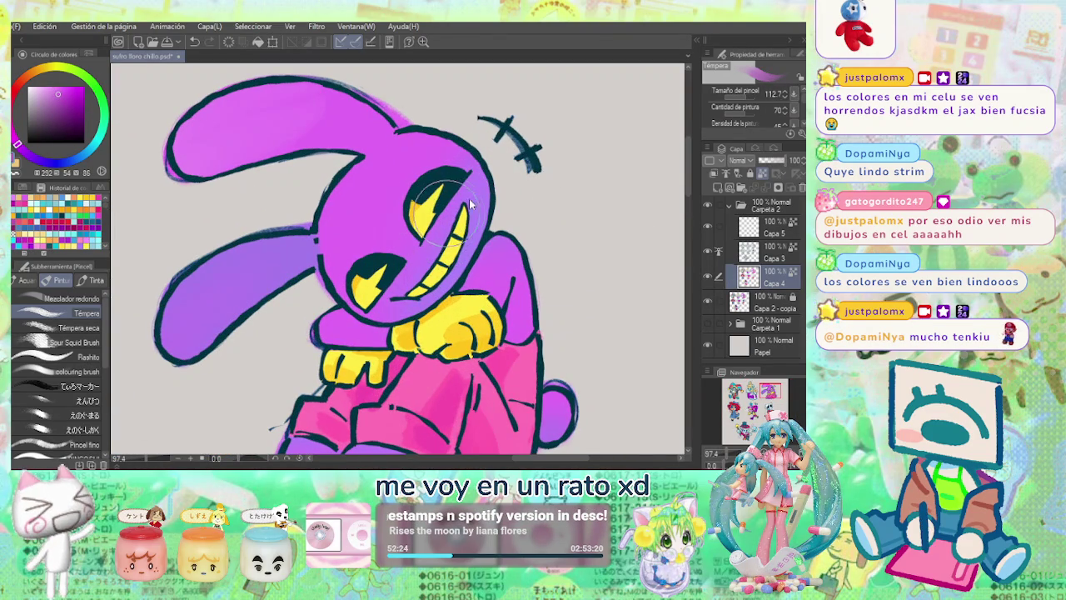
drag(458, 208, 474, 177)
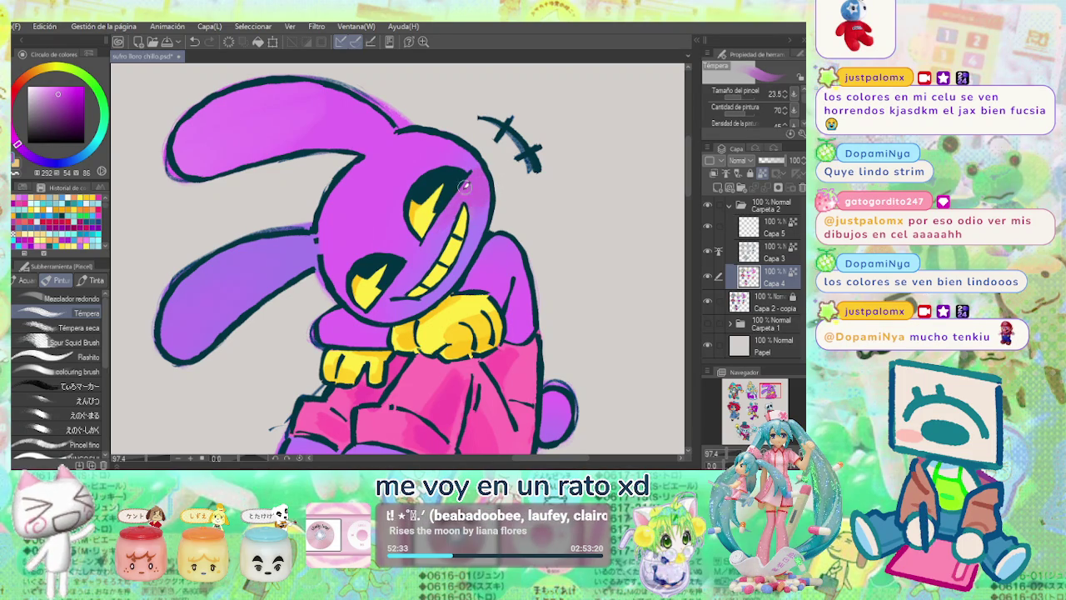
Undo that stroke, toggle Capa 4 visibility to compare, and choose a lighter magenta.
key(ctrl+z)
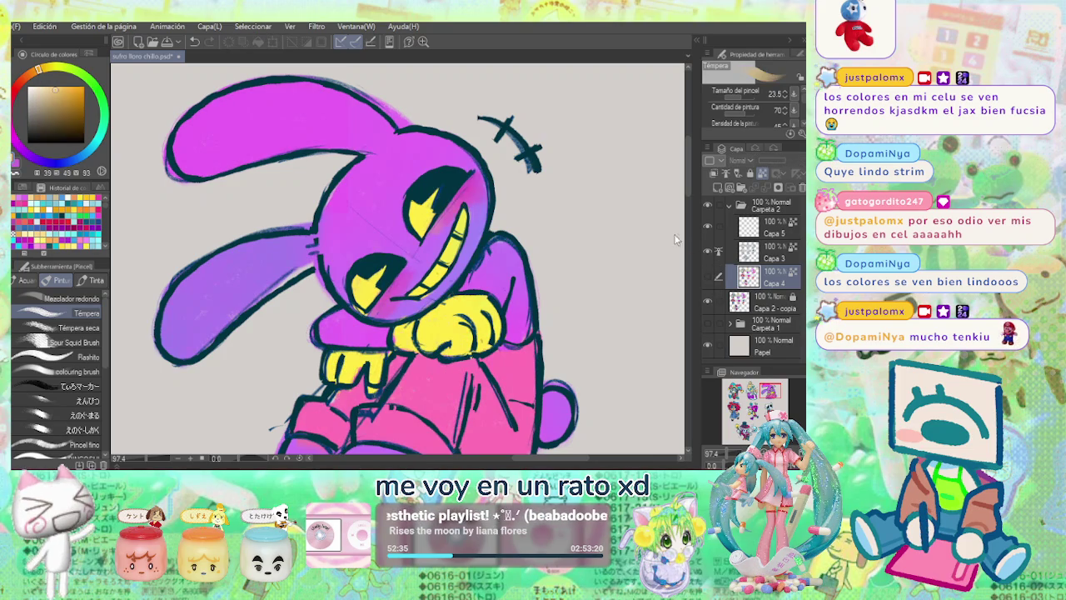
alt+click(466, 193)
scroll(469, 213, up, 3)
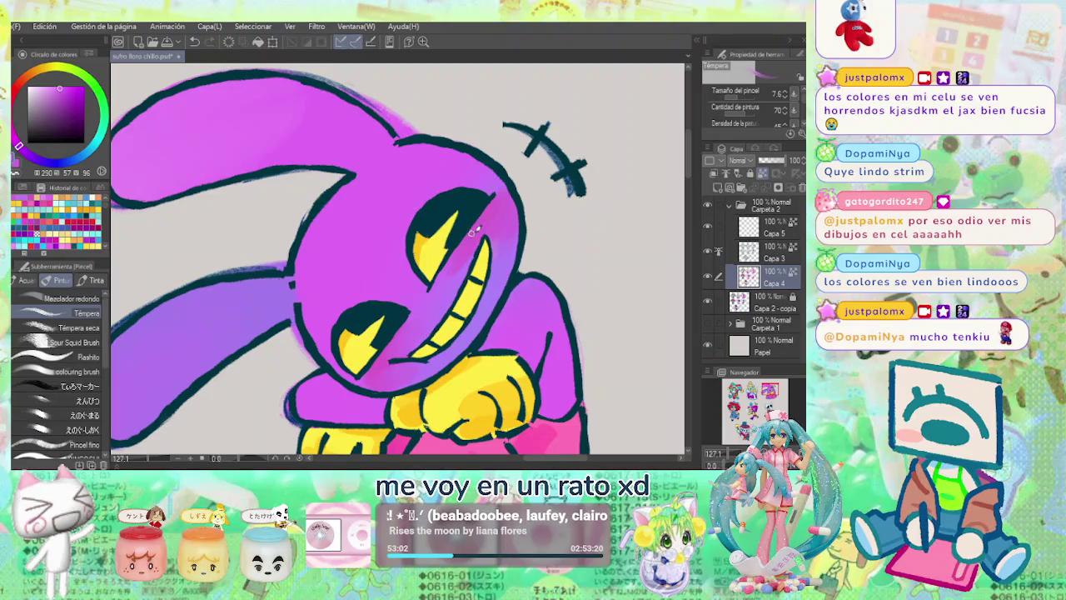
scroll(529, 184, down, 2)
scroll(515, 211, up, 3)
click(708, 275)
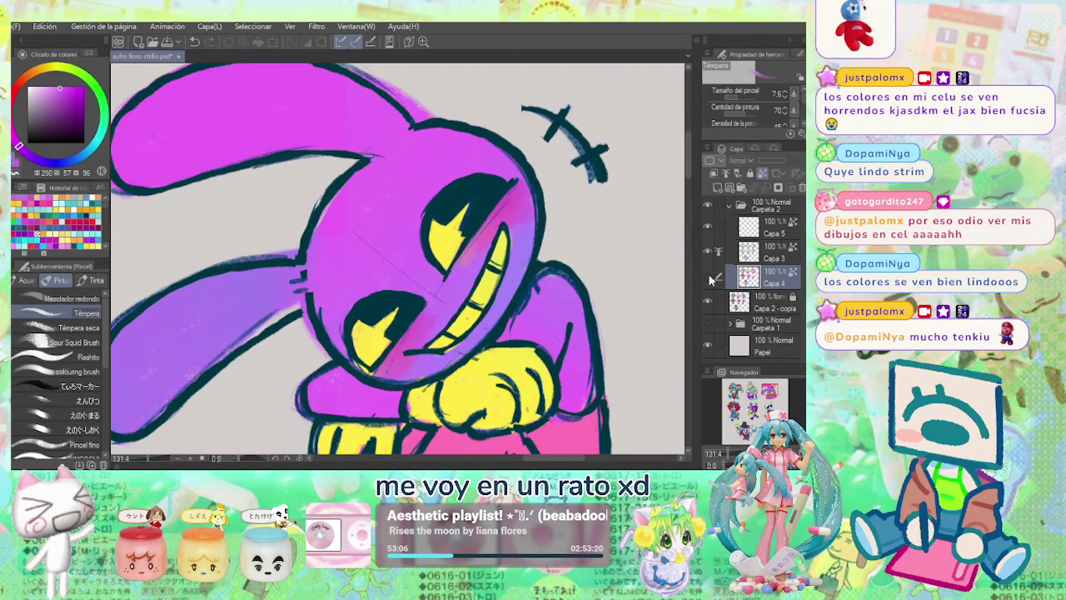
click(708, 276)
click(709, 277)
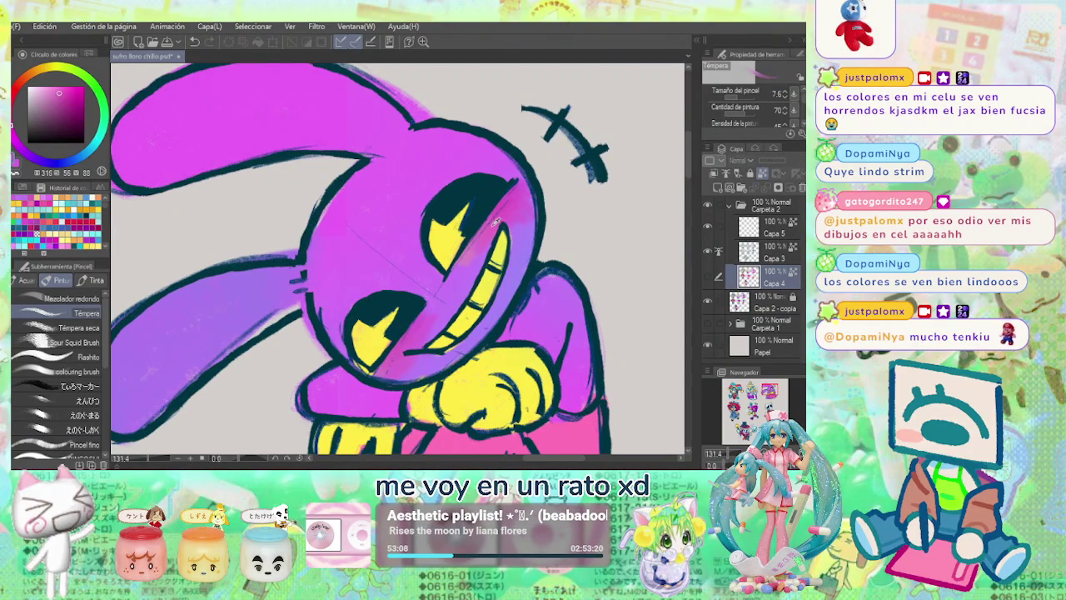
click(709, 282)
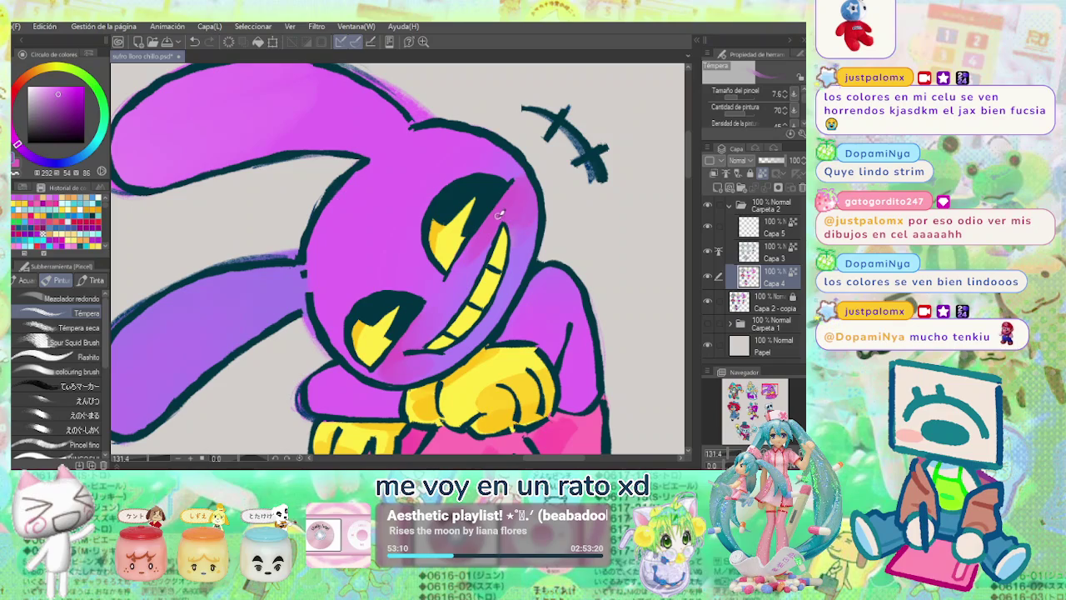
Resize the Tempera brush to about 22, then 10.8, and zoom out.
mouse_move(494, 209)
mouse_down()
mouse_move(500, 224)
mouse_move(517, 191)
mouse_up()
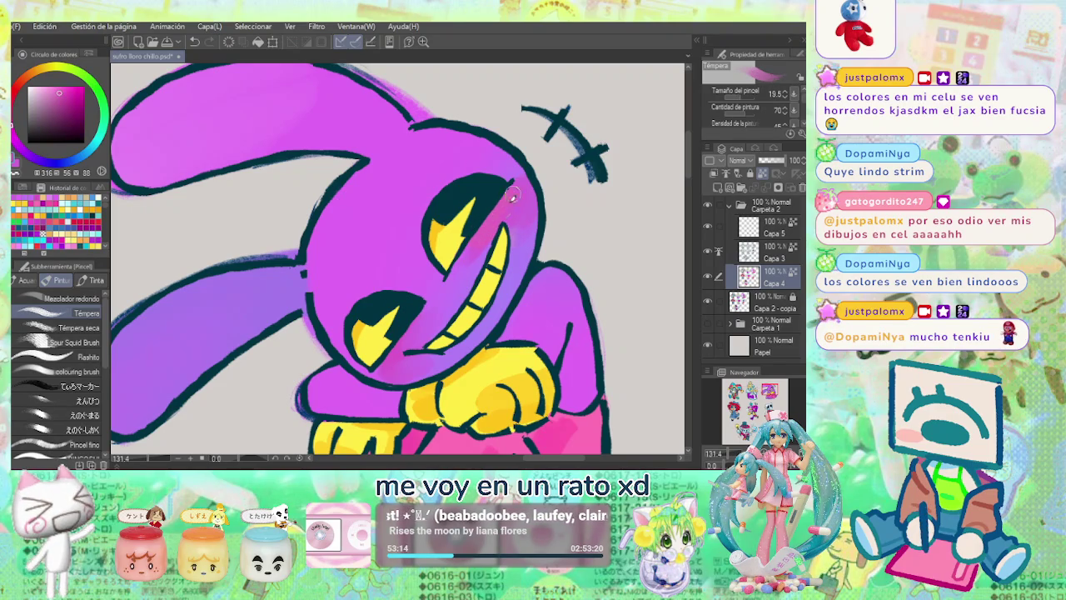
scroll(516, 192, down, 3)
scroll(603, 189, down, 2)
scroll(487, 244, up, 4)
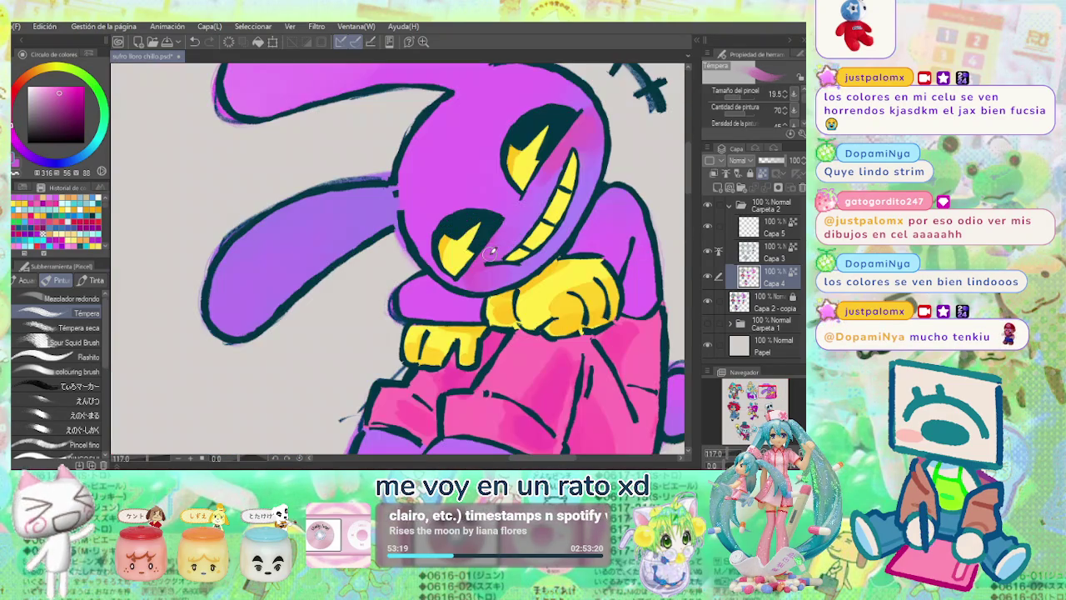
drag(486, 260, 465, 275)
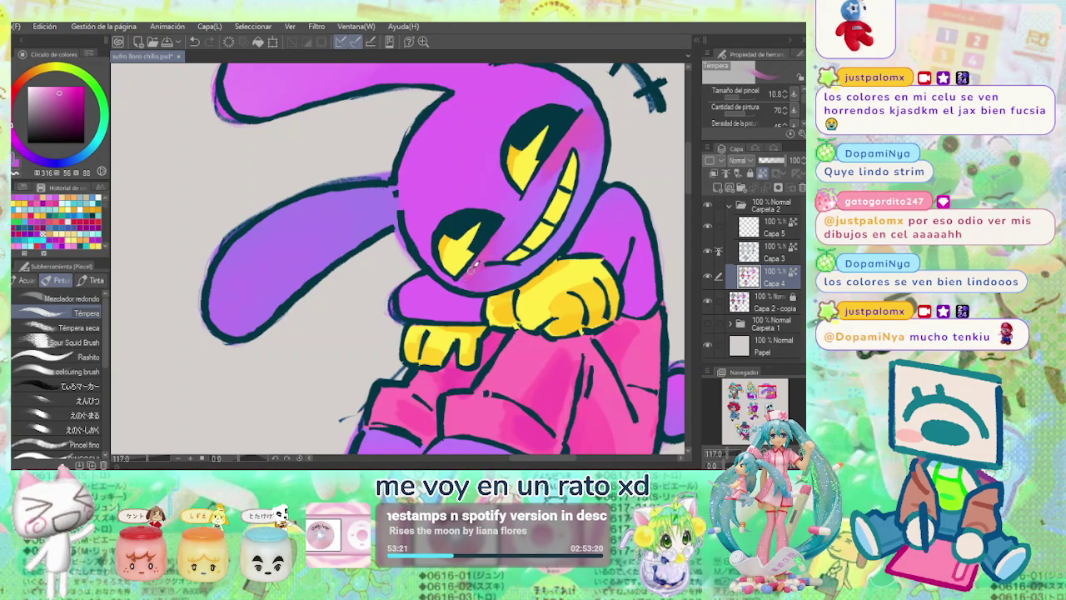
scroll(534, 255, down, 3)
scroll(604, 220, down, 1)
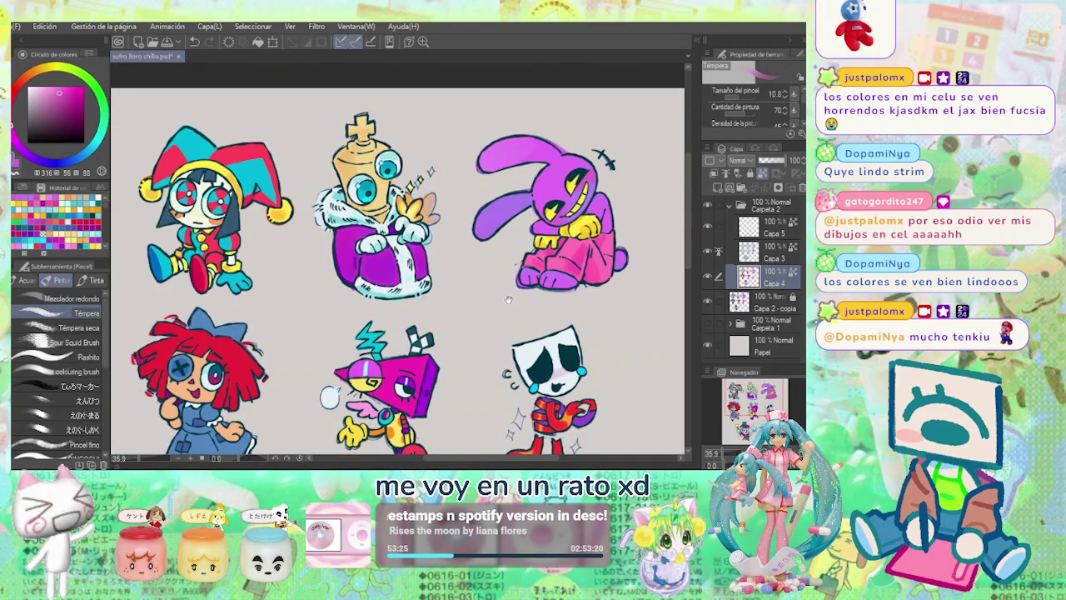
Paint and blend soft pink-to-peach blush on Ragatha's right cheek.
drag(510, 289, 552, 216)
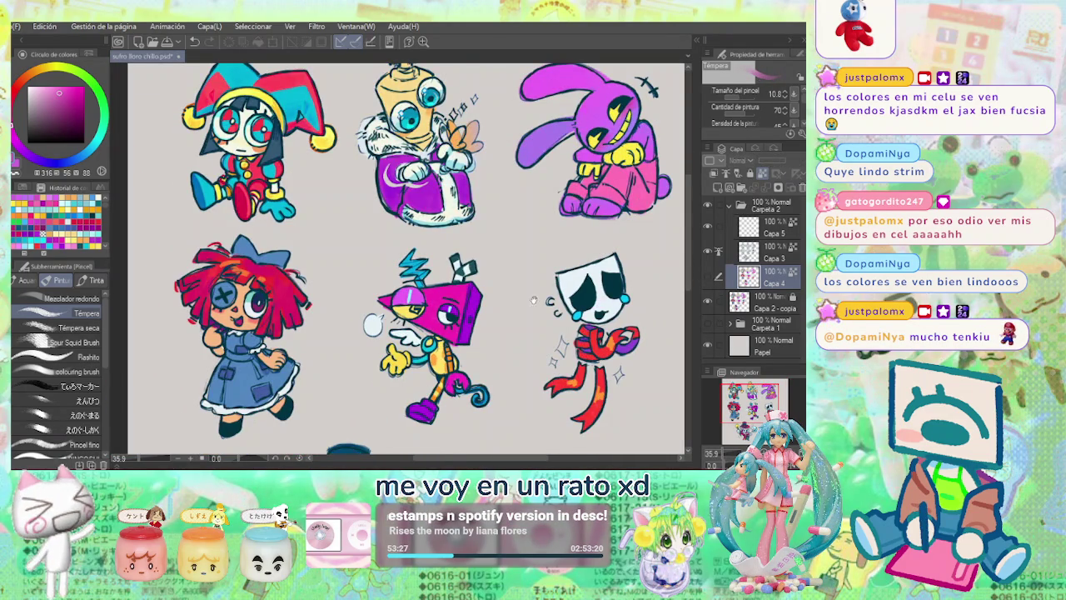
scroll(705, 273, up, 5)
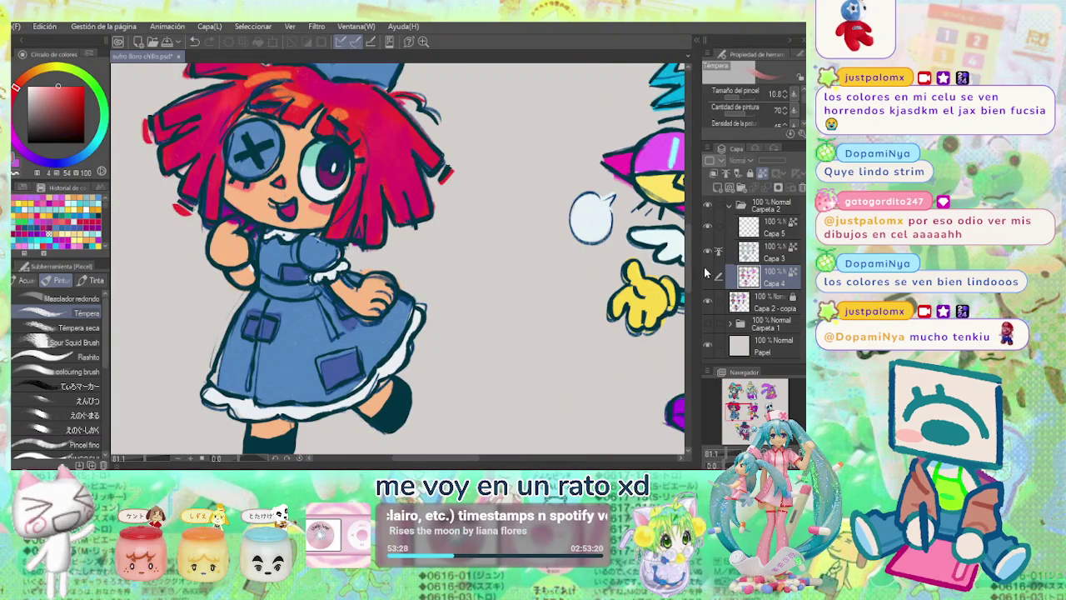
drag(308, 202, 333, 215)
scroll(333, 219, up, 3)
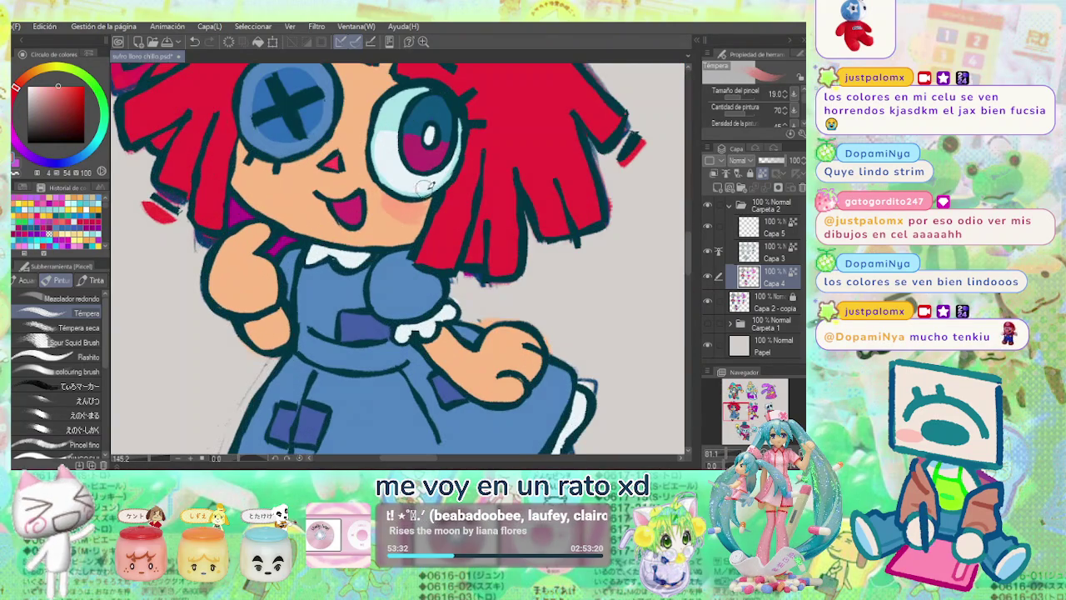
click(58, 89)
drag(375, 204, 415, 219)
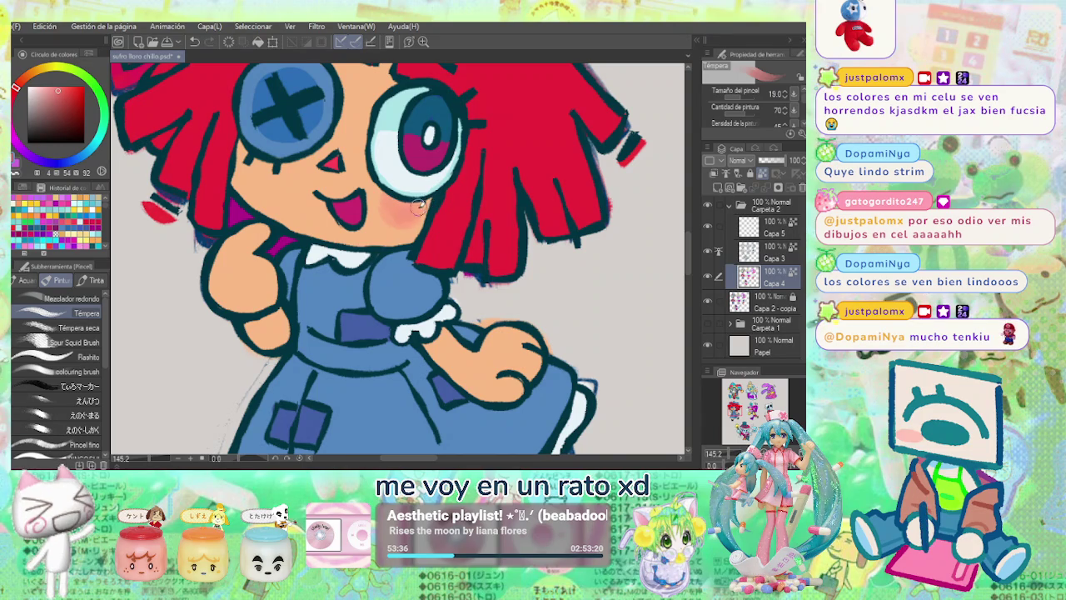
alt+click(402, 210)
drag(403, 206, 408, 218)
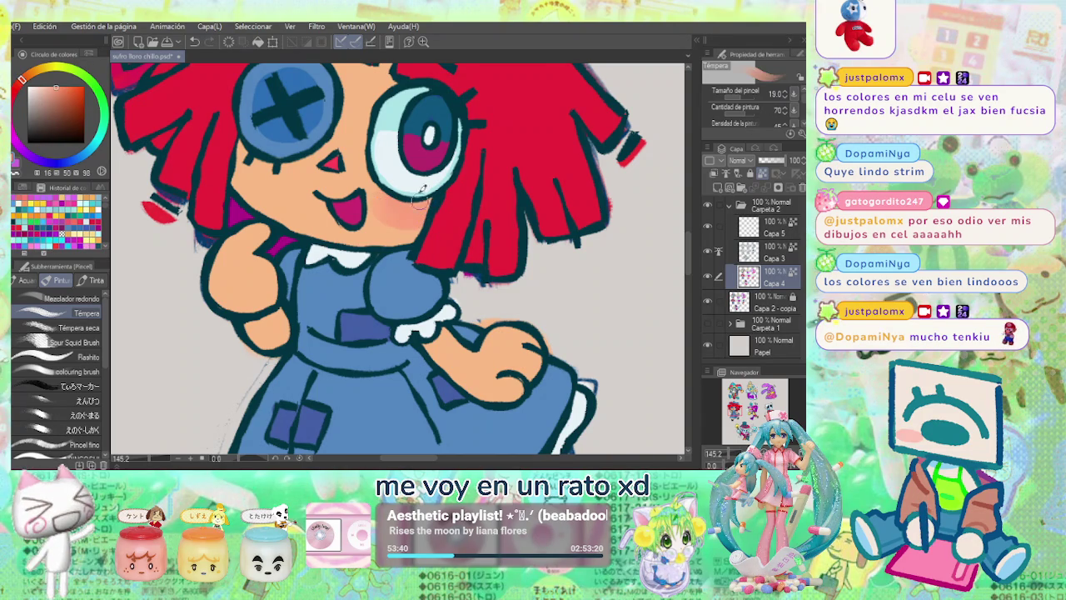
Paint blush on Ragatha's left cheek, then bring the pink character into view.
mouse_move(265, 165)
mouse_down()
mouse_move(248, 155)
mouse_move(274, 172)
mouse_move(263, 242)
mouse_up()
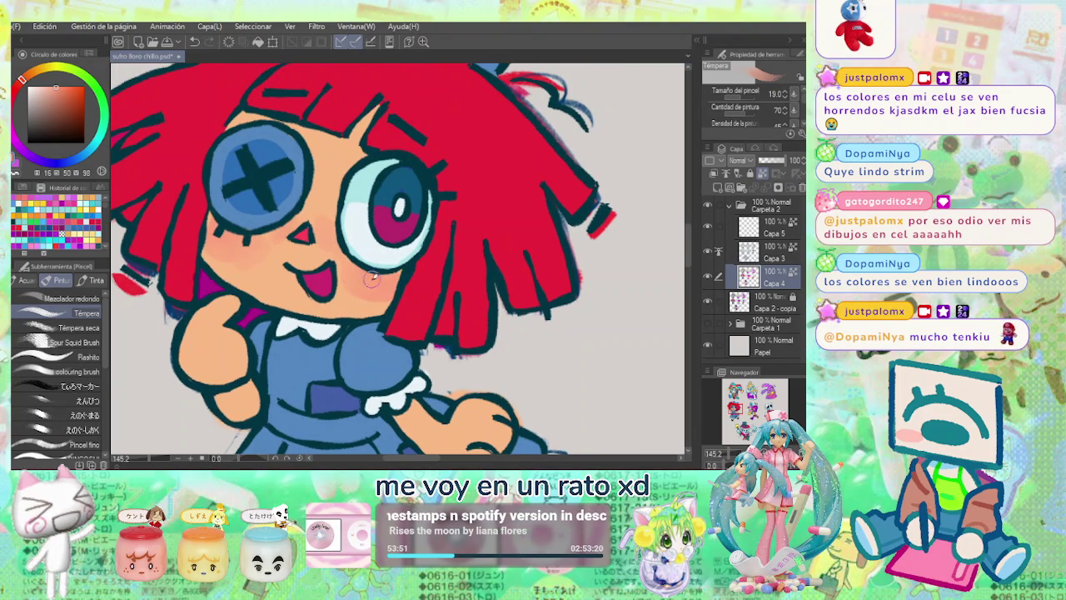
scroll(388, 298, down, 3)
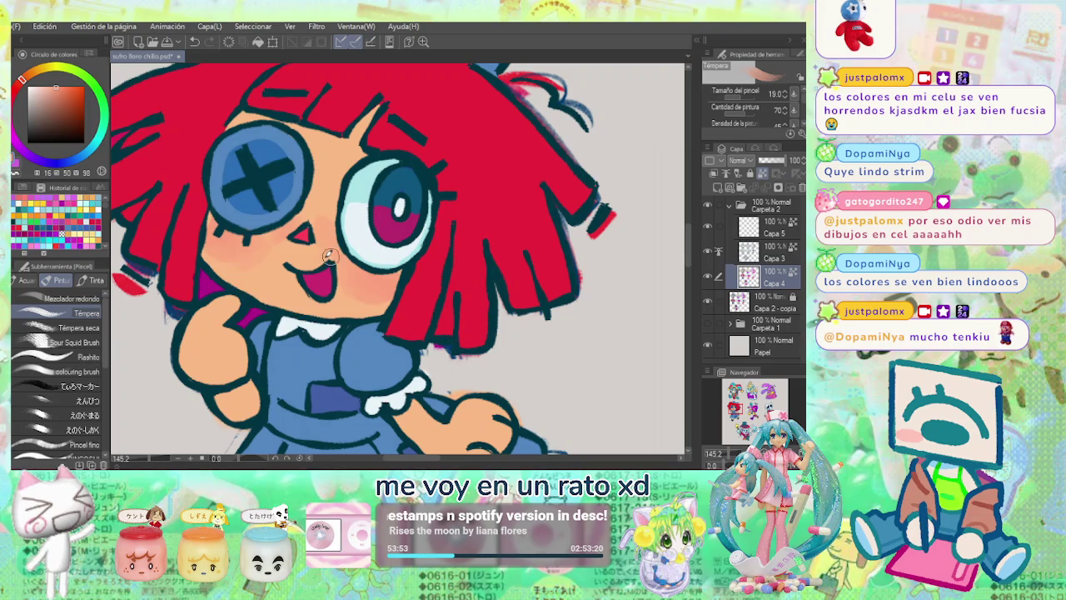
scroll(359, 190, down, 2)
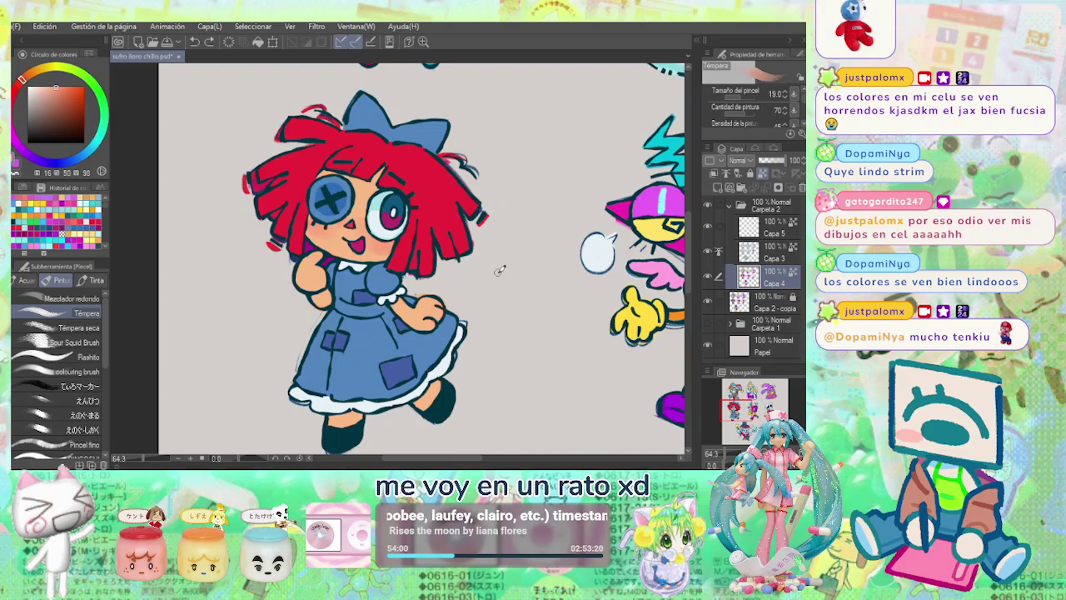
mouse_move(497, 306)
mouse_down()
mouse_move(444, 279)
mouse_move(405, 317)
mouse_up()
scroll(405, 316, down, 1)
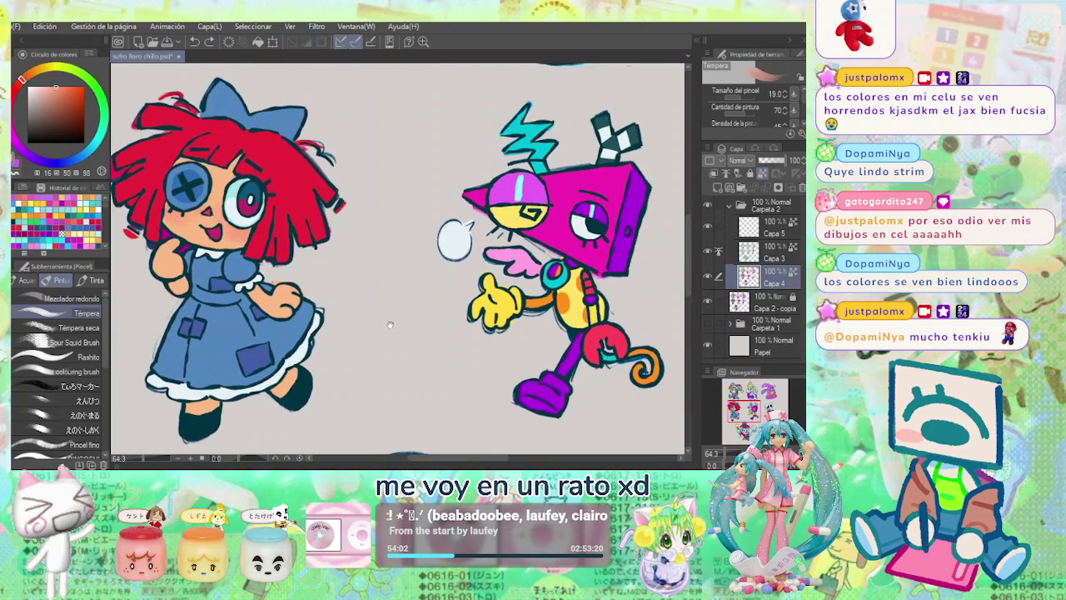
Touch up the pink character's red hand with a saturated pinkish red.
scroll(400, 312, down, 2)
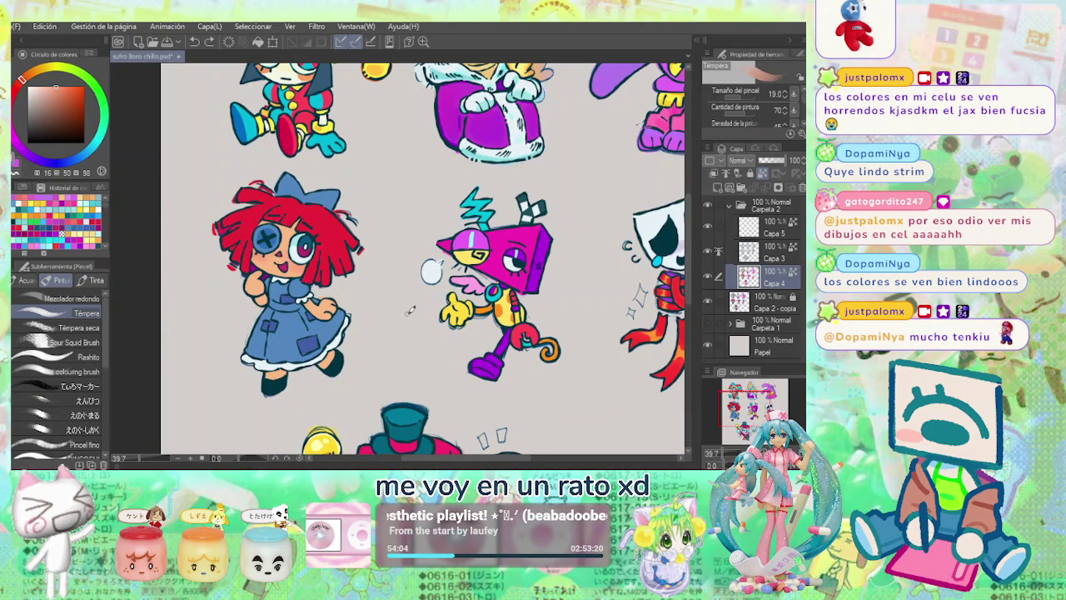
drag(583, 271, 510, 351)
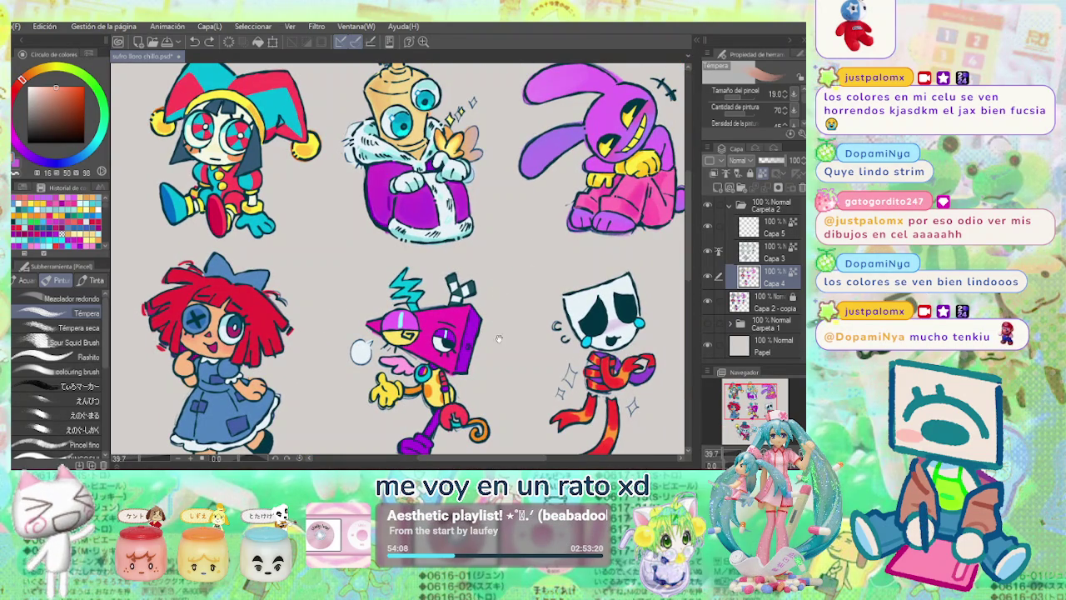
drag(499, 333, 494, 234)
scroll(494, 233, up, 2)
alt+click(409, 282)
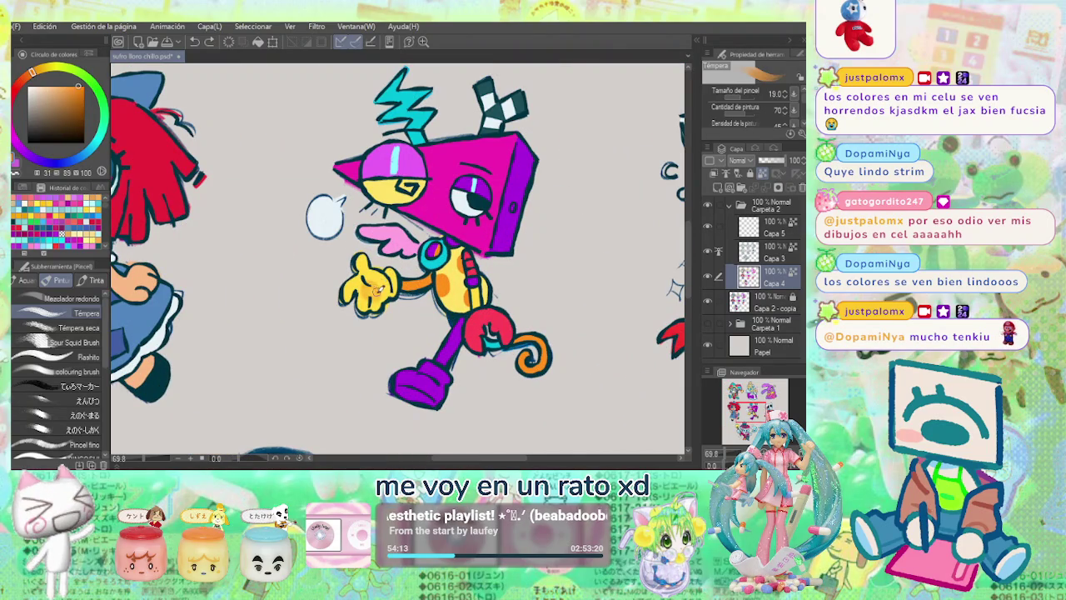
scroll(372, 283, up, 1)
alt+click(363, 280)
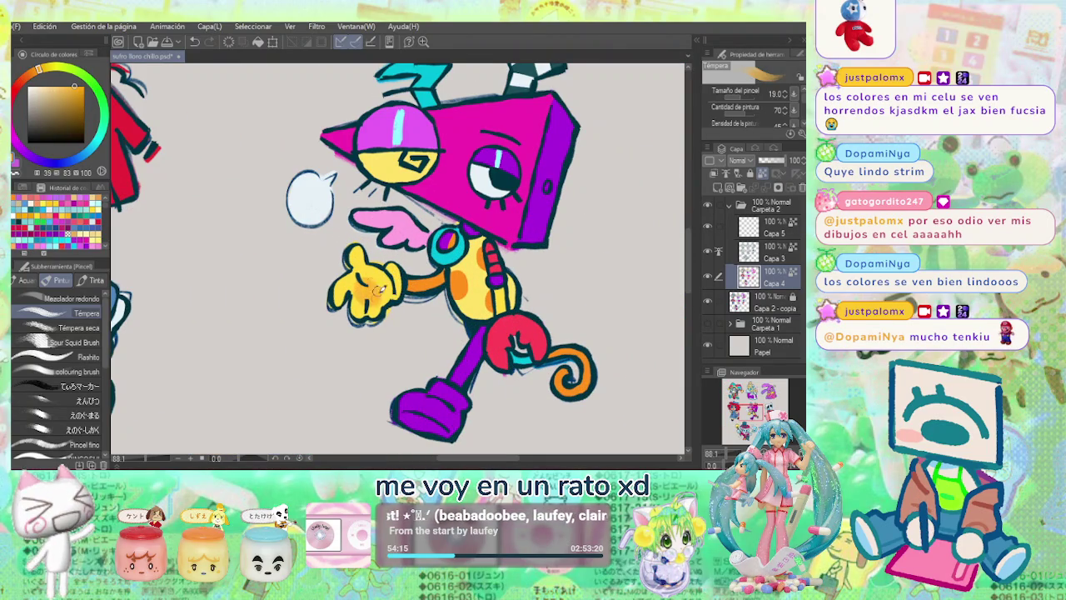
scroll(429, 269, down, 2)
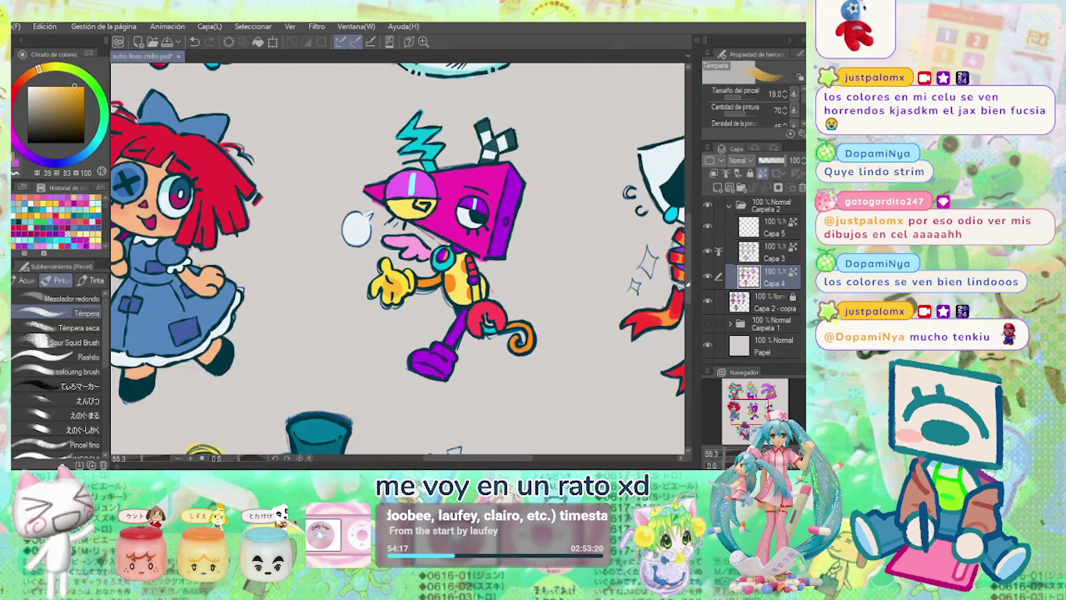
scroll(445, 275, up, 1)
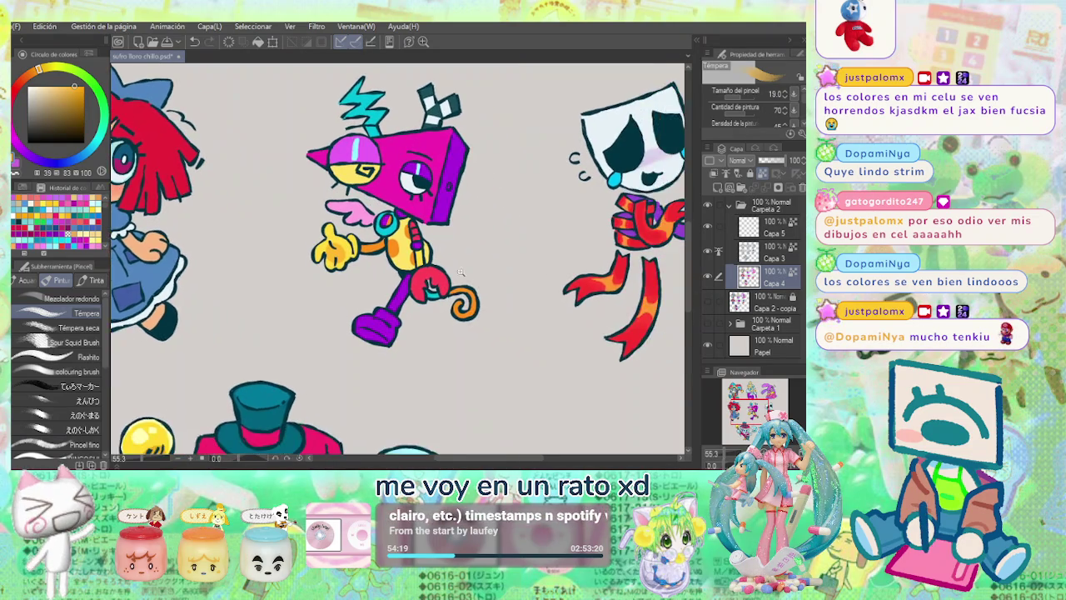
alt+click(442, 277)
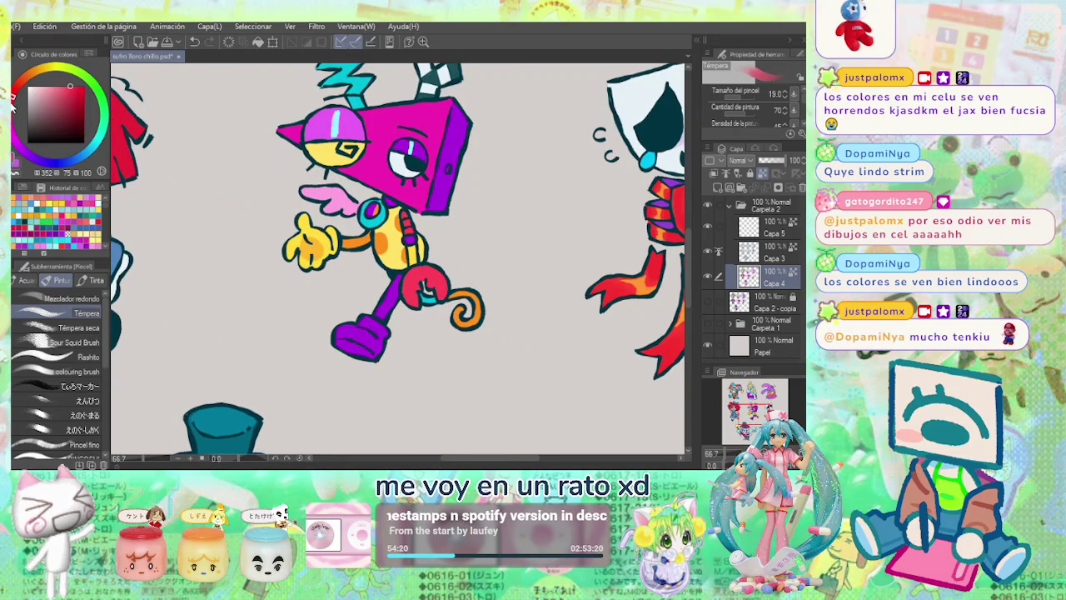
click(84, 90)
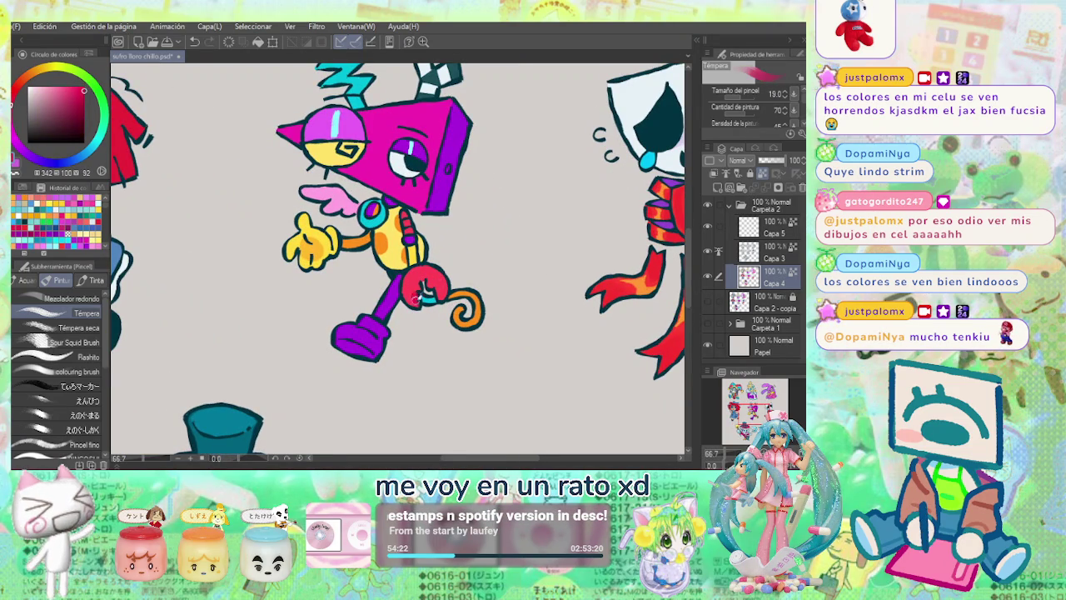
drag(411, 295, 420, 285)
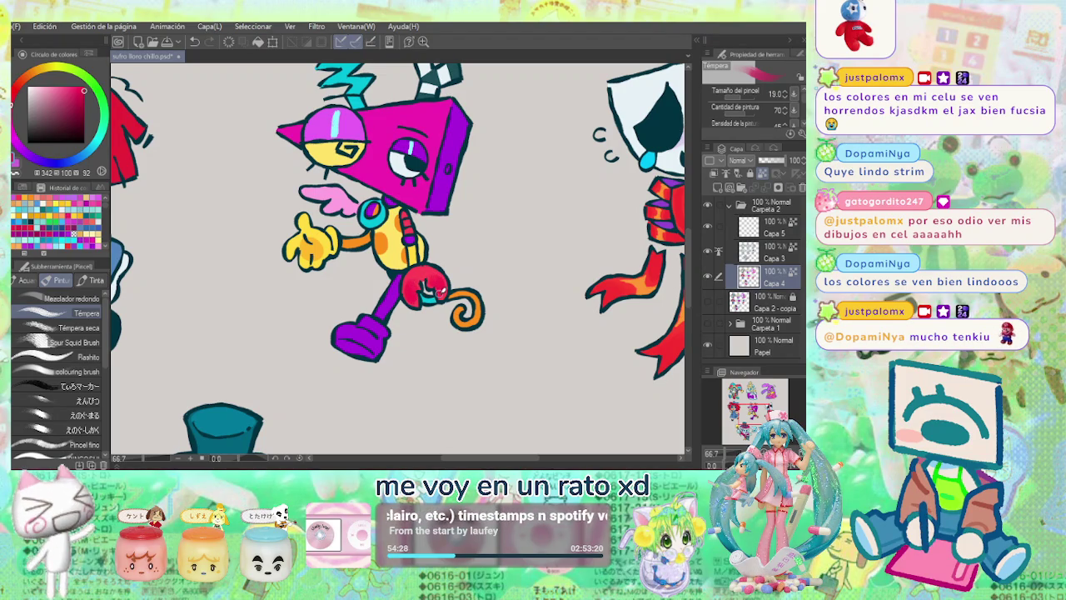
Shade the purple shoe with a slightly bluer, darker purple.
click(104, 145)
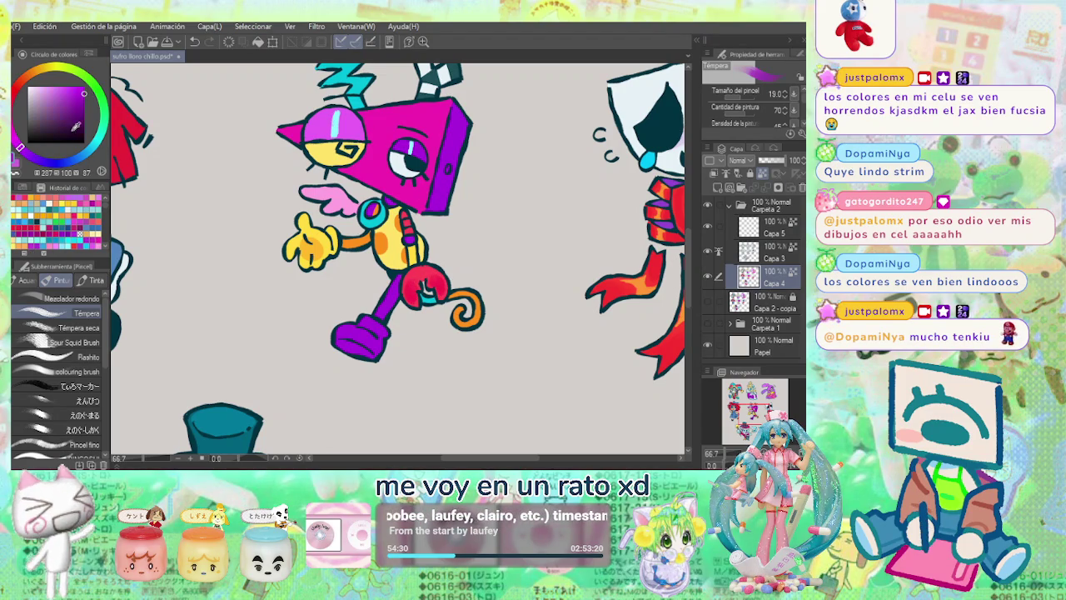
click(31, 157)
drag(345, 343, 374, 351)
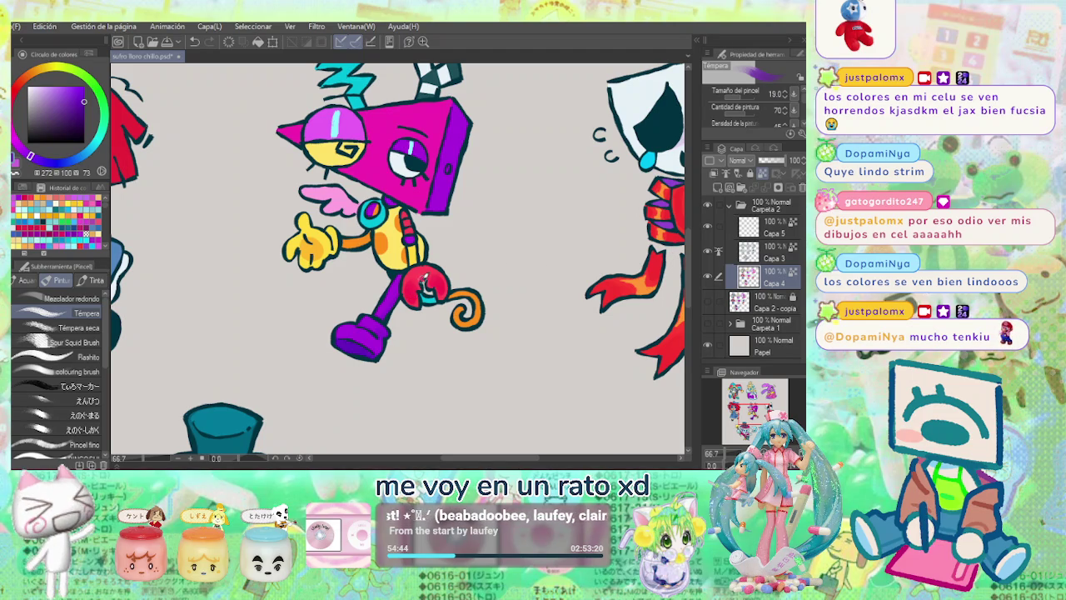
scroll(500, 279, up, 2)
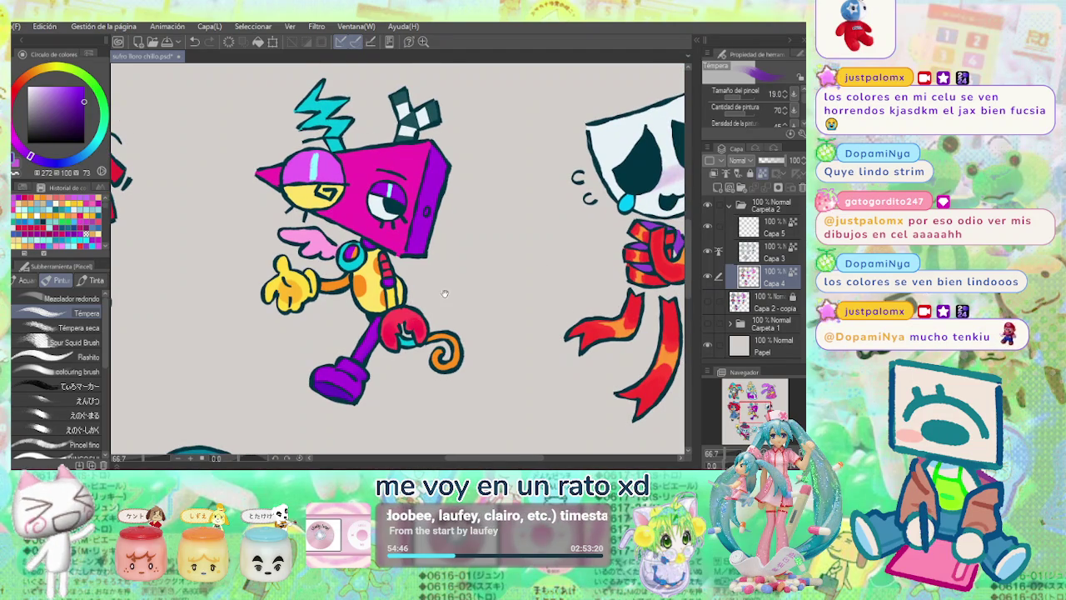
scroll(466, 288, down, 2)
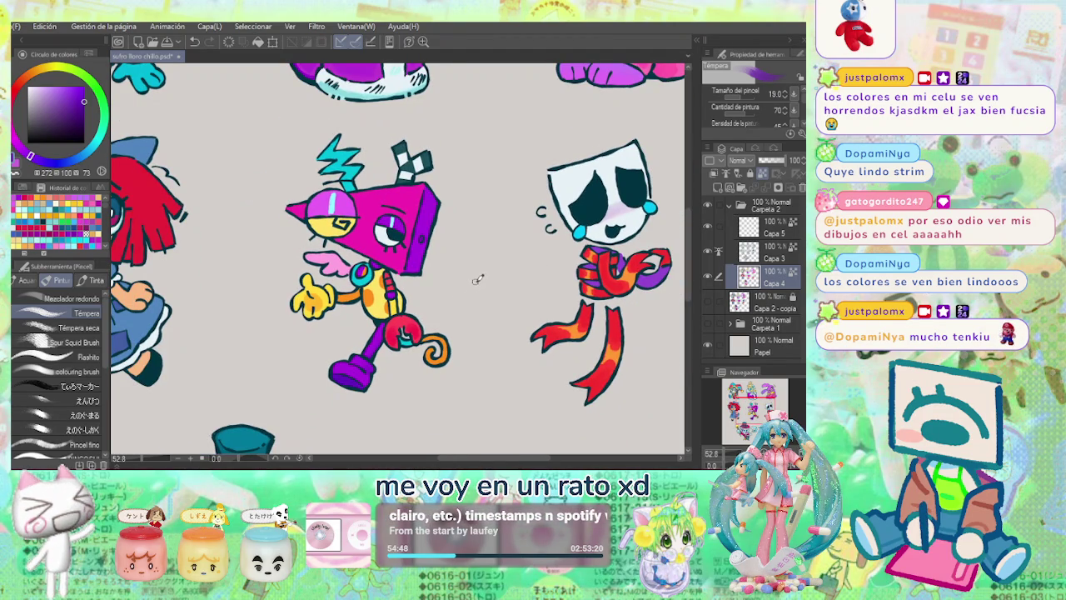
scroll(335, 283, up, 3)
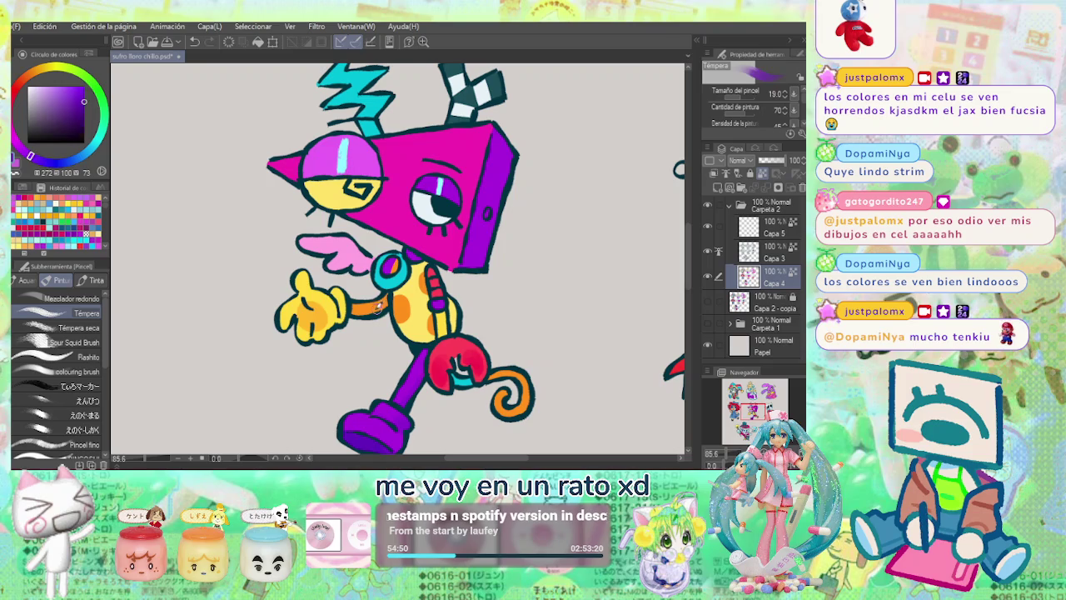
Redraw the eyelid line over the character's left eye in orange.
alt+click(343, 179)
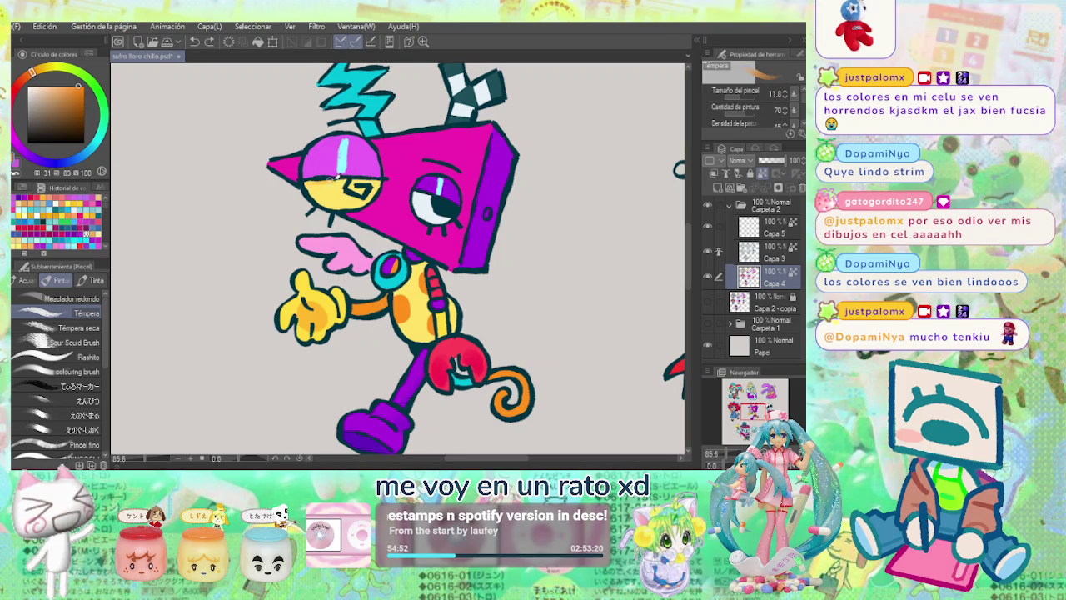
mouse_move(378, 176)
mouse_down()
mouse_move(314, 181)
mouse_move(388, 176)
mouse_up()
scroll(414, 167, up, 2)
scroll(414, 168, up, 1)
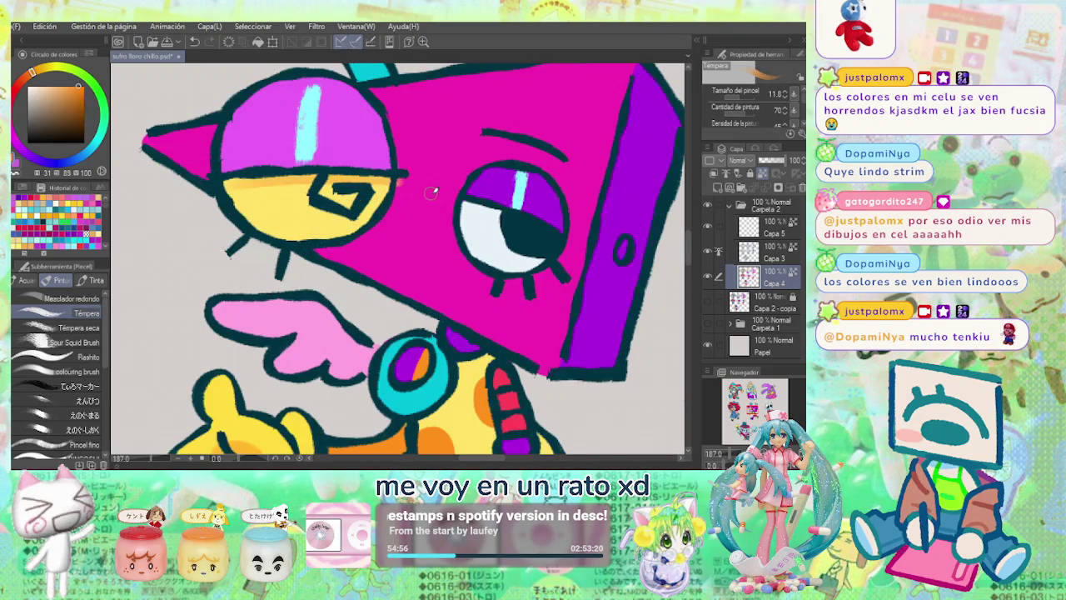
scroll(375, 175, down, 2)
alt+click(345, 183)
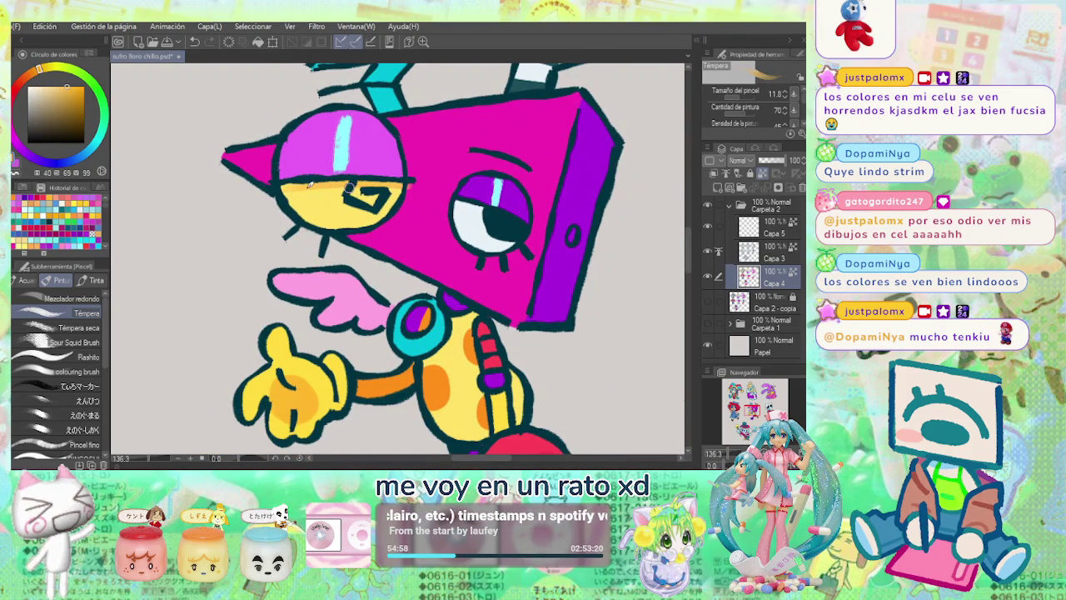
Paint a pale cyan eye highlight with the G Pen.
key(p)
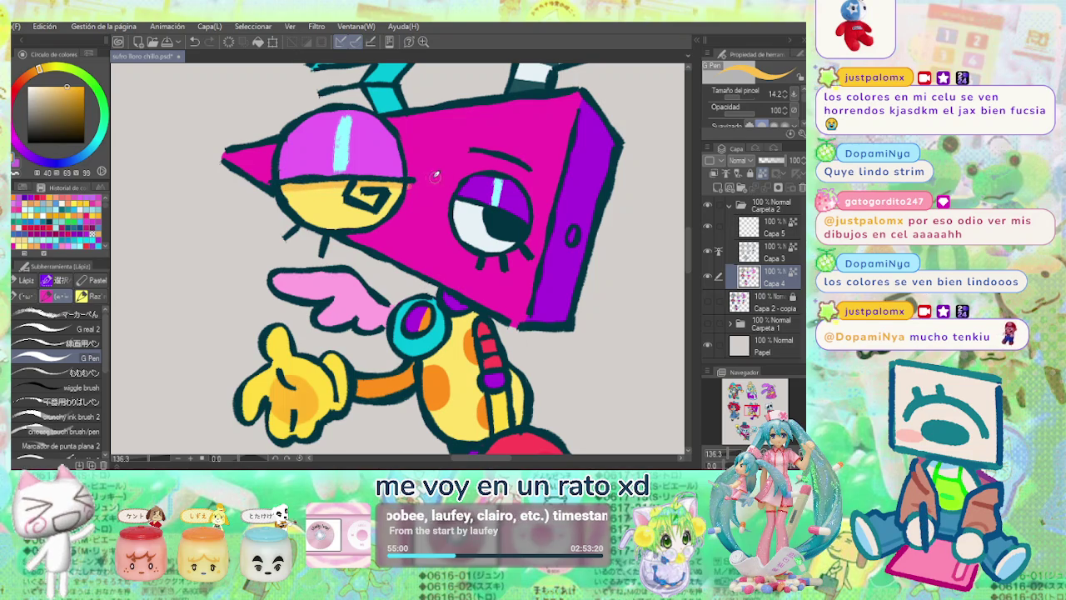
alt+click(412, 167)
scroll(455, 190, down, 1)
scroll(455, 190, down, 1)
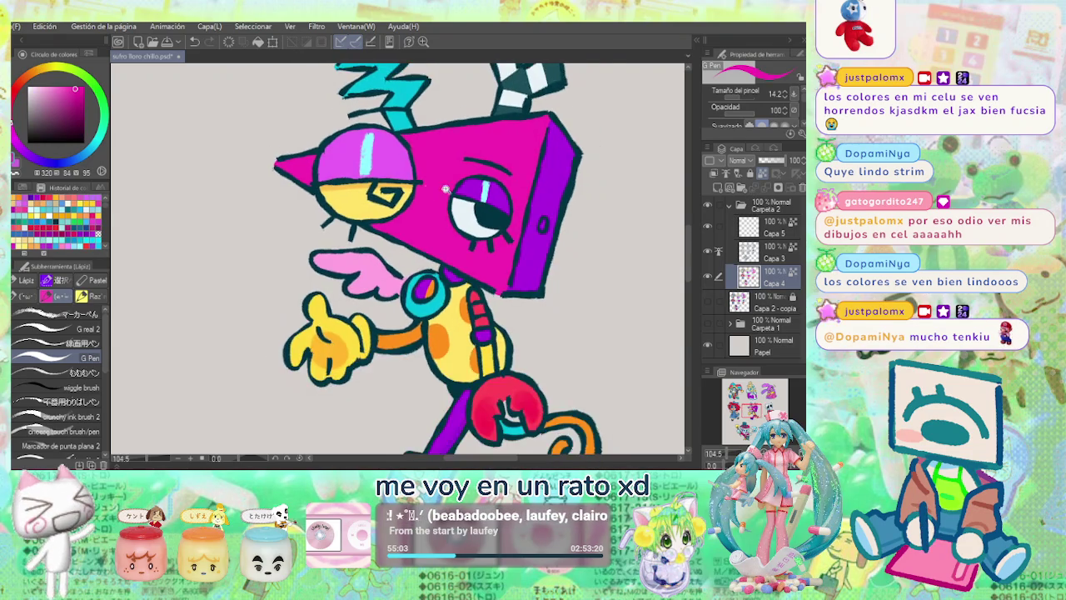
scroll(455, 190, down, 3)
scroll(343, 180, up, 2)
alt+click(120, 134)
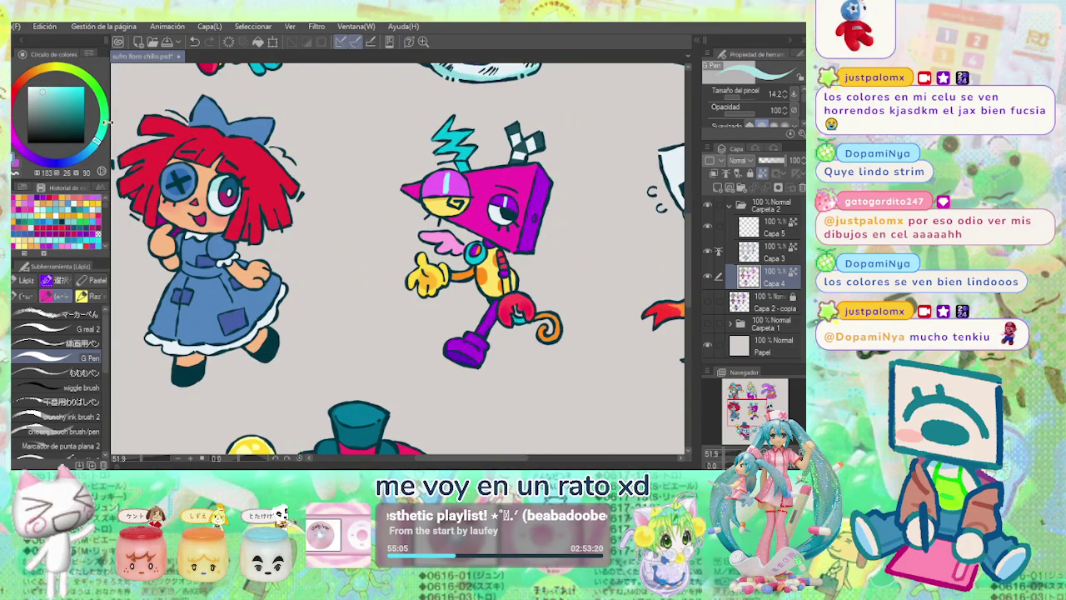
click(50, 90)
scroll(211, 166, up, 2)
drag(225, 185, 239, 199)
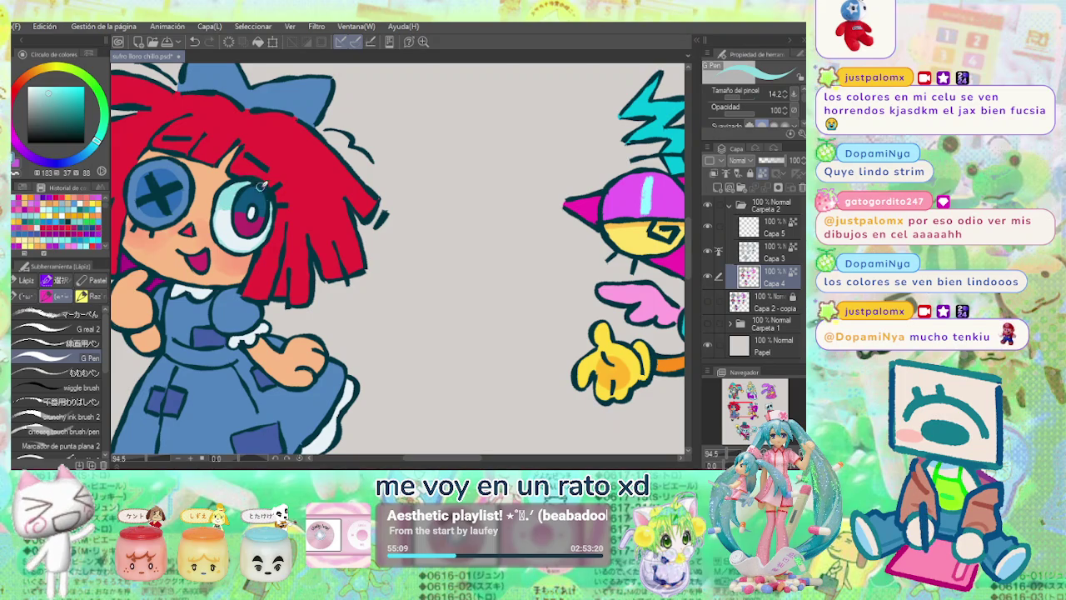
Review the whole sticker sheet, then sample the rag doll's dress blue.
drag(666, 250, 481, 236)
scroll(481, 235, up, 1)
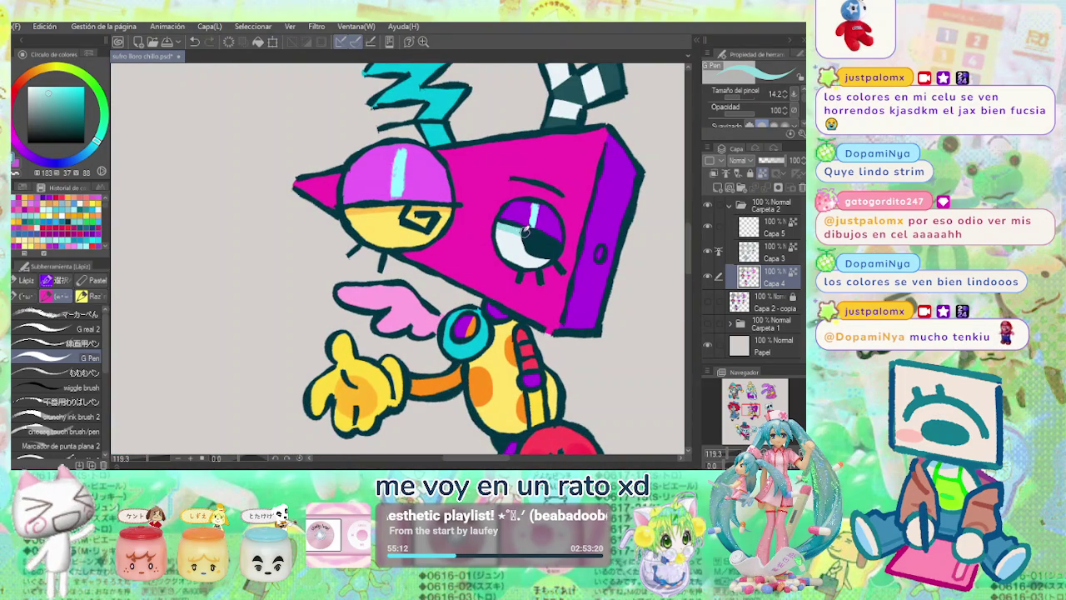
scroll(564, 244, down, 4)
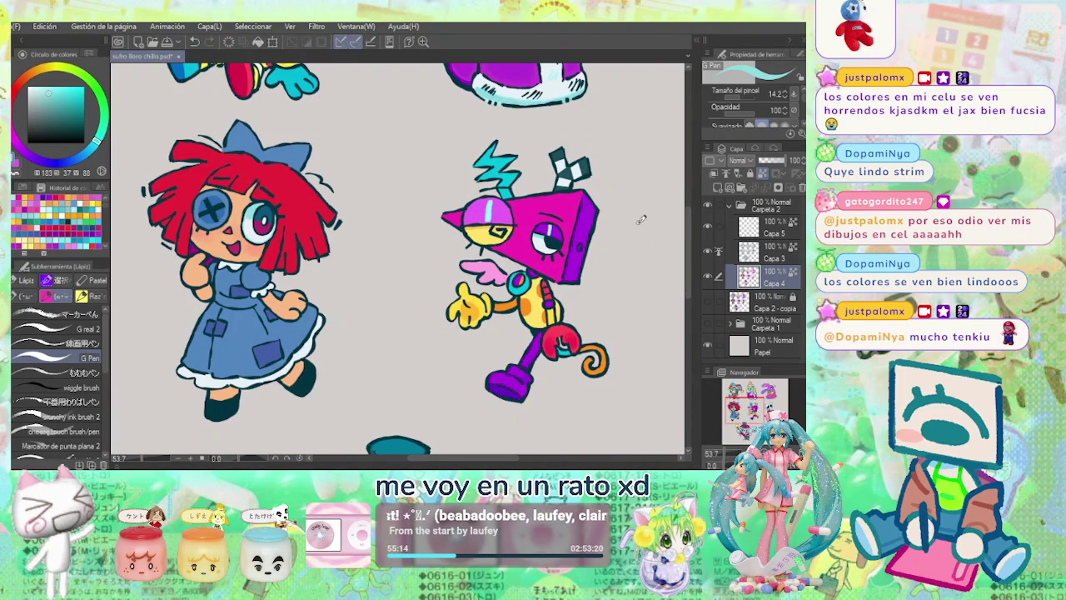
scroll(541, 225, down, 2)
scroll(538, 250, down, 1)
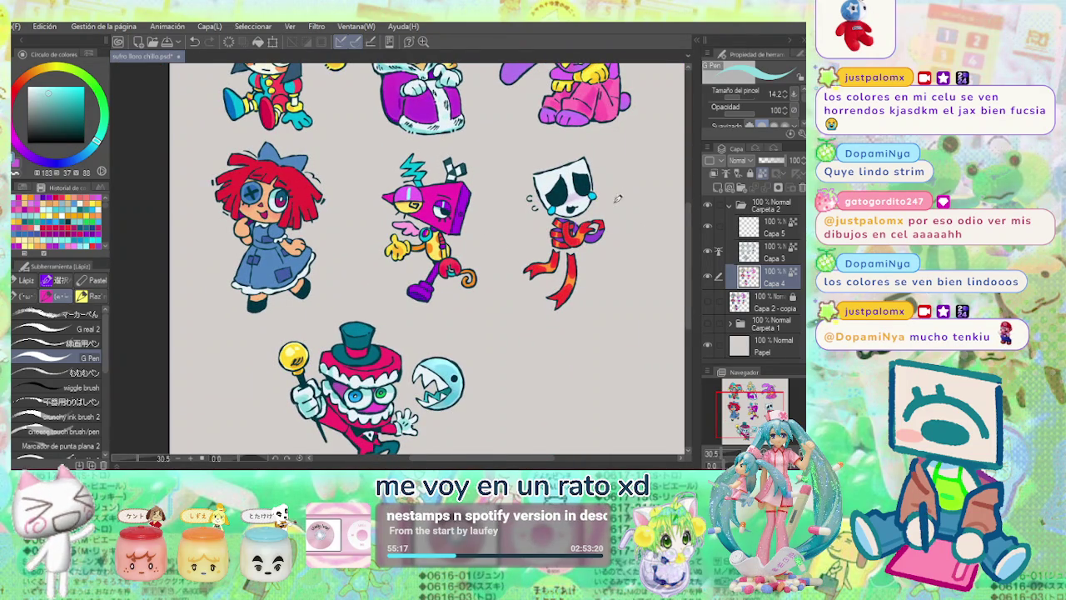
drag(622, 190, 592, 239)
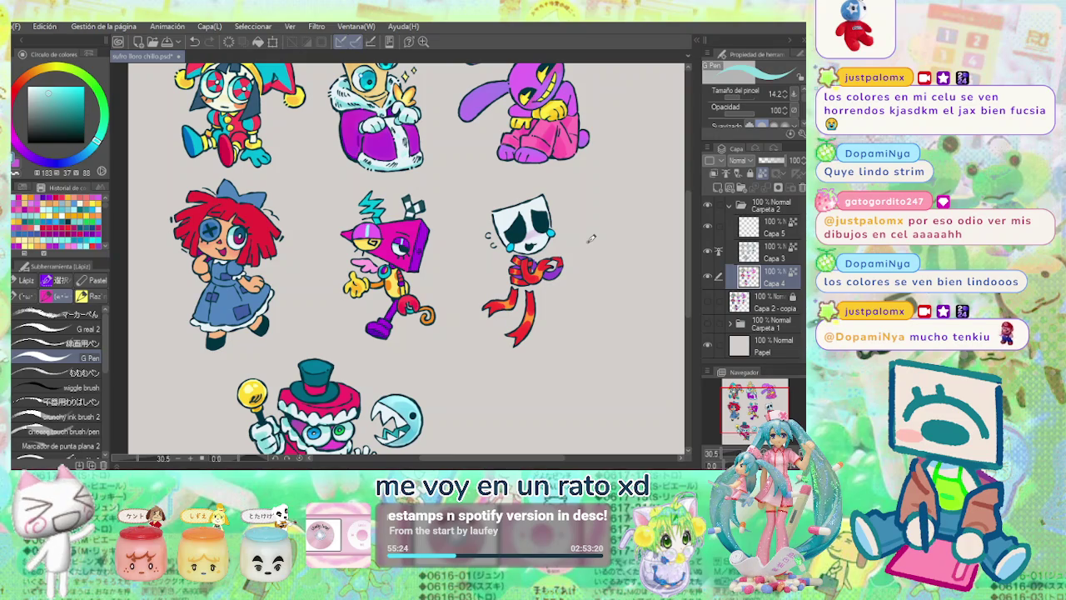
scroll(287, 266, up, 3)
scroll(287, 267, up, 5)
scroll(287, 266, up, 4)
alt+click(326, 247)
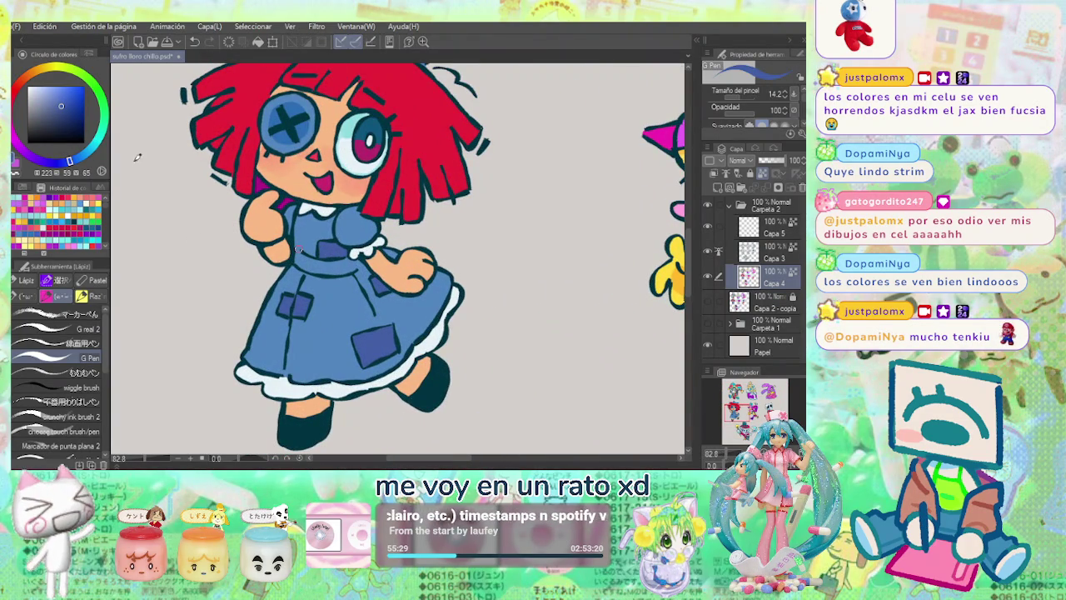
Shade the doll's dress with a brighter blue using the Tempera brush.
key(b)
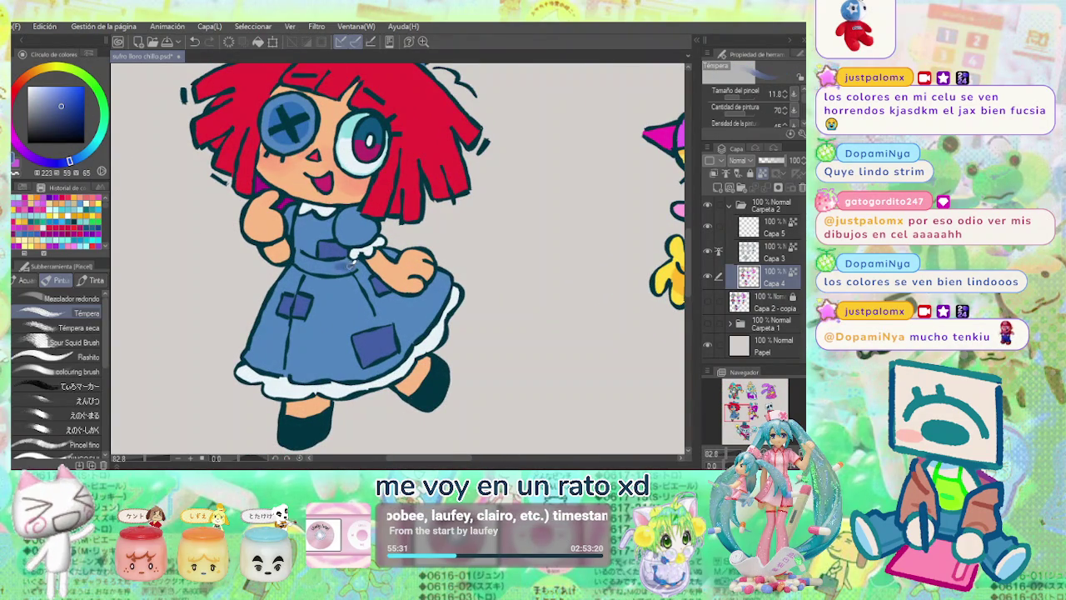
alt+click(342, 265)
mouse_move(343, 265)
mouse_down()
mouse_move(353, 267)
mouse_move(335, 267)
mouse_move(343, 306)
mouse_move(330, 325)
mouse_move(325, 301)
mouse_move(310, 337)
mouse_move(315, 356)
mouse_move(333, 342)
mouse_move(333, 367)
mouse_move(343, 315)
mouse_up()
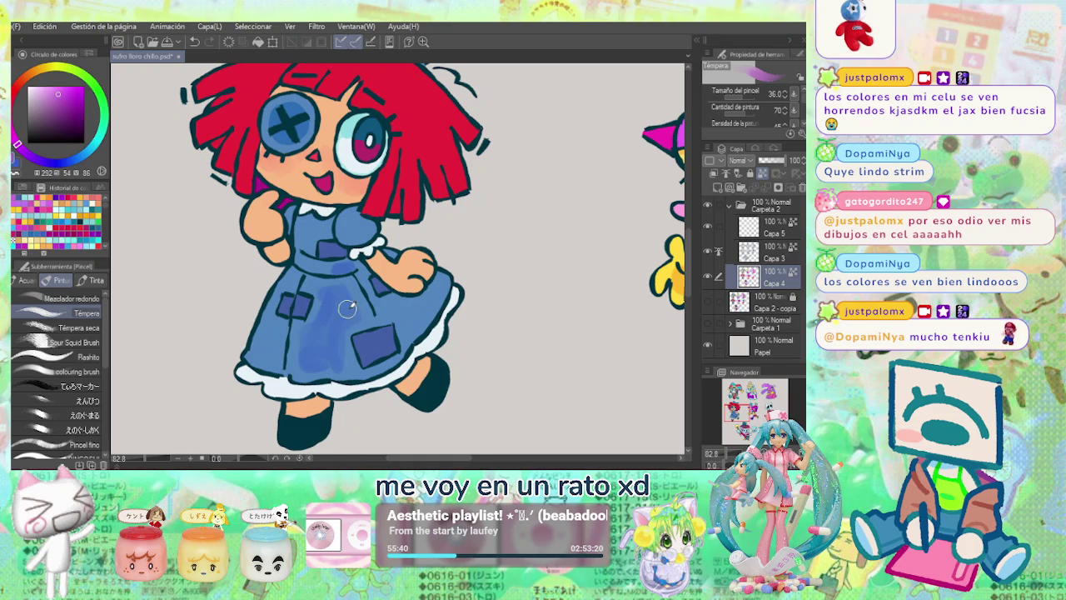
alt+click(342, 315)
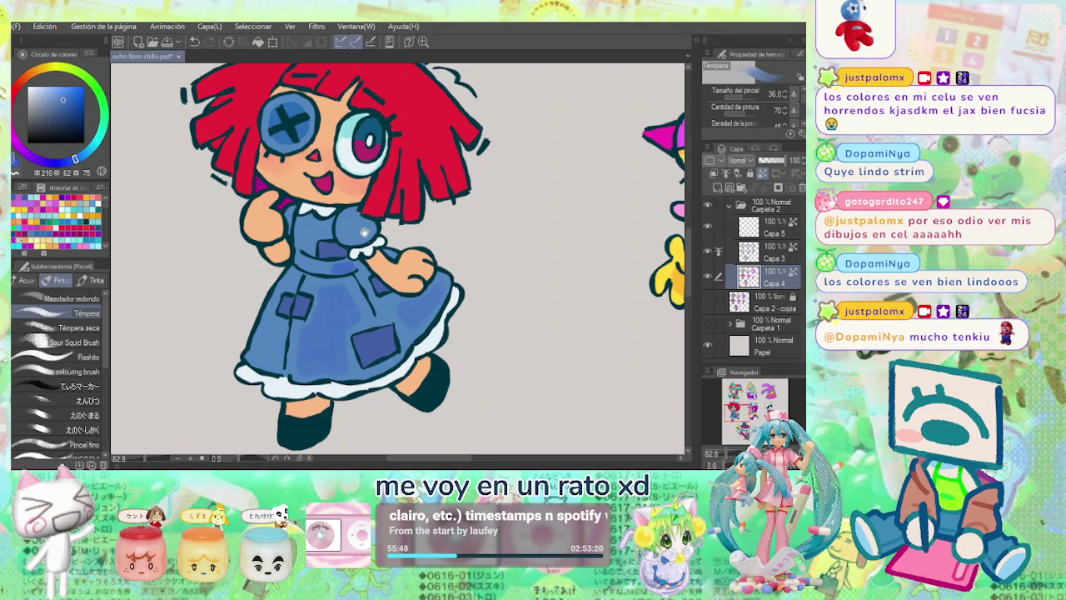
Shade the bow in blue, add lighter-blue highlights, and darken its right side.
scroll(350, 250, up, 2)
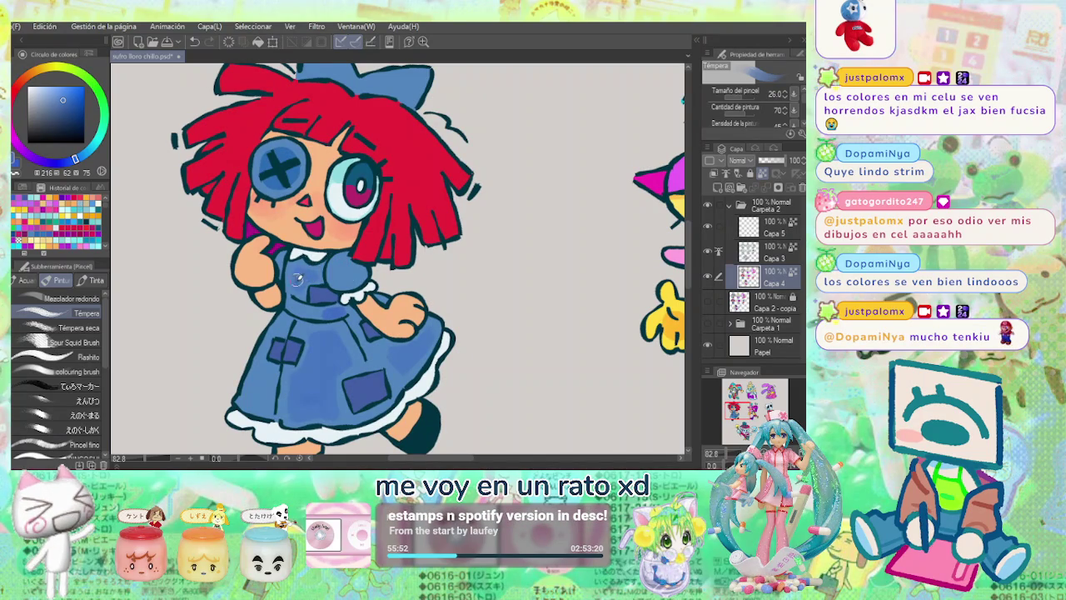
scroll(392, 254, up, 3)
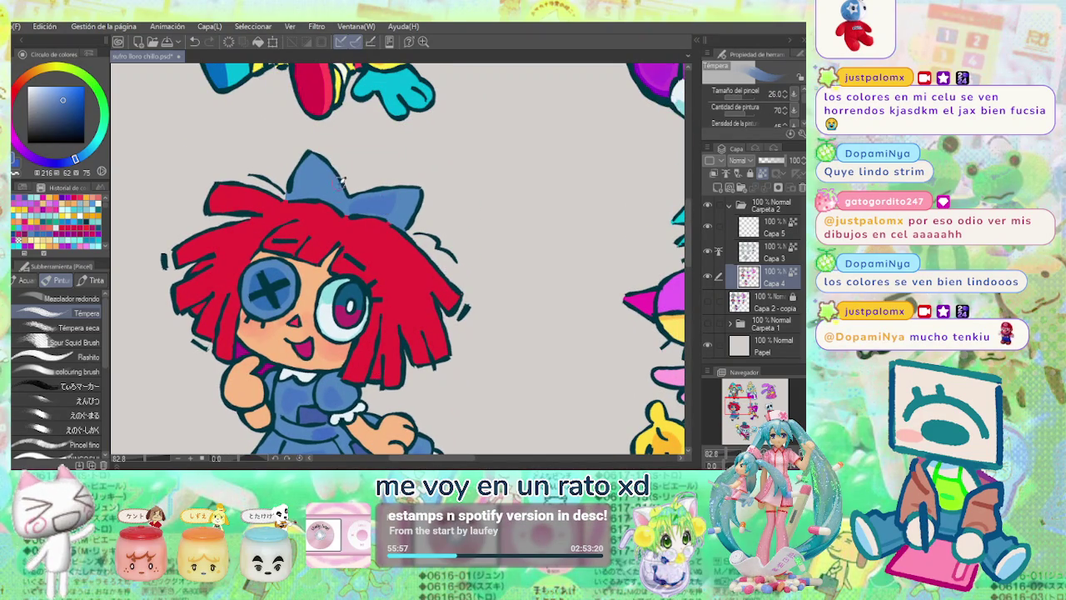
mouse_move(326, 177)
mouse_down()
mouse_move(358, 202)
mouse_move(387, 200)
mouse_move(373, 204)
mouse_up()
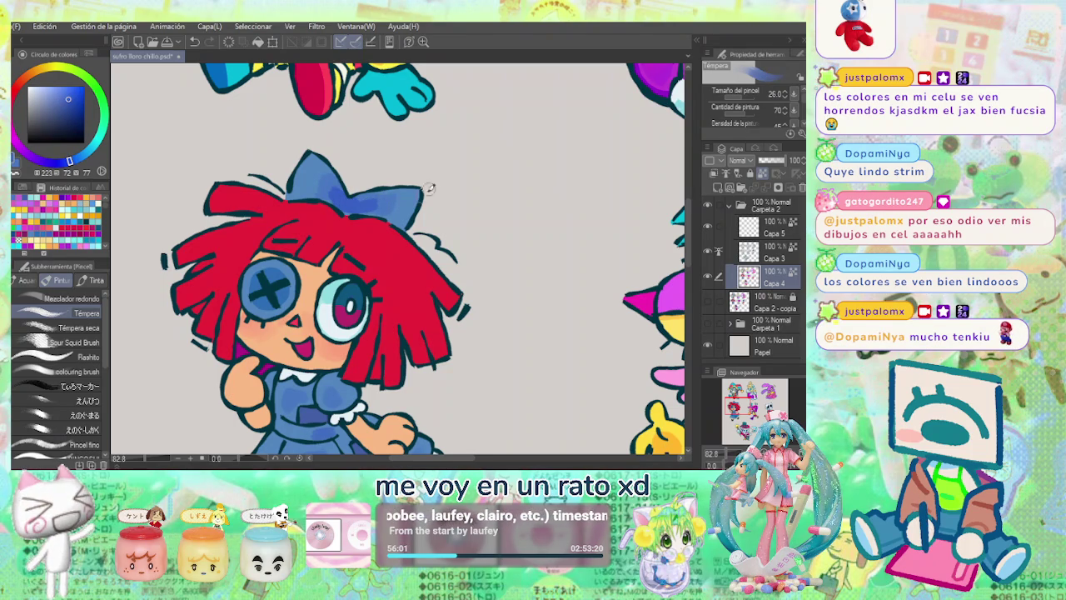
alt+click(410, 200)
drag(350, 201, 384, 190)
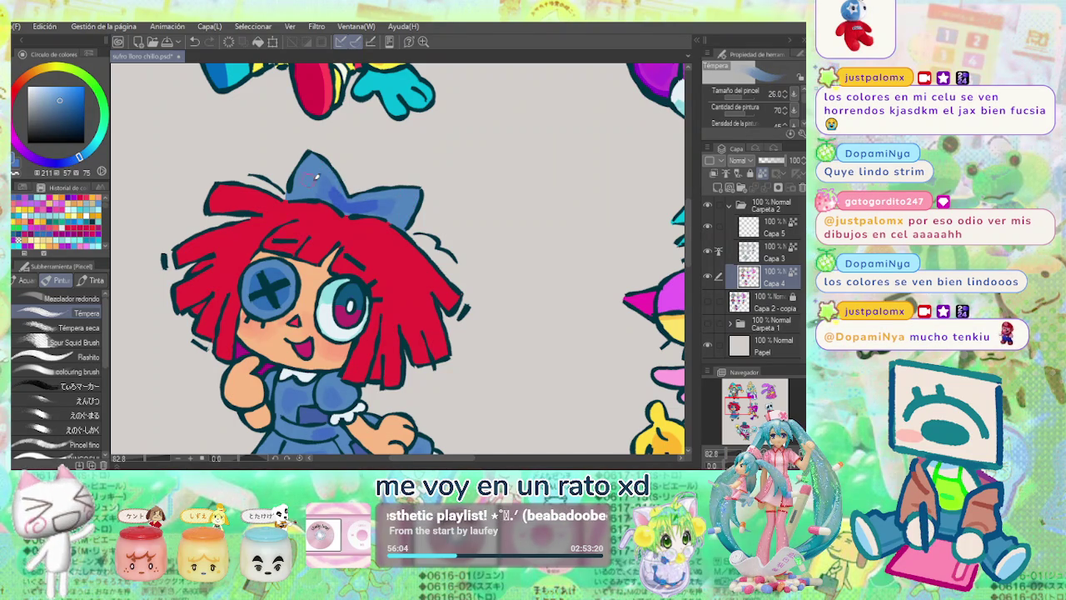
alt+click(334, 194)
drag(335, 195, 320, 197)
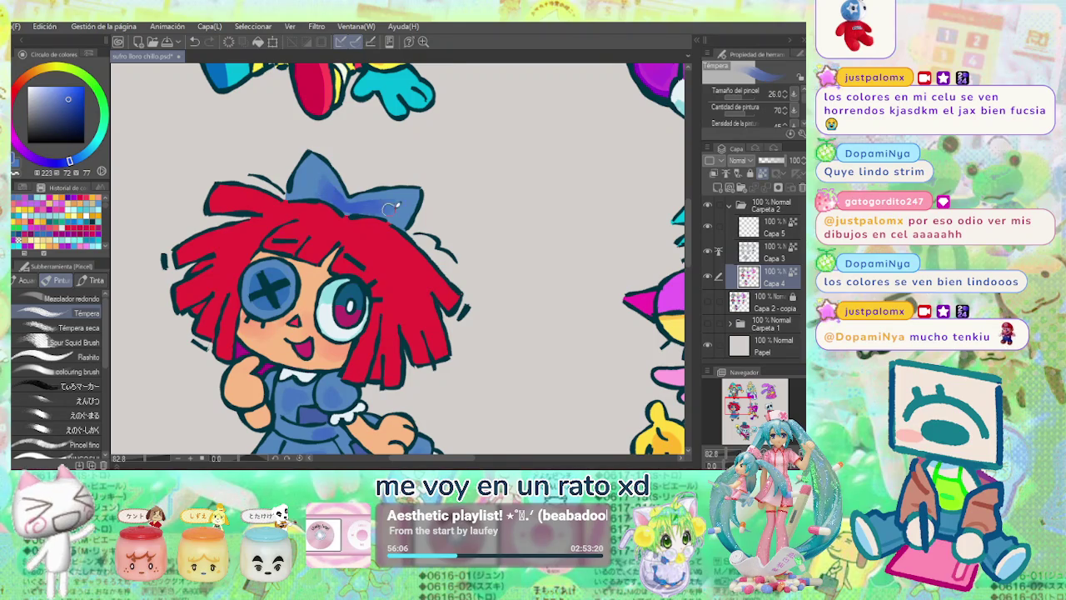
scroll(388, 207, down, 5)
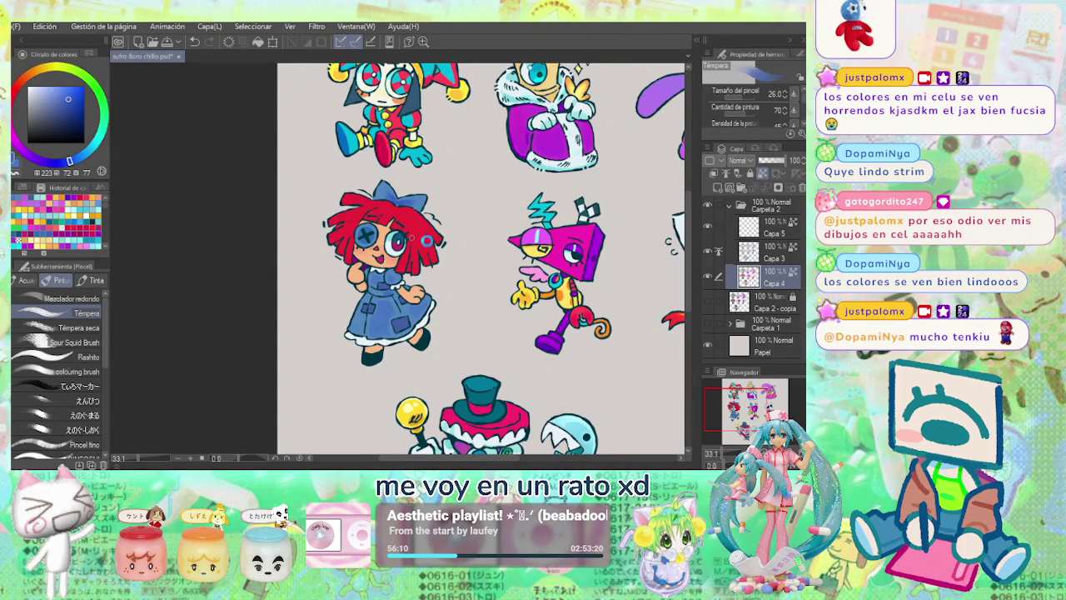
Mix a light orange from the hair red and paint it onto the left hair.
alt+click(429, 236)
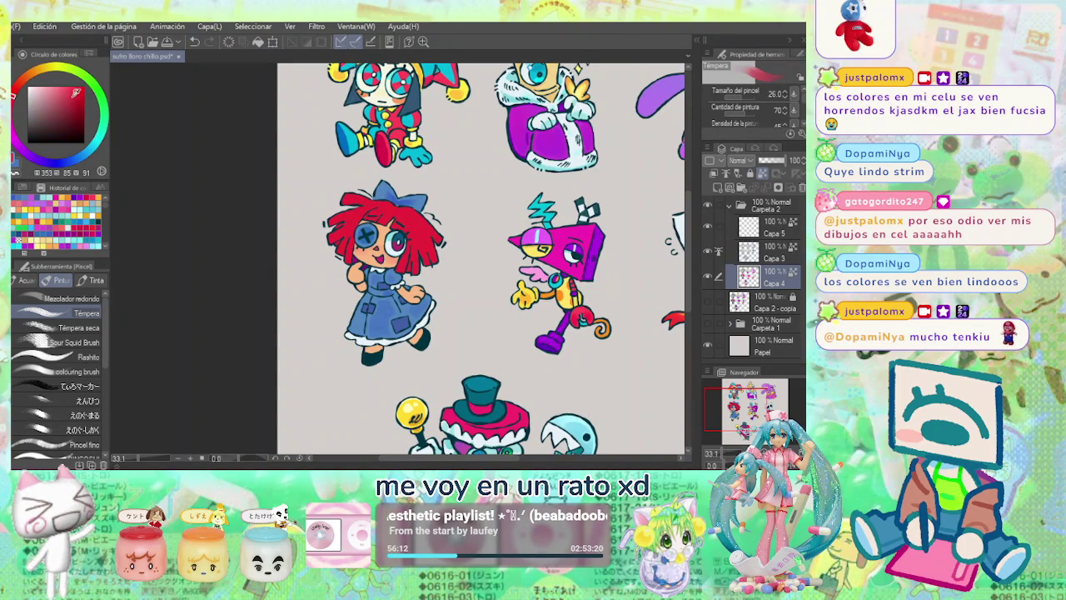
drag(19, 98, 25, 77)
click(65, 85)
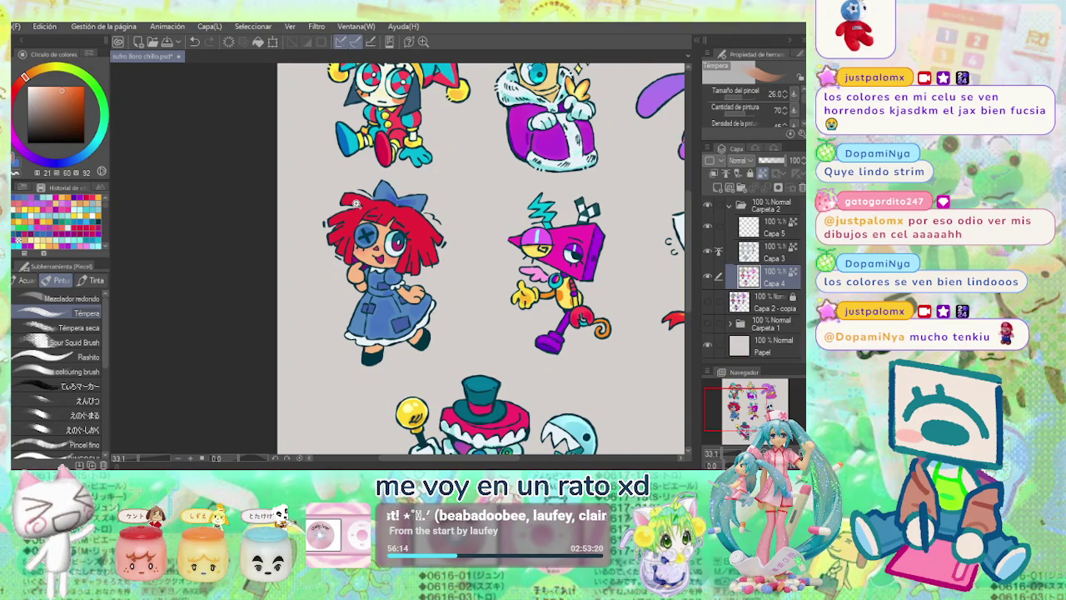
scroll(356, 208, up, 2)
click(81, 89)
drag(81, 88, 76, 84)
drag(329, 242, 317, 250)
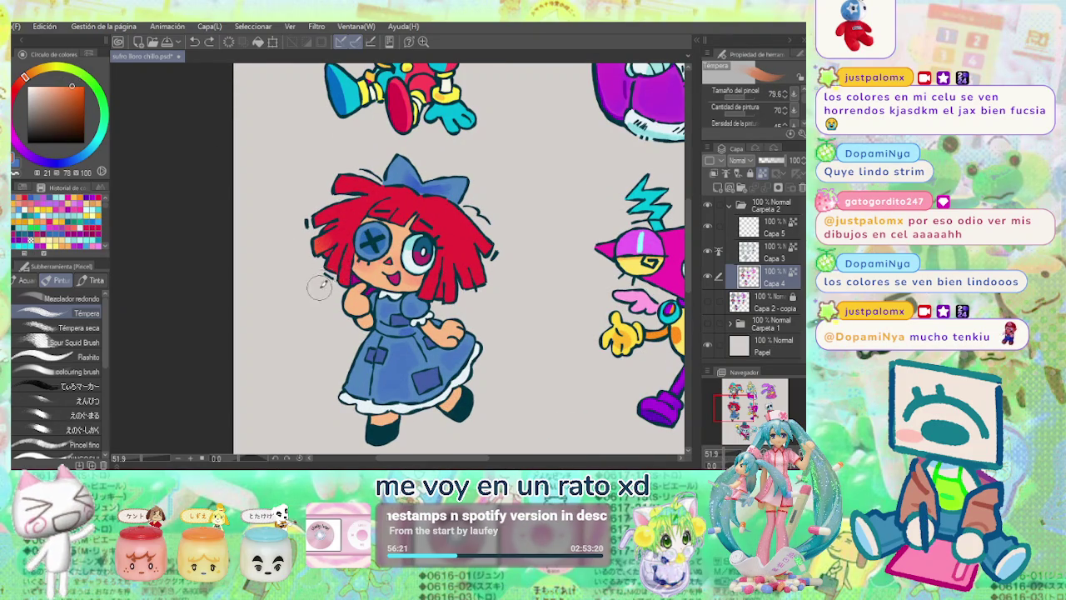
Shrink the brush and add a small orange hair highlight with the G Pen.
key(bracketleft)
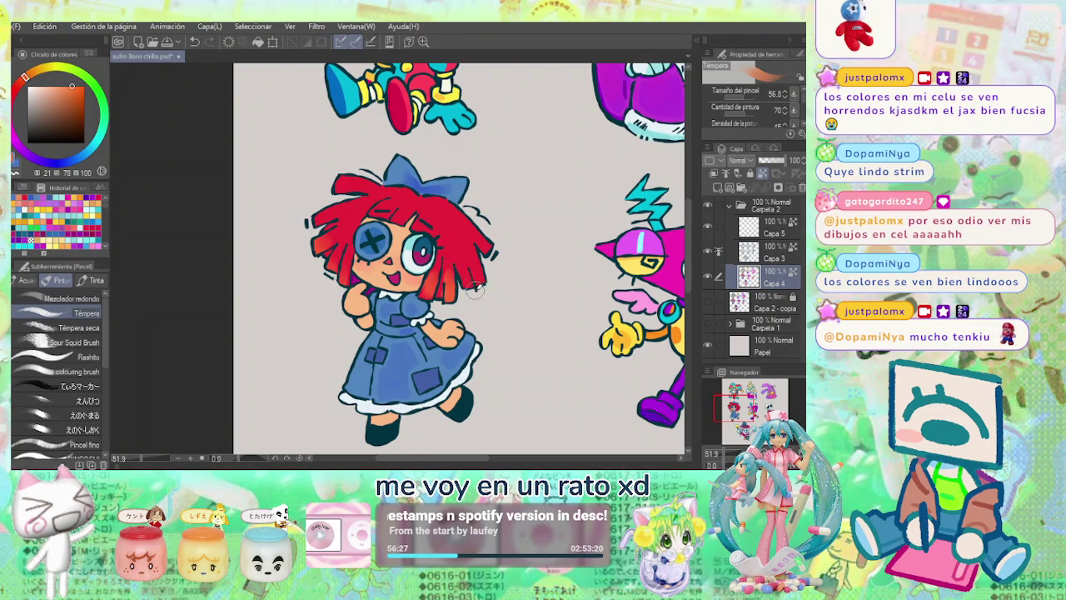
alt+click(452, 257)
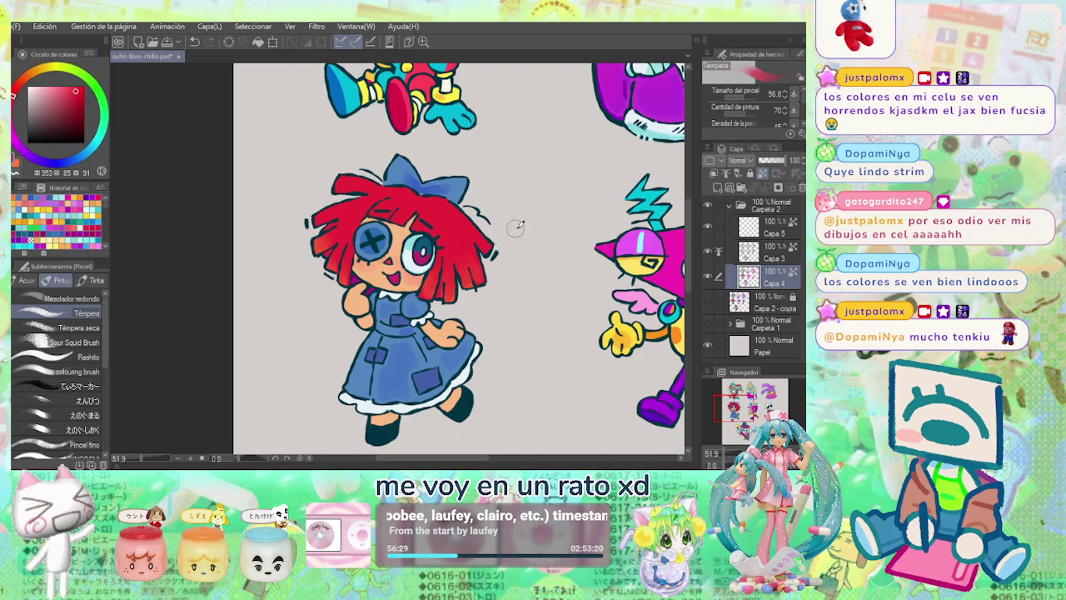
alt+click(496, 248)
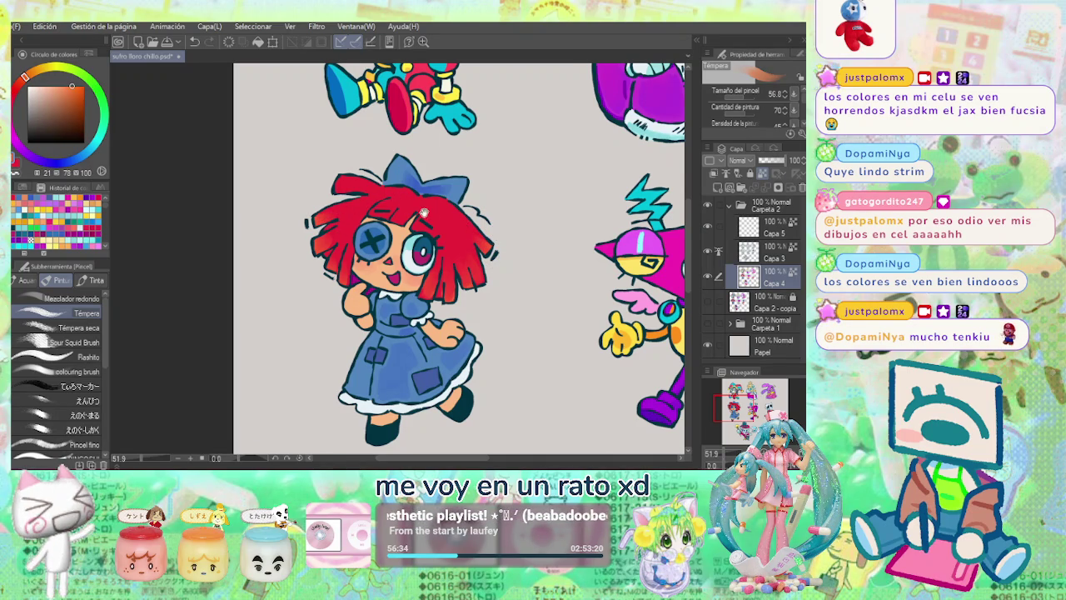
drag(418, 212, 406, 225)
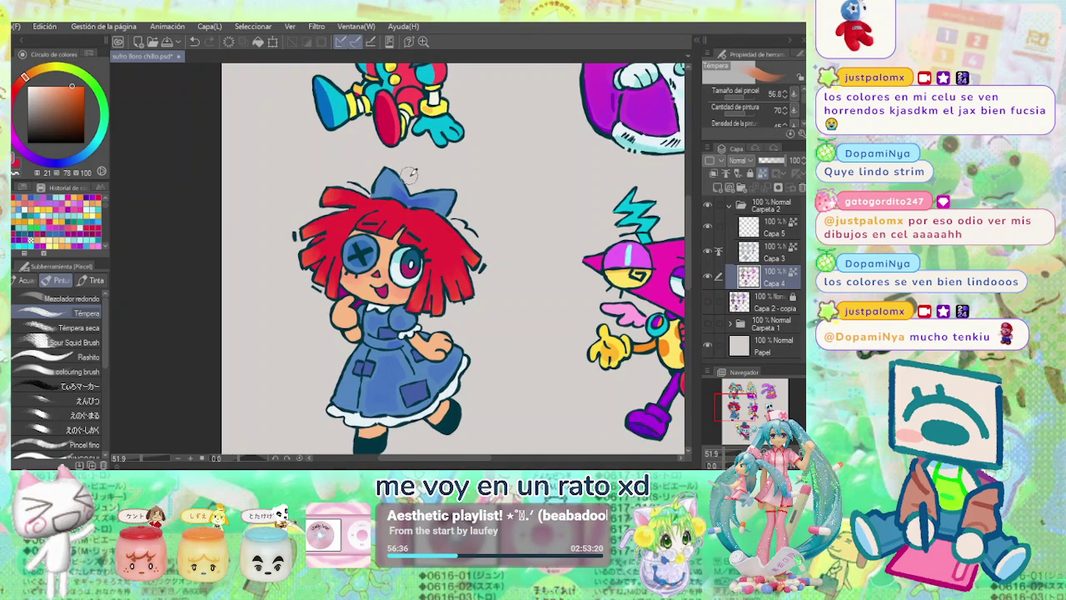
scroll(389, 215, up, 1)
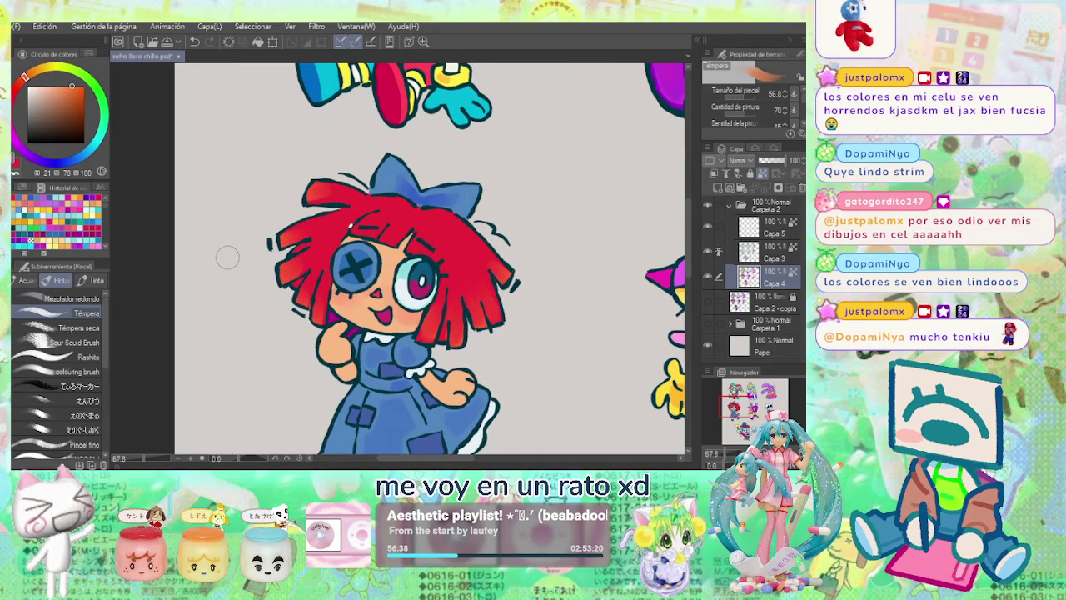
key(p)
drag(362, 205, 355, 211)
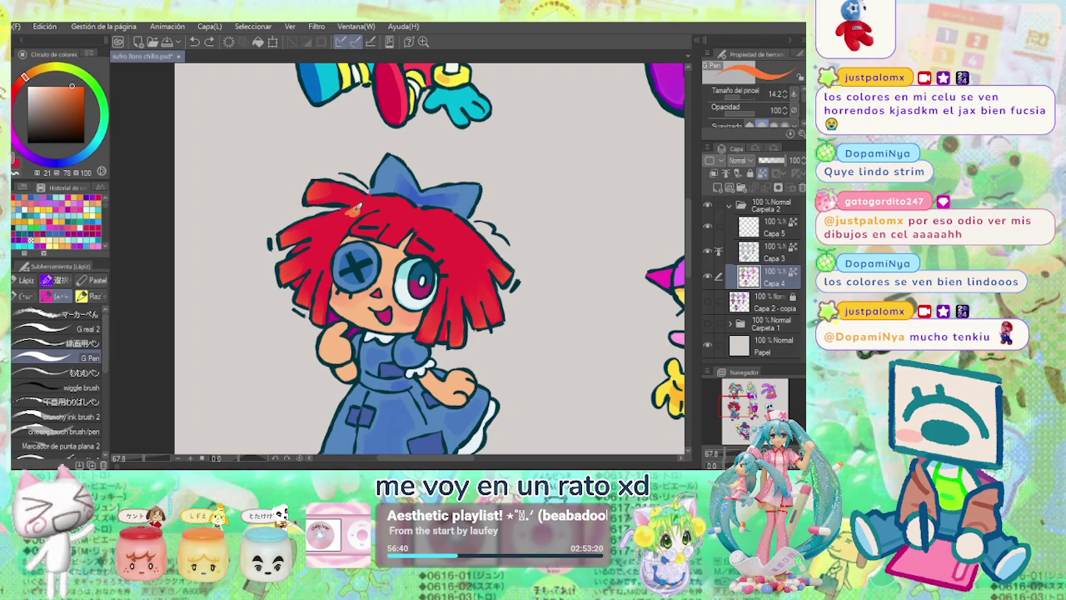
Replace the first mark with an orange shine stroke across the bangs, then redo a red stroke.
key(ctrl+z)
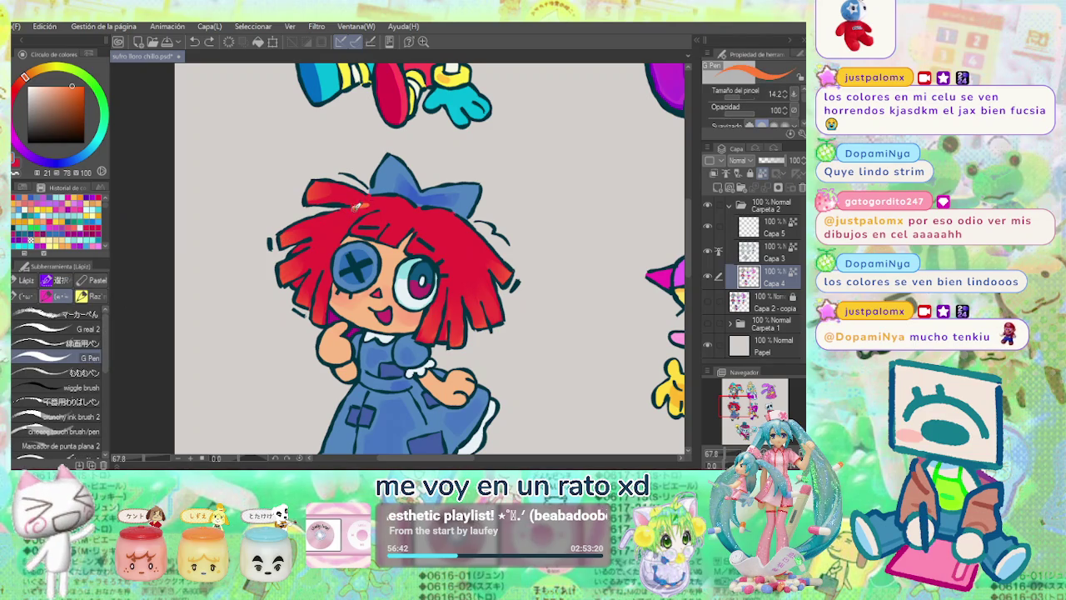
drag(372, 204, 406, 225)
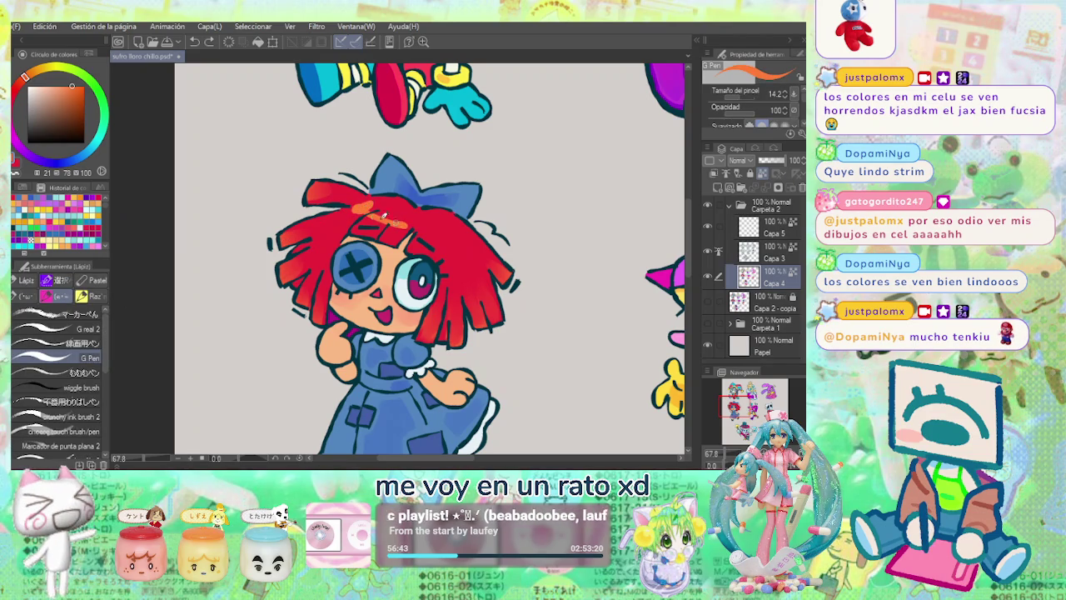
alt+click(406, 214)
key(ctrl+z)
drag(390, 217, 414, 221)
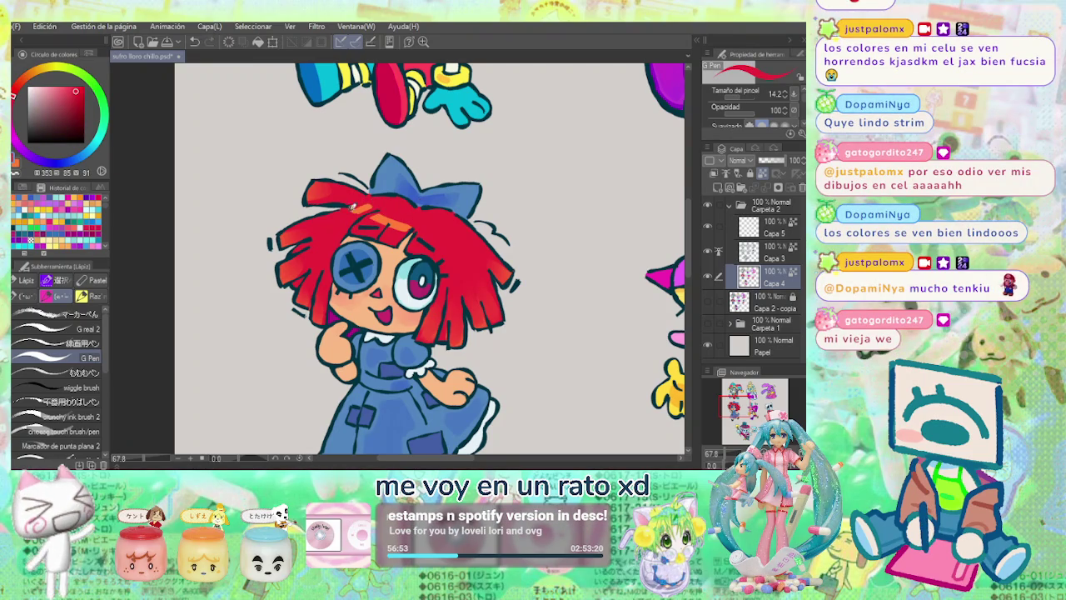
Zoom in and repaint the doll's right hair strands in red, then recentre on her head.
scroll(368, 209, down, 3)
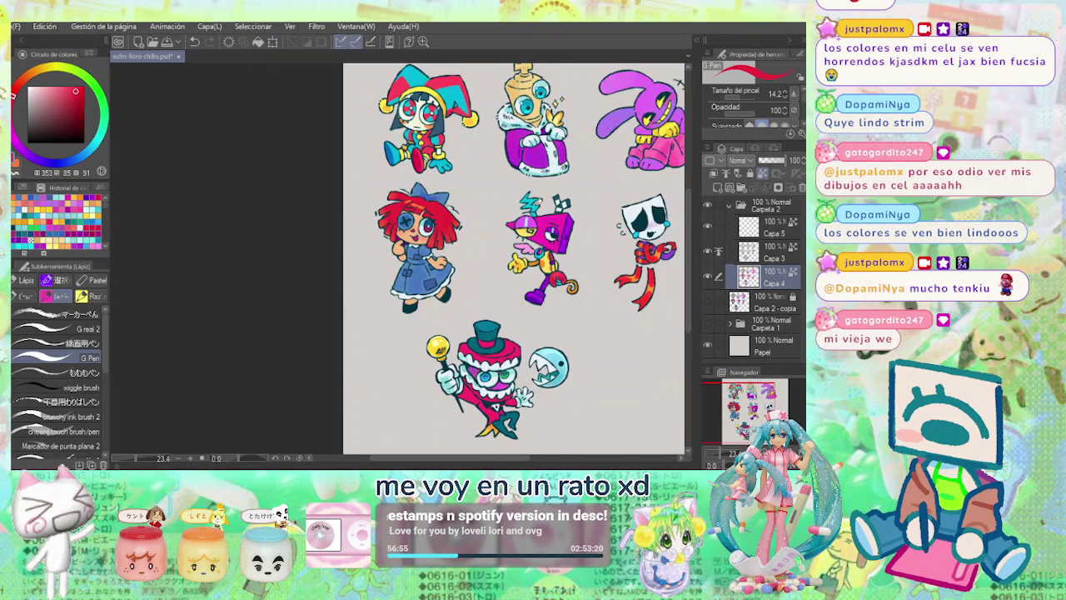
scroll(476, 202, up, 2)
scroll(387, 198, up, 1)
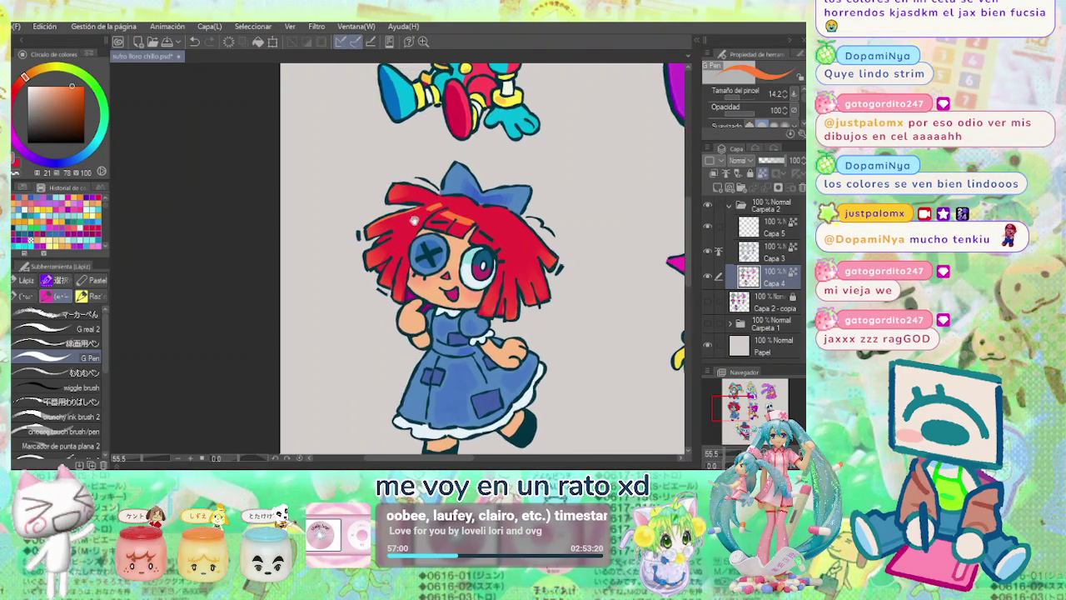
scroll(400, 192, up, 2)
scroll(433, 193, up, 1)
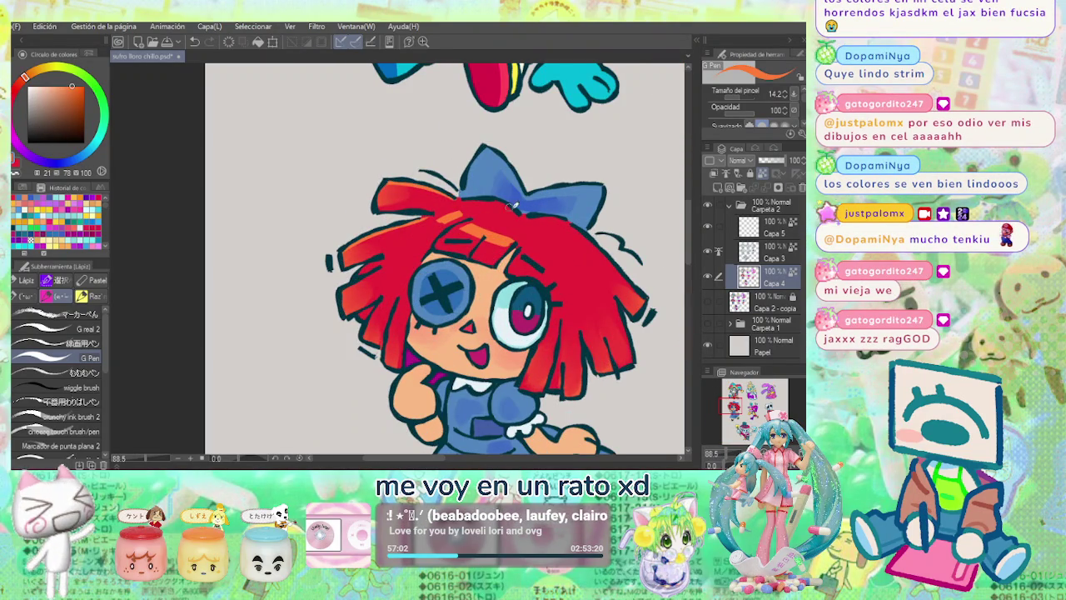
drag(496, 197, 429, 158)
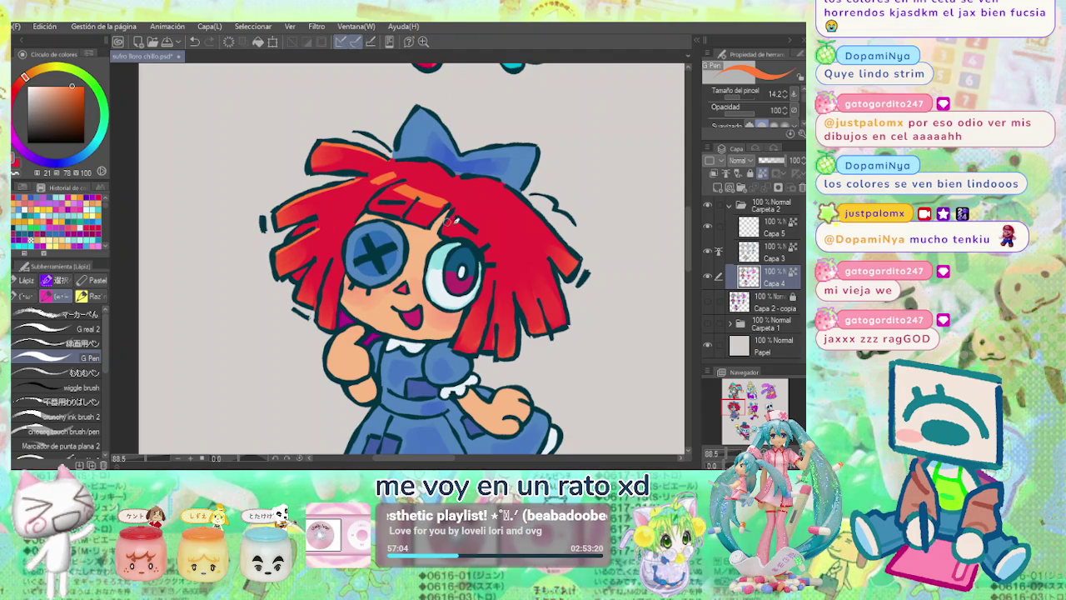
drag(428, 214, 369, 201)
drag(481, 284, 490, 329)
drag(500, 256, 509, 320)
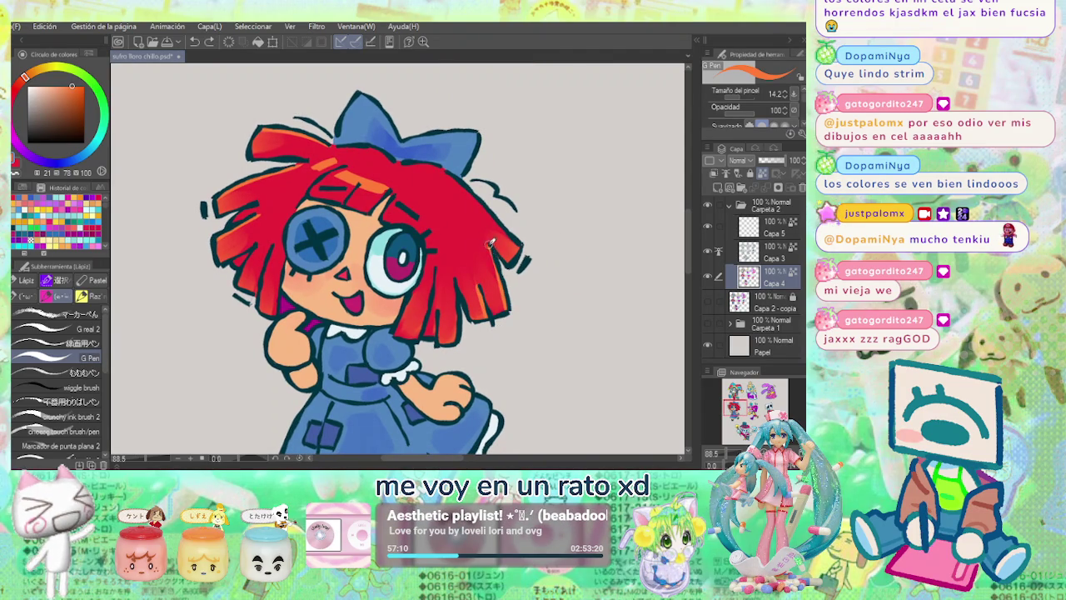
drag(499, 223, 503, 277)
drag(475, 198, 527, 255)
drag(489, 194, 501, 240)
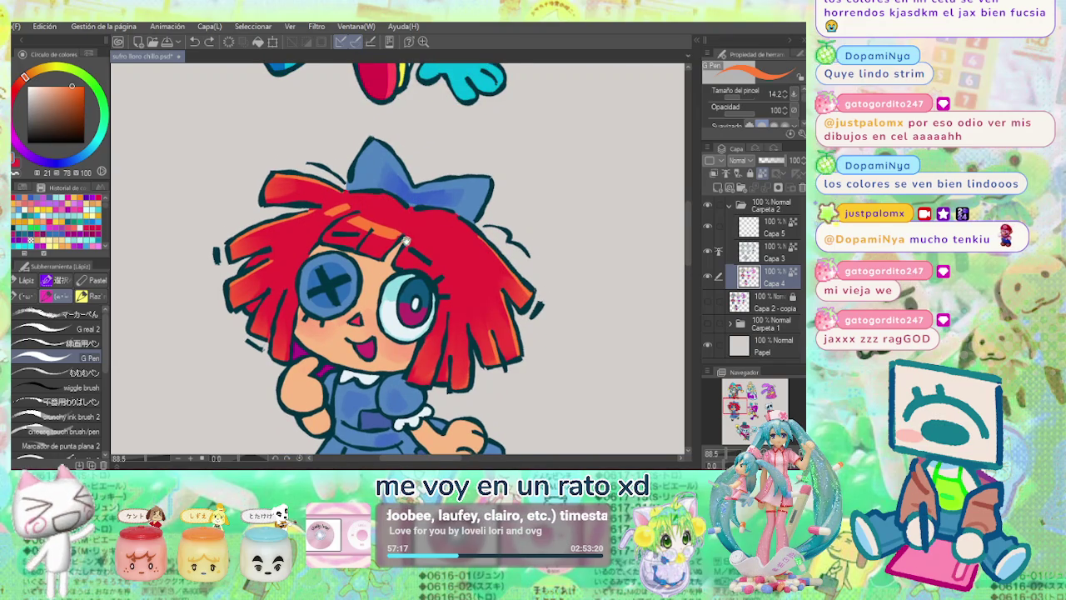
drag(401, 243, 412, 232)
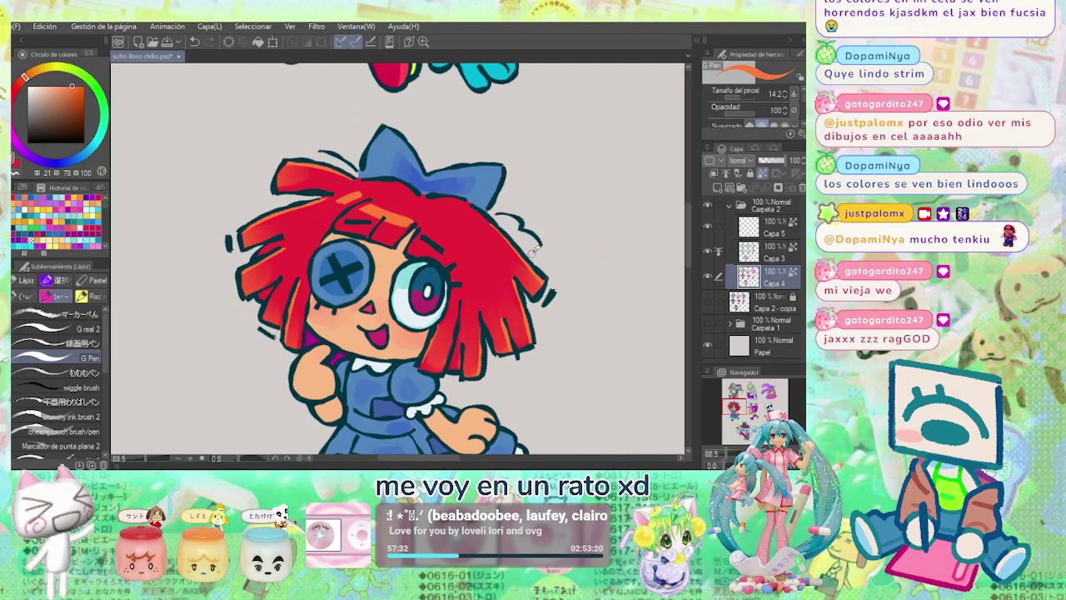
Sample the hair reds to paint lighter strands, then shade the hair in darker pinkish red.
alt+click(447, 328)
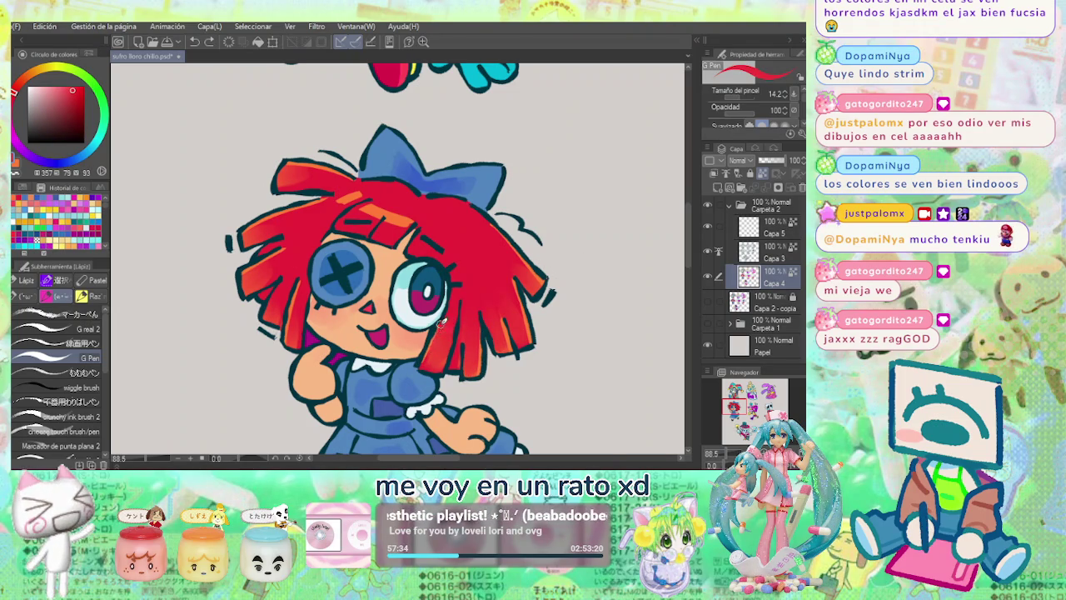
alt+click(434, 352)
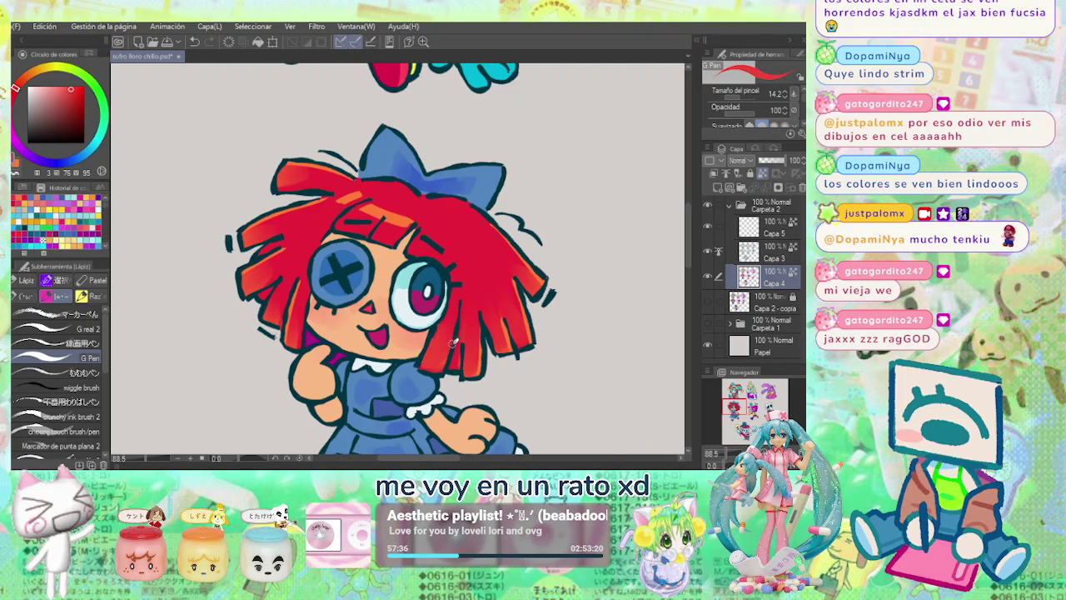
alt+click(455, 343)
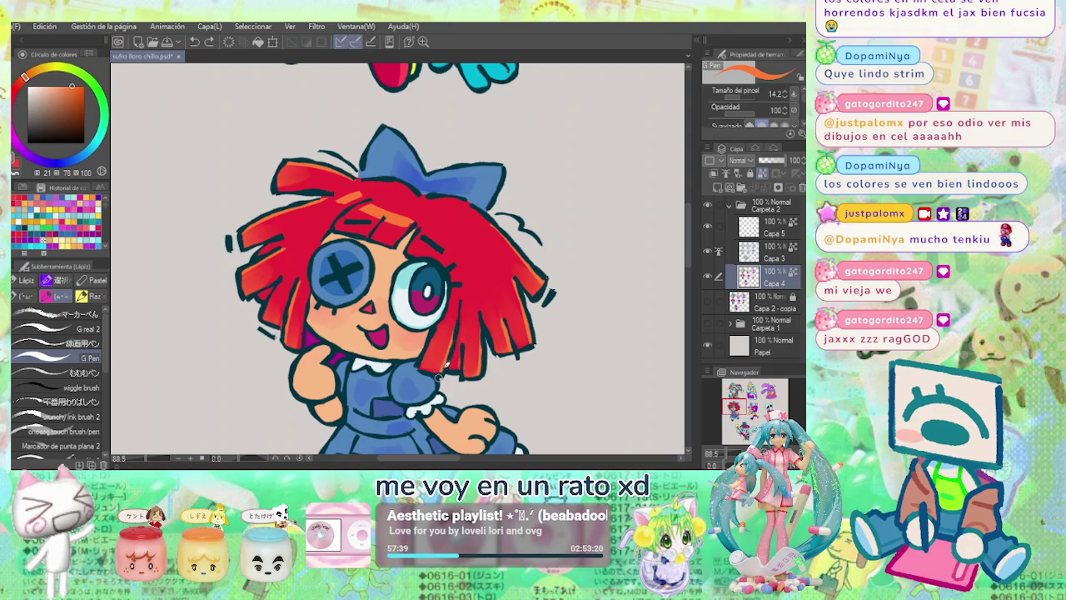
drag(456, 328, 450, 366)
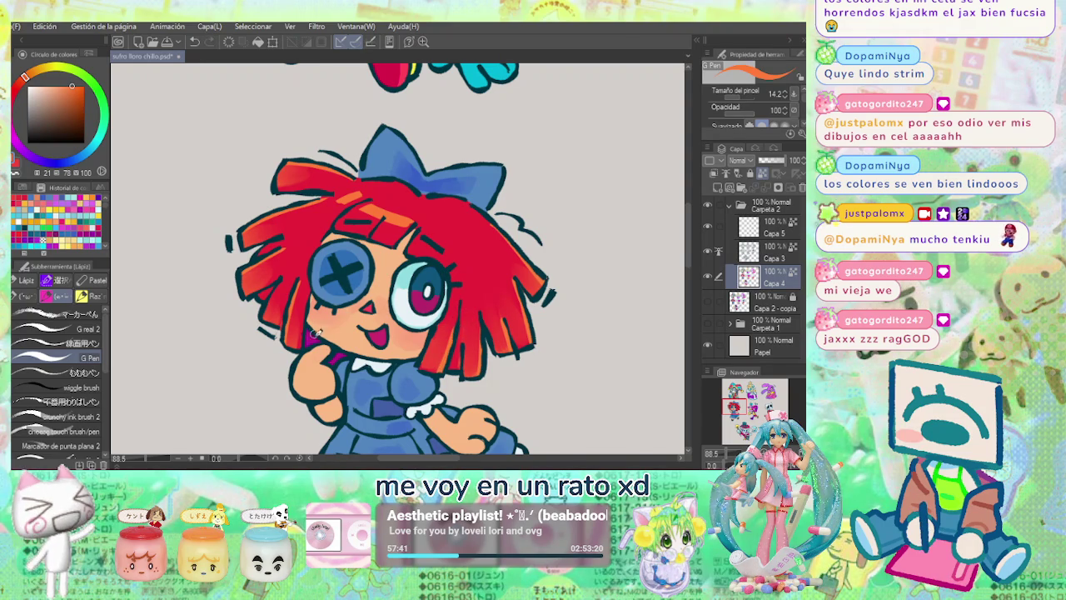
click(13, 99)
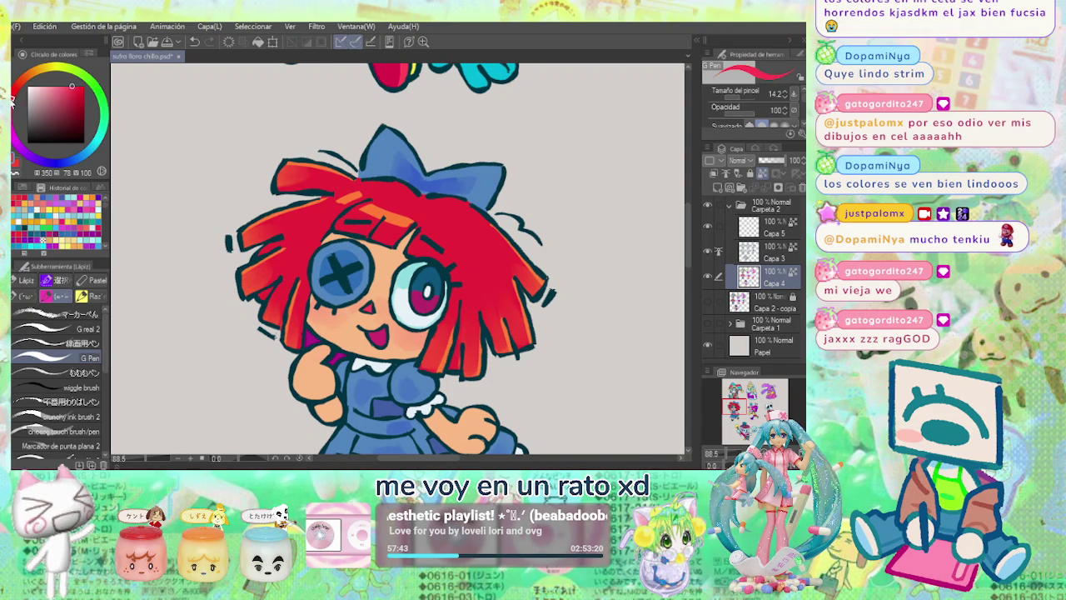
drag(73, 88, 87, 94)
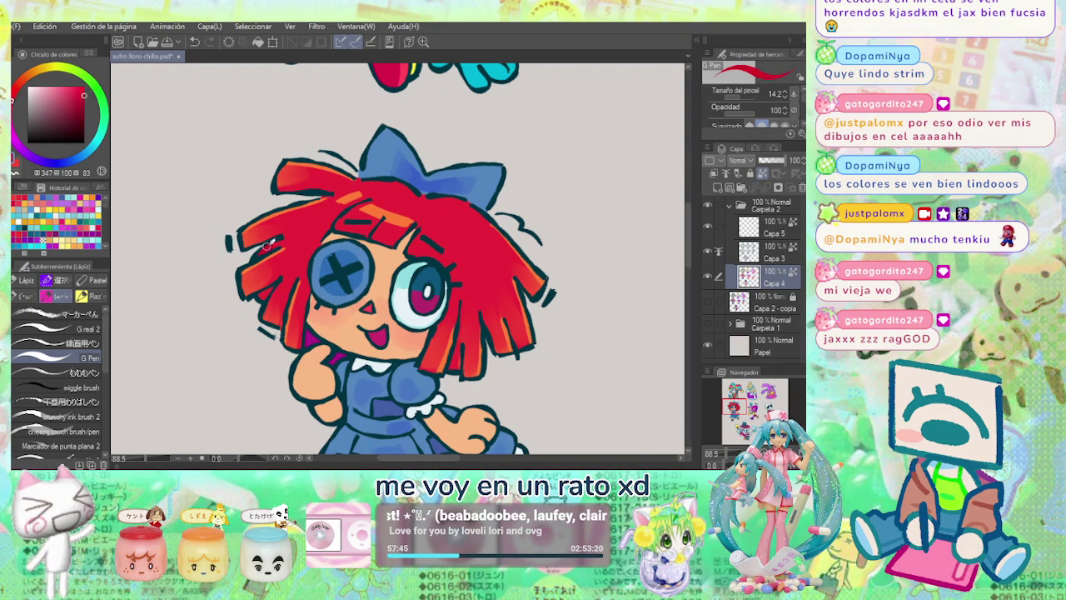
drag(260, 241, 284, 243)
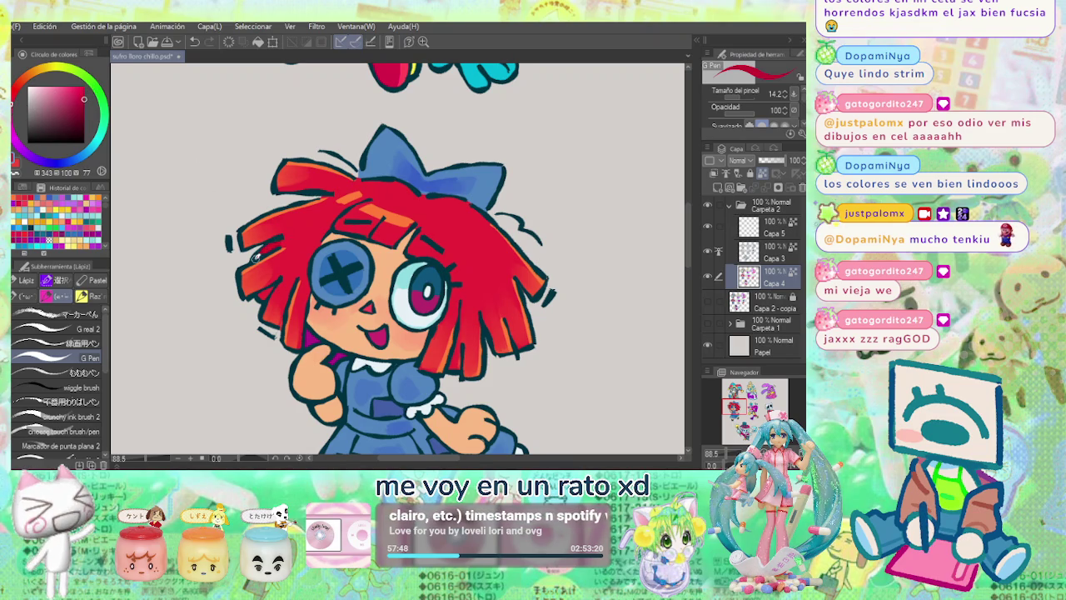
drag(269, 243, 261, 293)
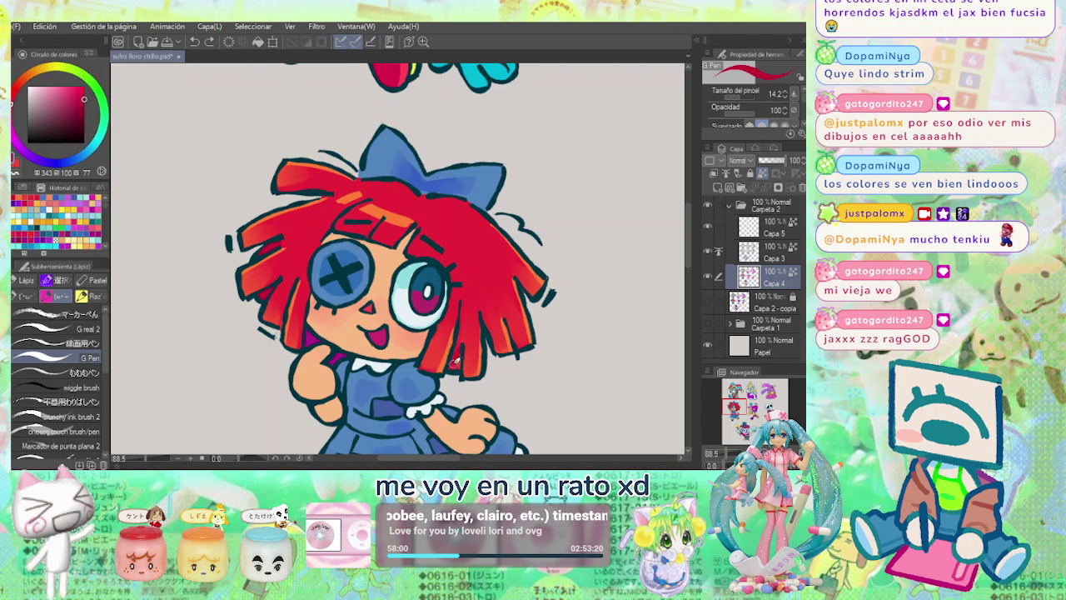
Recentre on the doll's face and dab a salmon blush on her cheek with a tiny Tempera brush.
scroll(544, 290, down, 3)
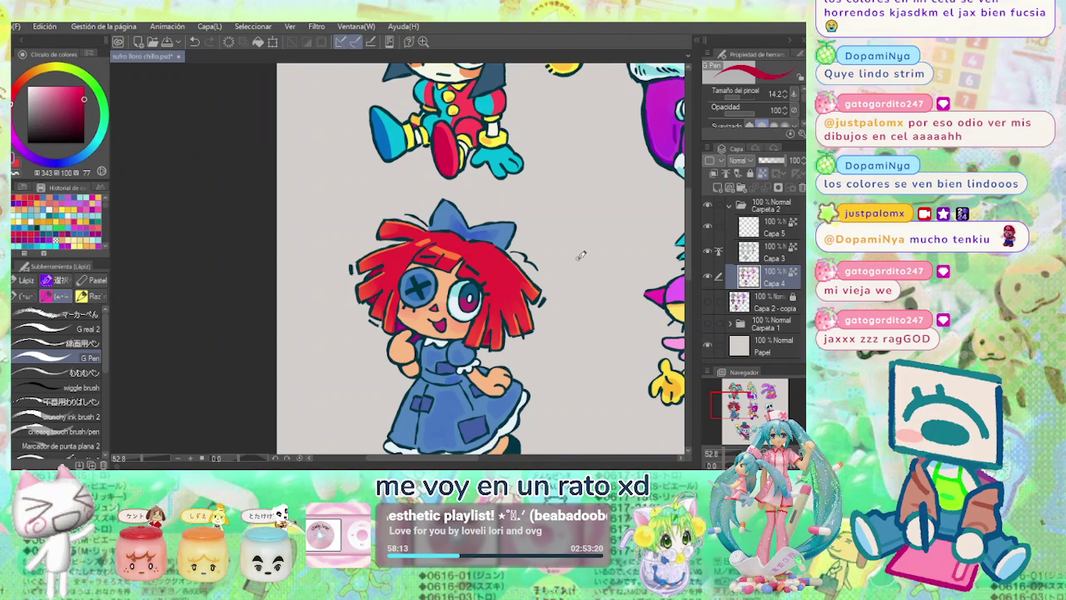
drag(582, 255, 450, 246)
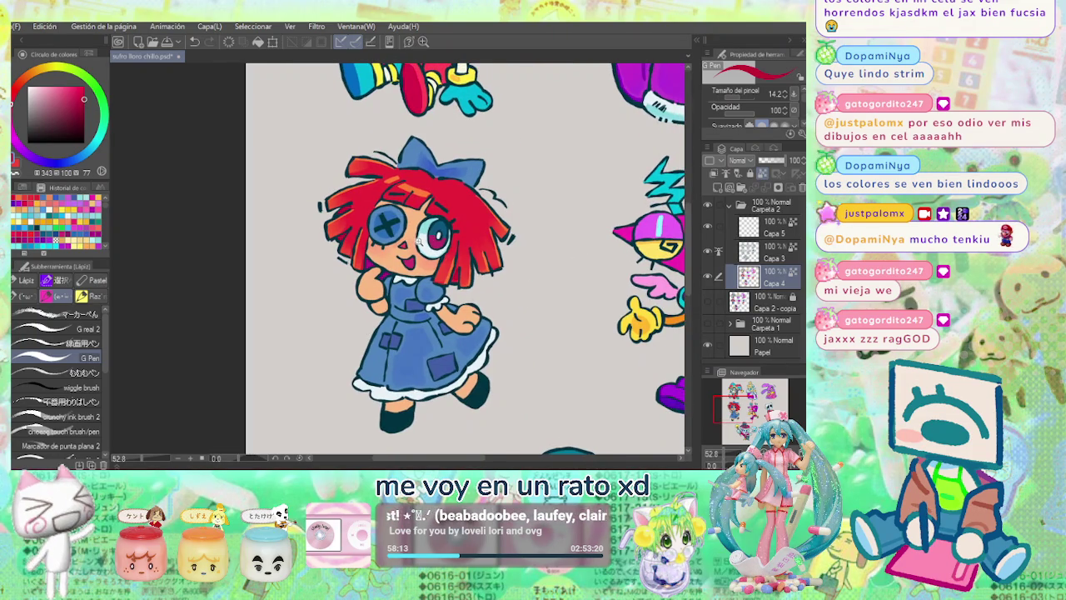
scroll(450, 246, up, 1)
scroll(450, 246, up, 1)
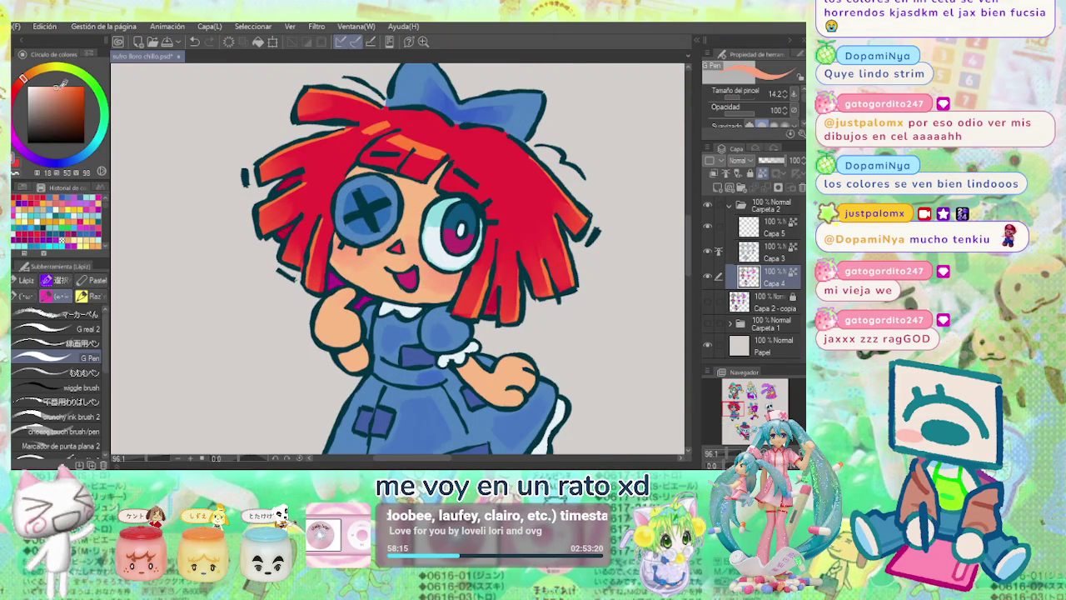
key(b)
drag(348, 250, 342, 243)
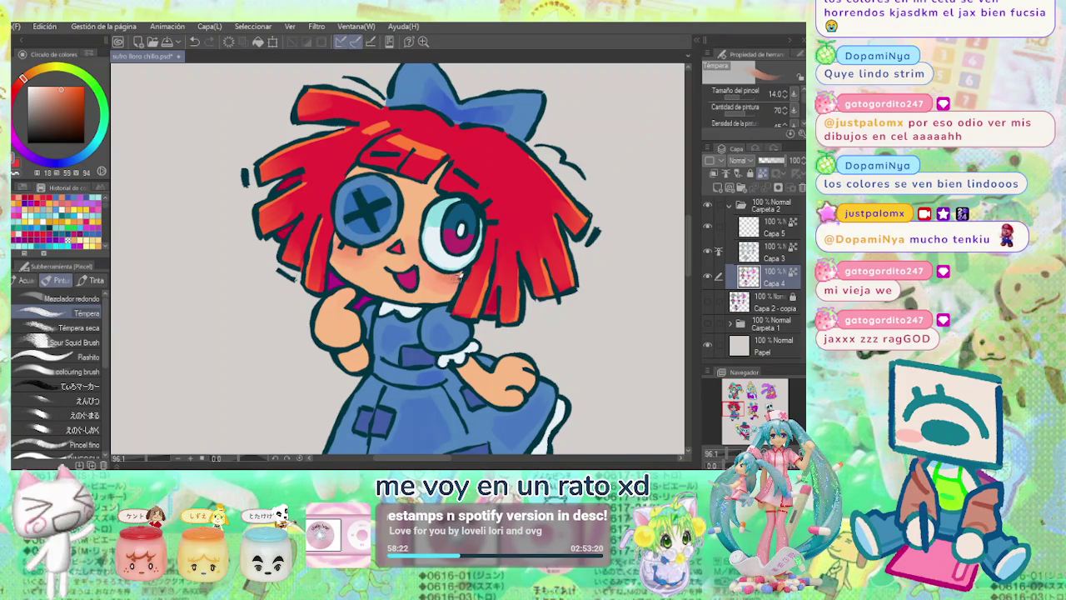
key(p)
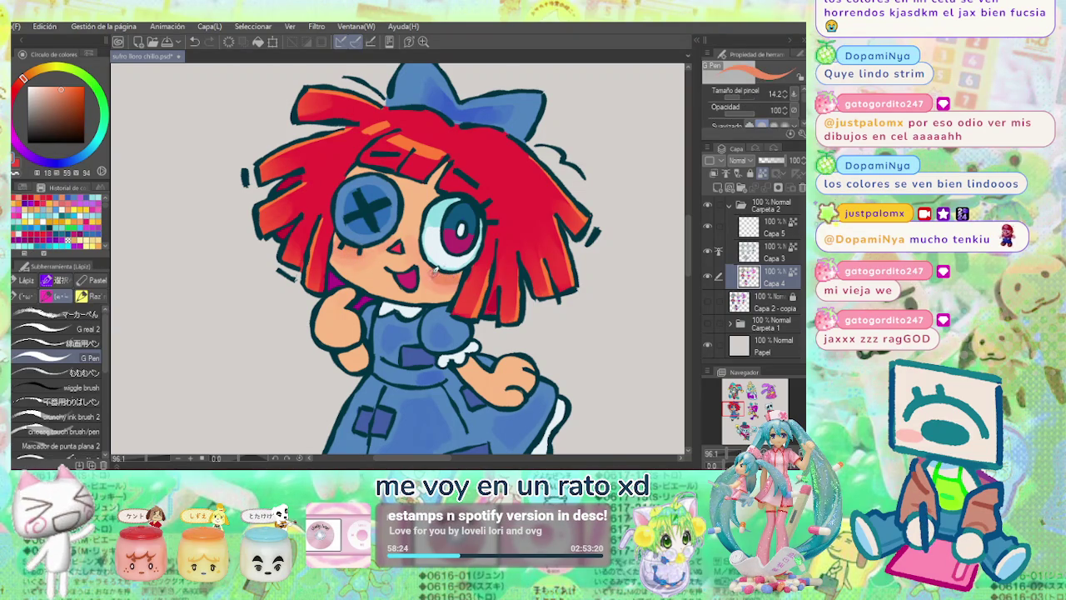
key(b)
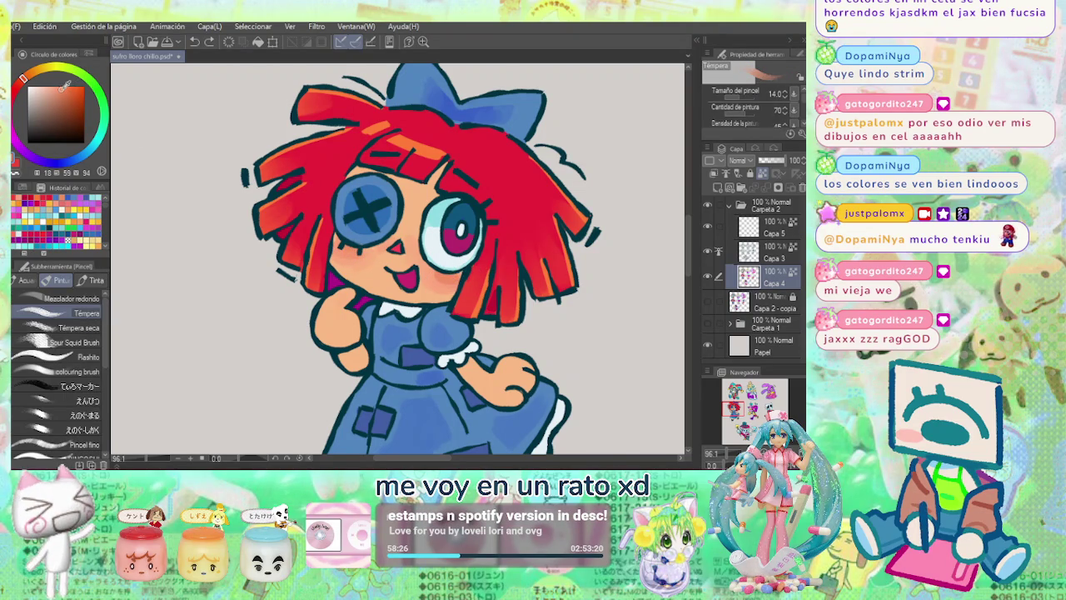
click(439, 280)
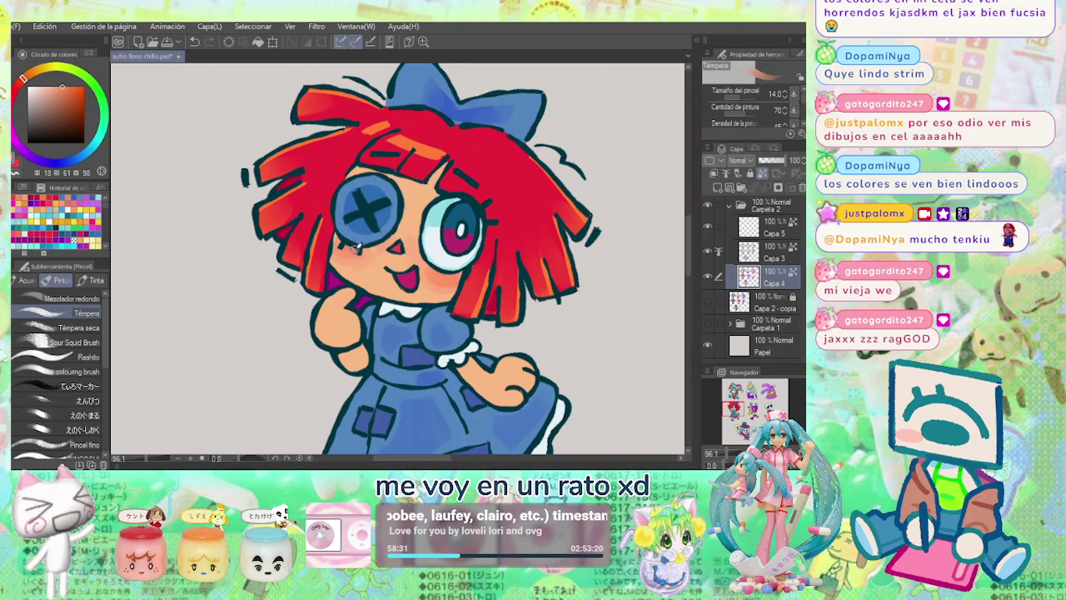
Zoom out and pan to bring Pomni and Kinger into view.
scroll(387, 224, down, 2)
scroll(466, 250, down, 1)
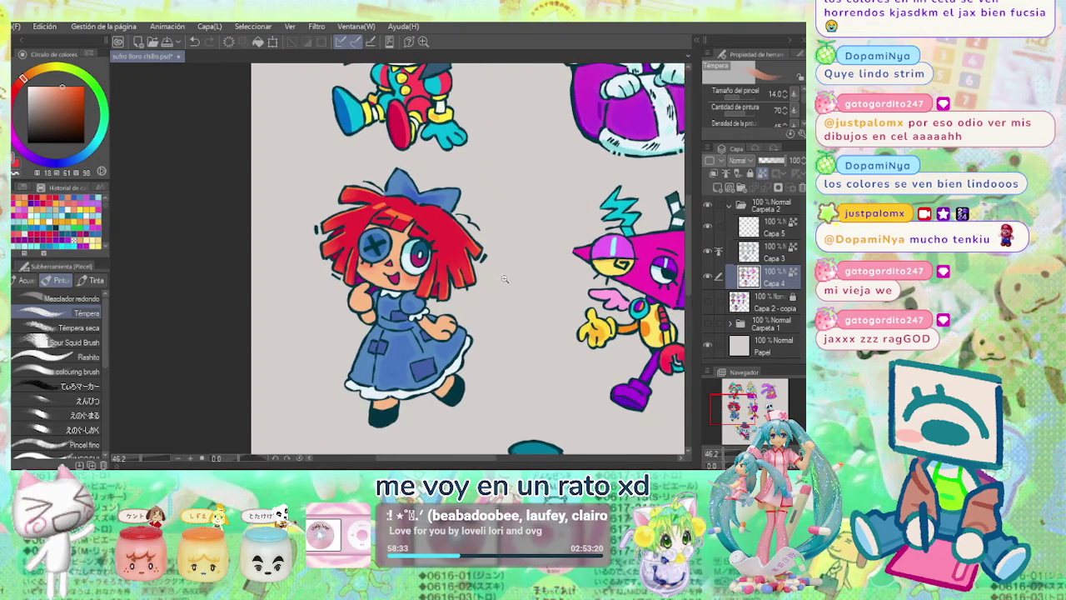
scroll(542, 271, down, 1)
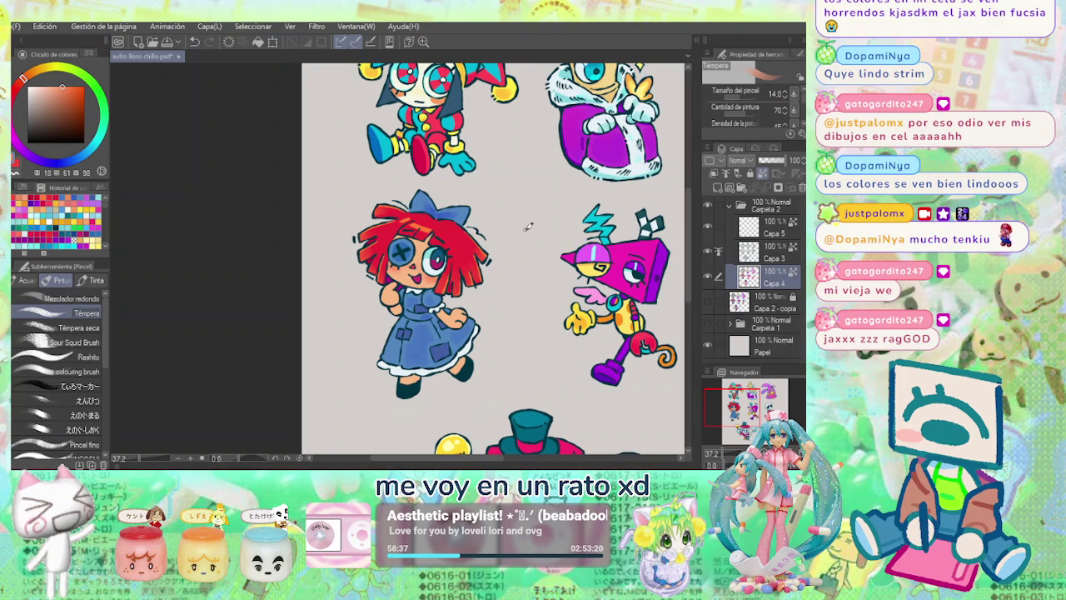
drag(528, 226, 428, 334)
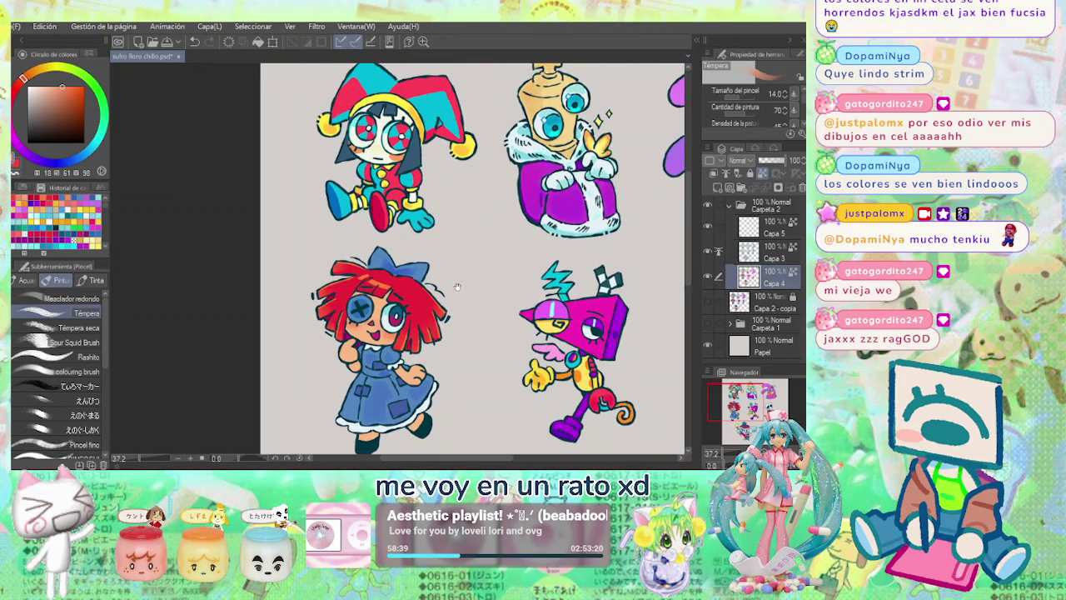
Sample the glove blue and paint extra blue strokes over Pomni's hand, then shrink the brush.
scroll(460, 276, up, 1)
scroll(378, 223, up, 1)
scroll(376, 223, up, 2)
alt+click(296, 218)
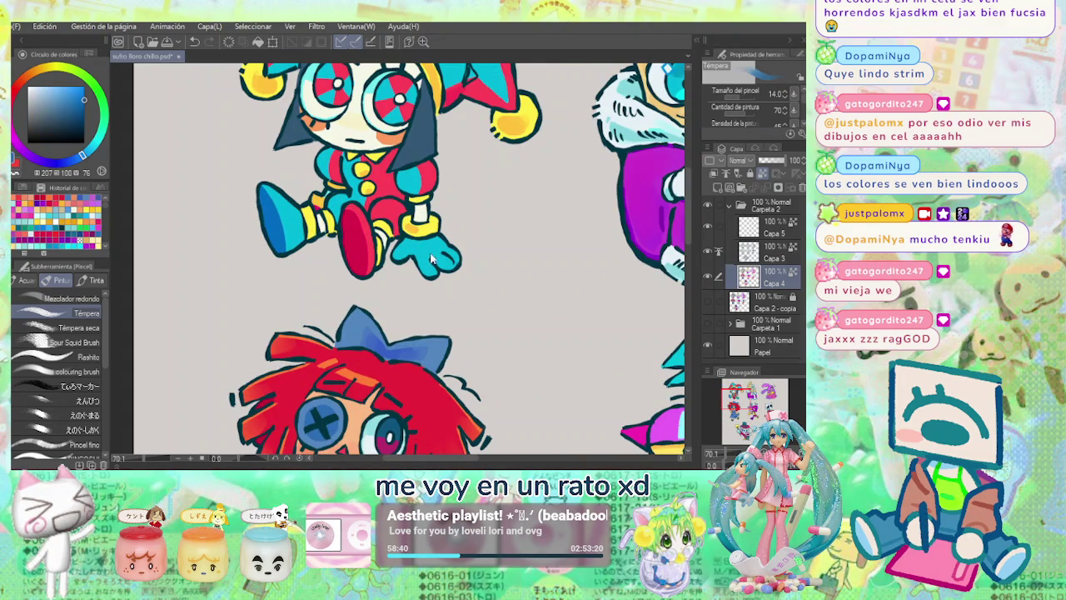
drag(425, 246, 480, 283)
scroll(475, 285, down, 1)
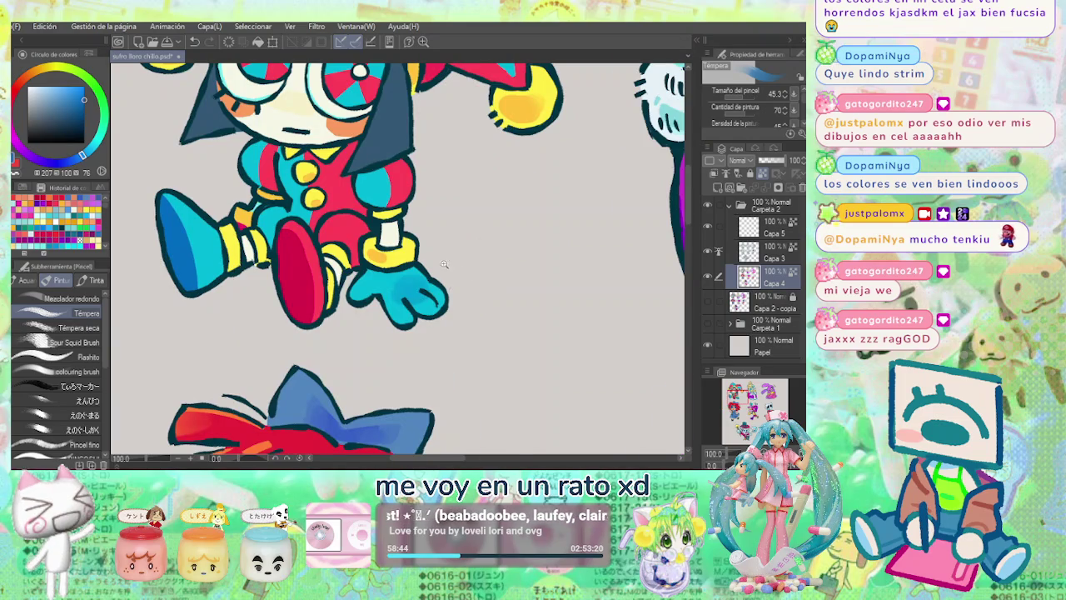
scroll(462, 285, down, 3)
scroll(454, 285, up, 3)
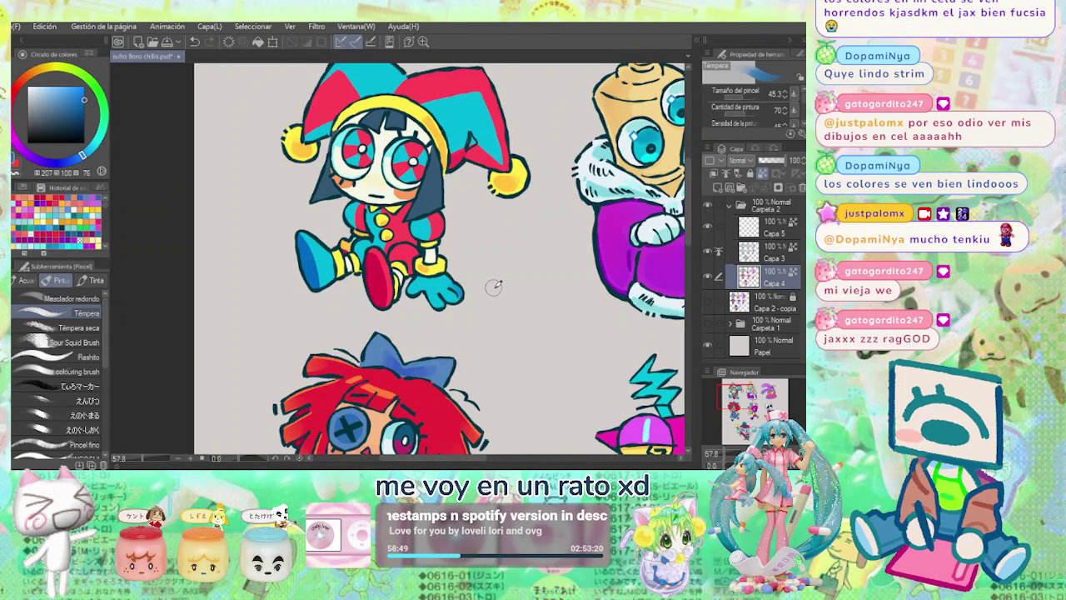
drag(470, 298, 439, 297)
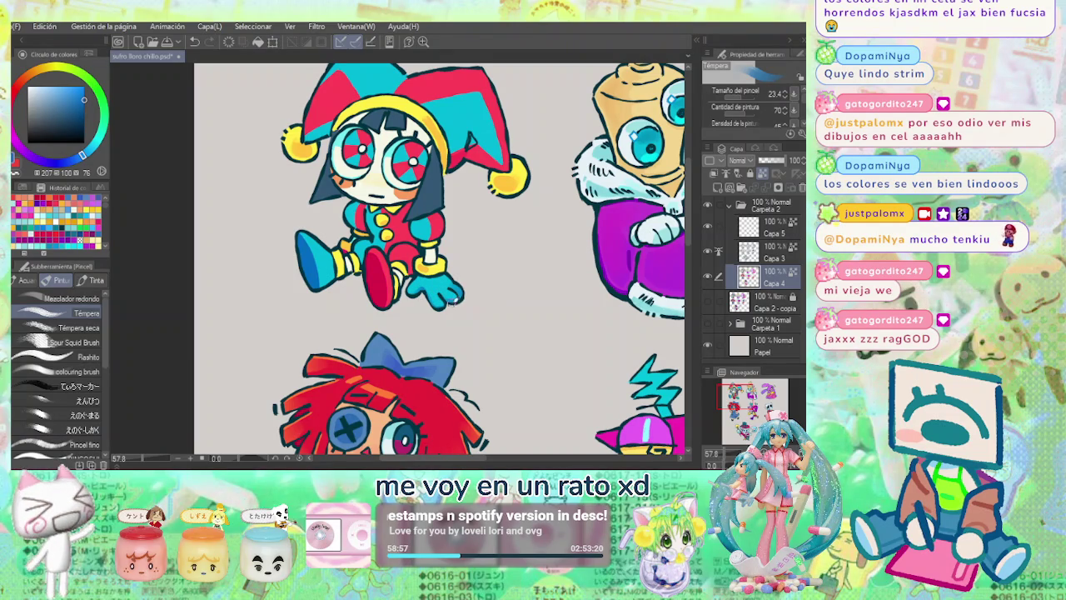
Fit the whole sheet, flip it horizontally to check, then centre on Ragatha and Jax and sample Ragatha's skin tone.
key(ctrl+0)
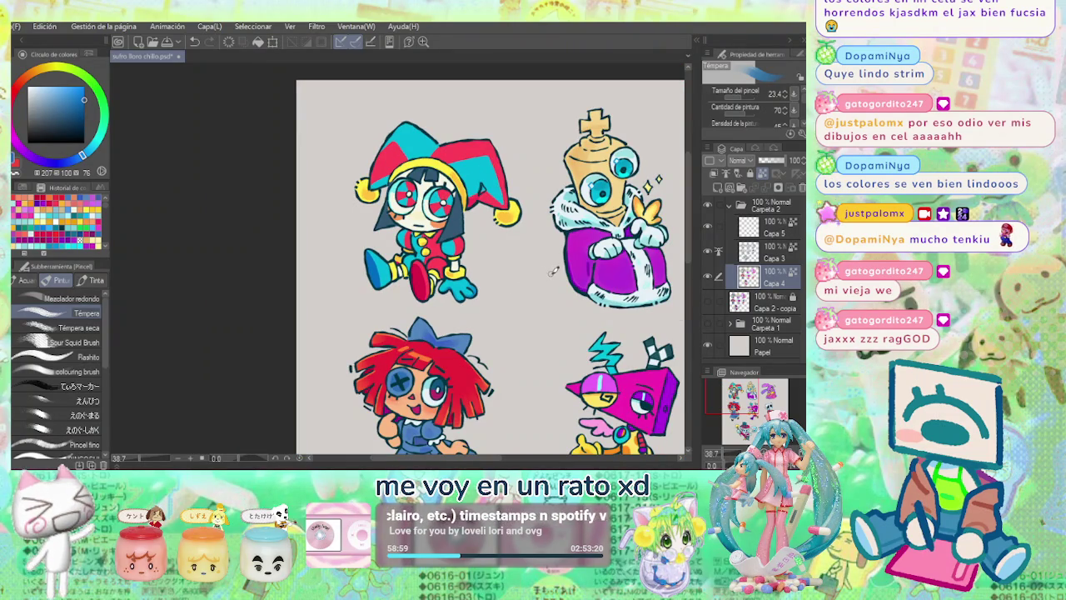
key(h)
scroll(557, 271, up, 2)
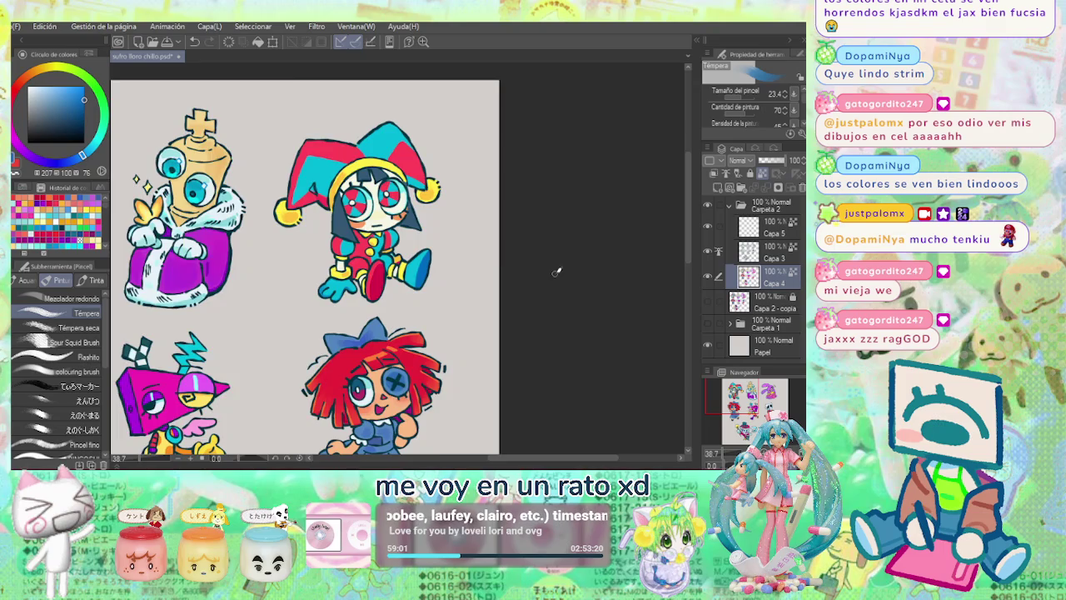
key(h)
scroll(556, 271, up, 1)
scroll(557, 272, up, 1)
drag(556, 272, 434, 218)
scroll(367, 275, up, 1)
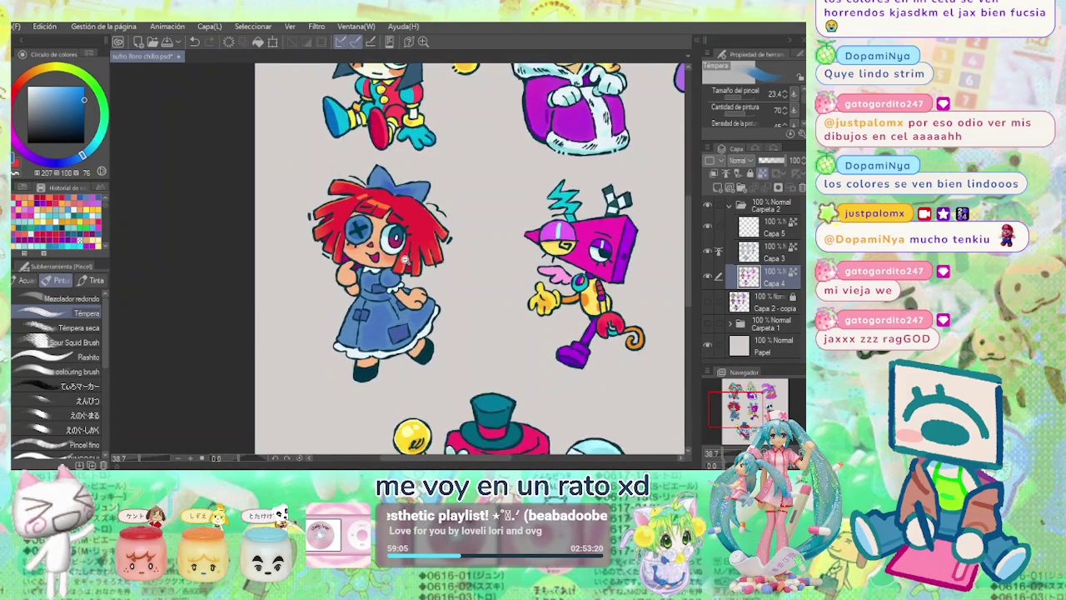
scroll(367, 275, up, 2)
alt+click(298, 285)
Paint Ragatha's hand into a thumbs-up, then ready a smaller eraser on Capa 3.
drag(298, 284, 292, 312)
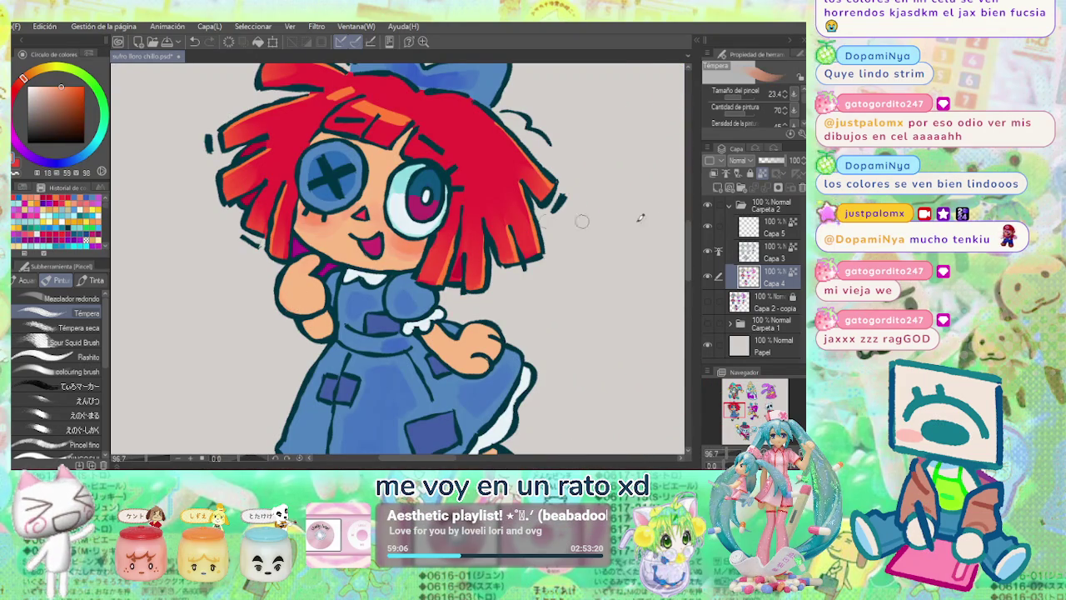
click(756, 249)
key(e)
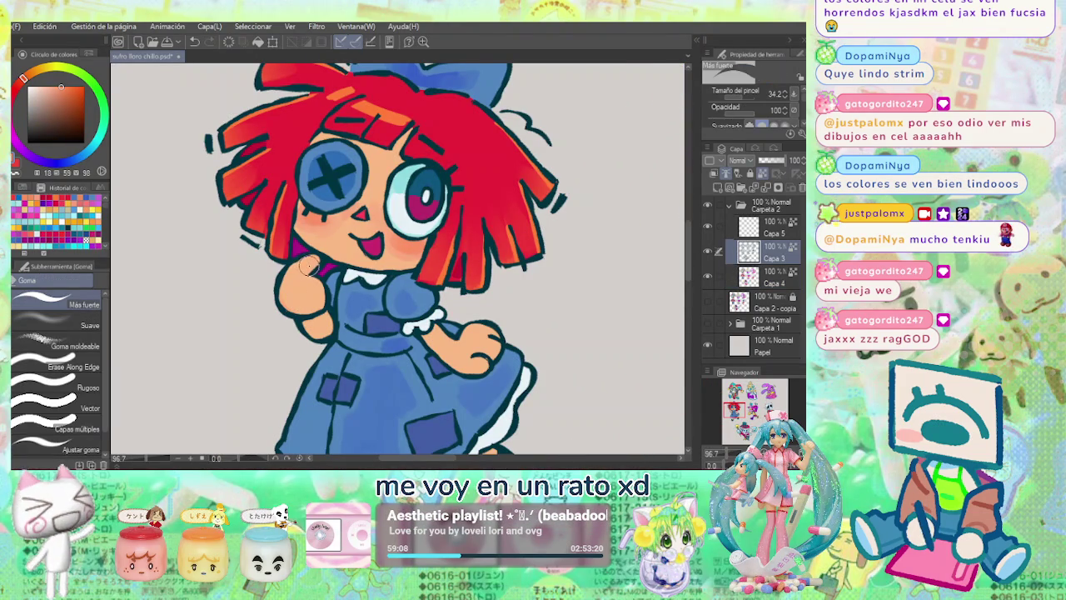
key(bracketleft)
key(bracketleft)
key(bracketleft)
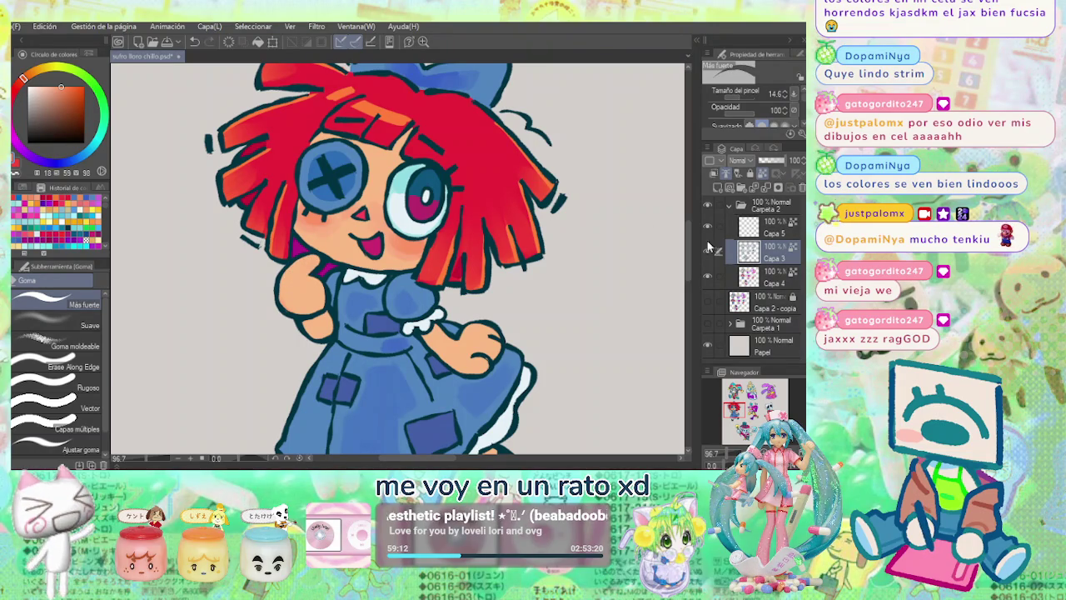
Set up a small Liquify brush on the Carpeta 2 folder, then return to the G Pen.
click(759, 204)
key(j)
key(bracketleft)
key(bracketleft)
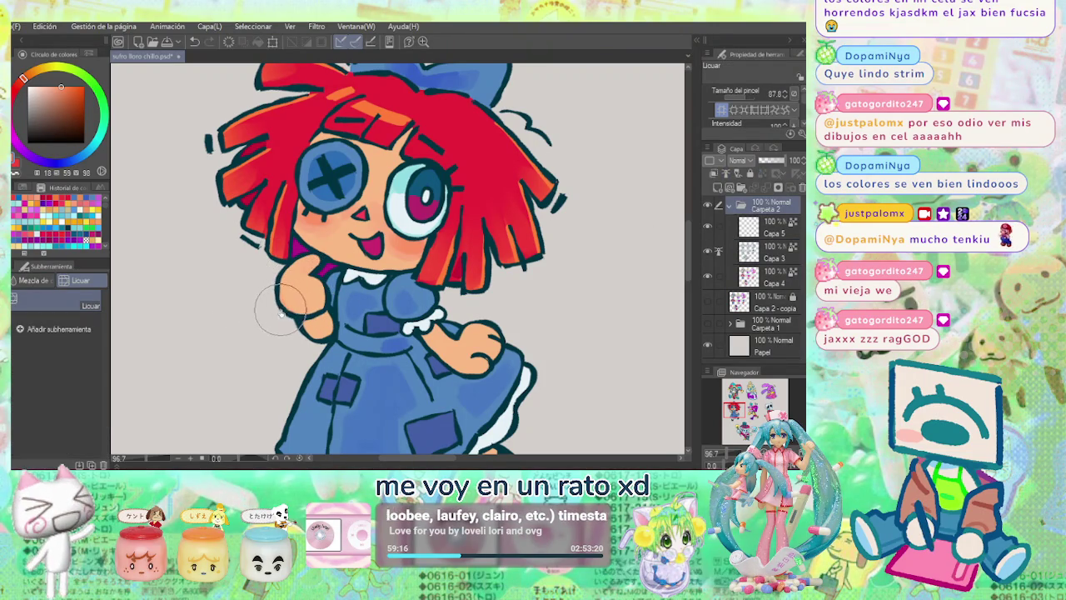
key(bracketleft)
key(bracketleft)
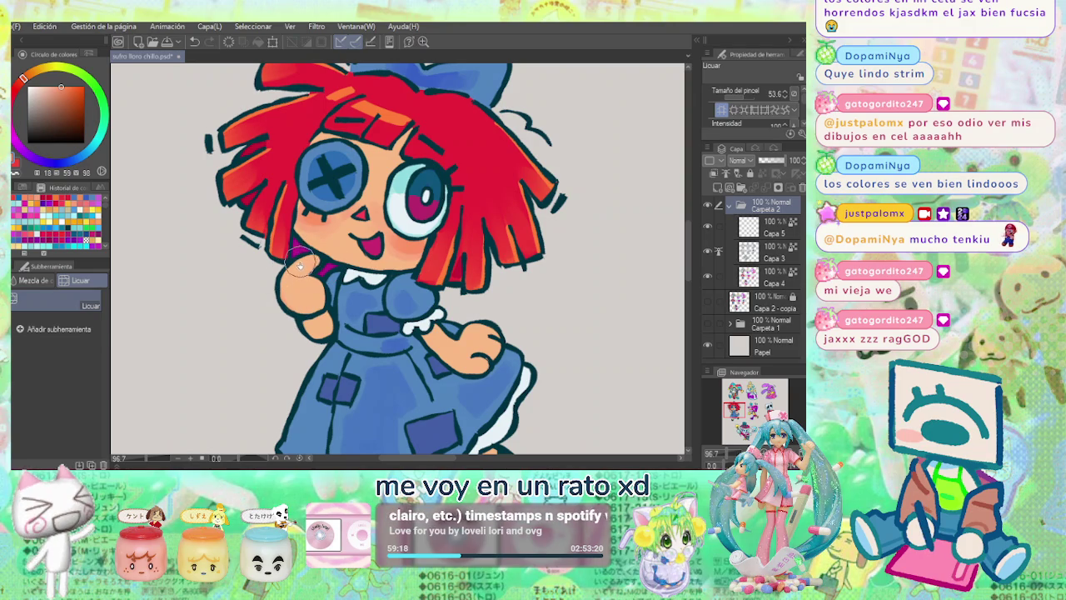
scroll(299, 268, down, 1)
scroll(556, 232, down, 2)
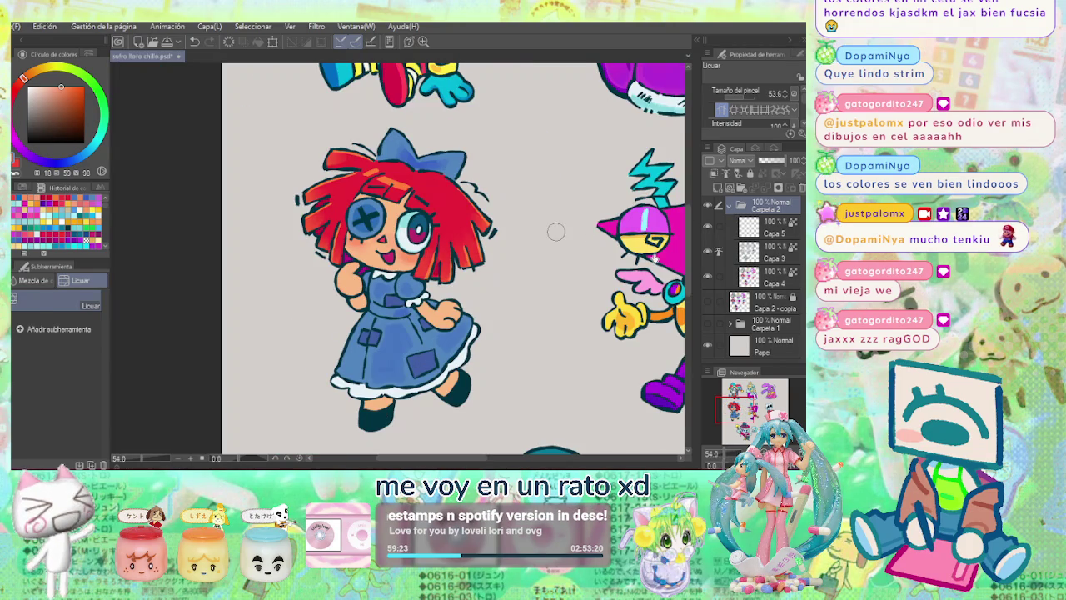
key(p)
scroll(525, 291, down, 3)
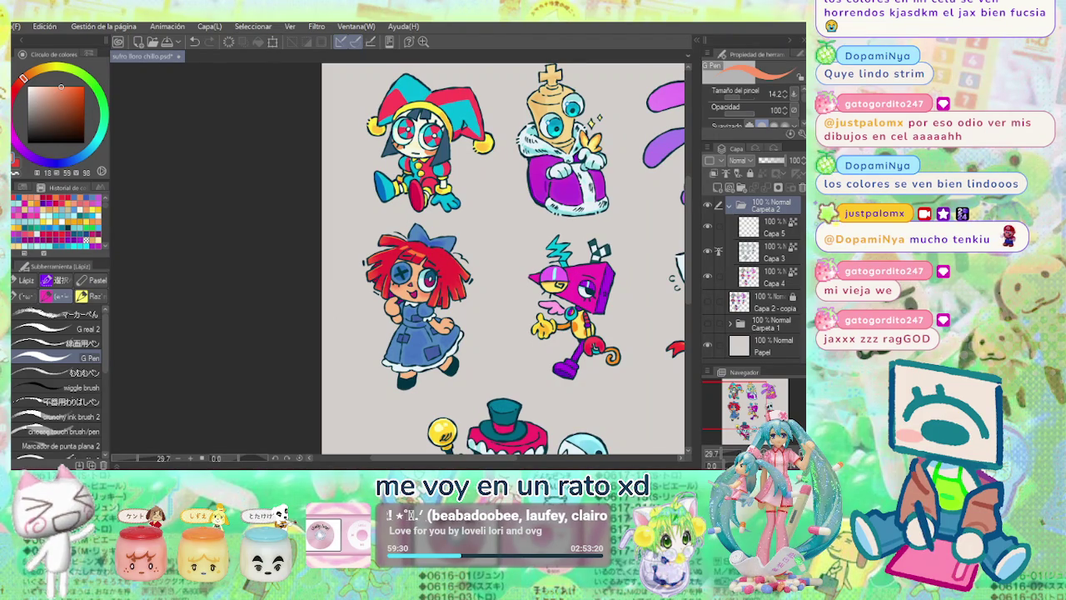
Sample the button-eye blue from Capa 4 and move to the Capa 3 layer.
click(763, 281)
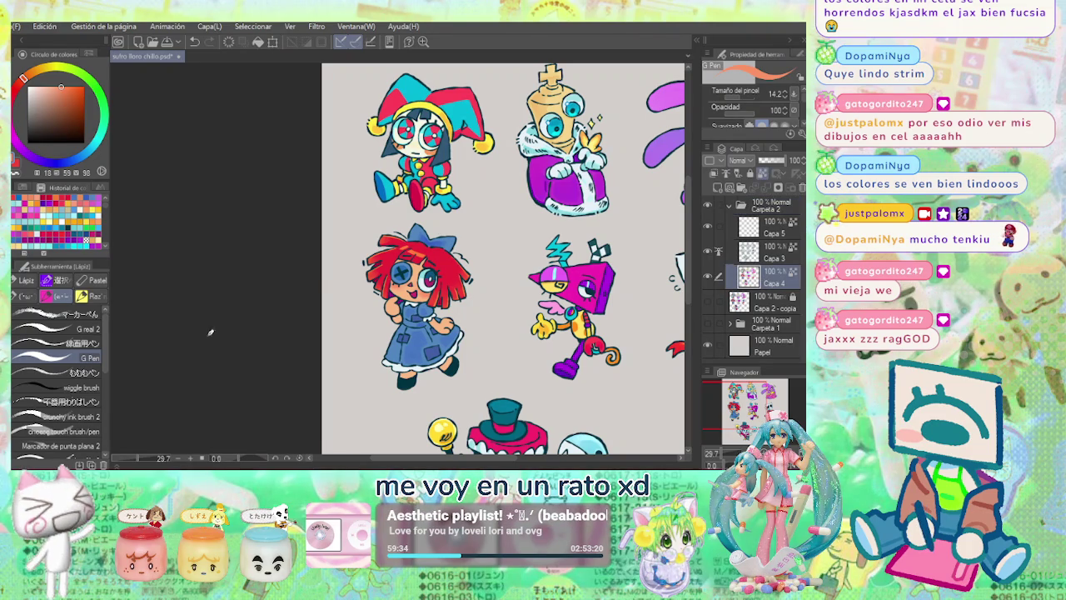
scroll(406, 282, up, 5)
alt+click(398, 284)
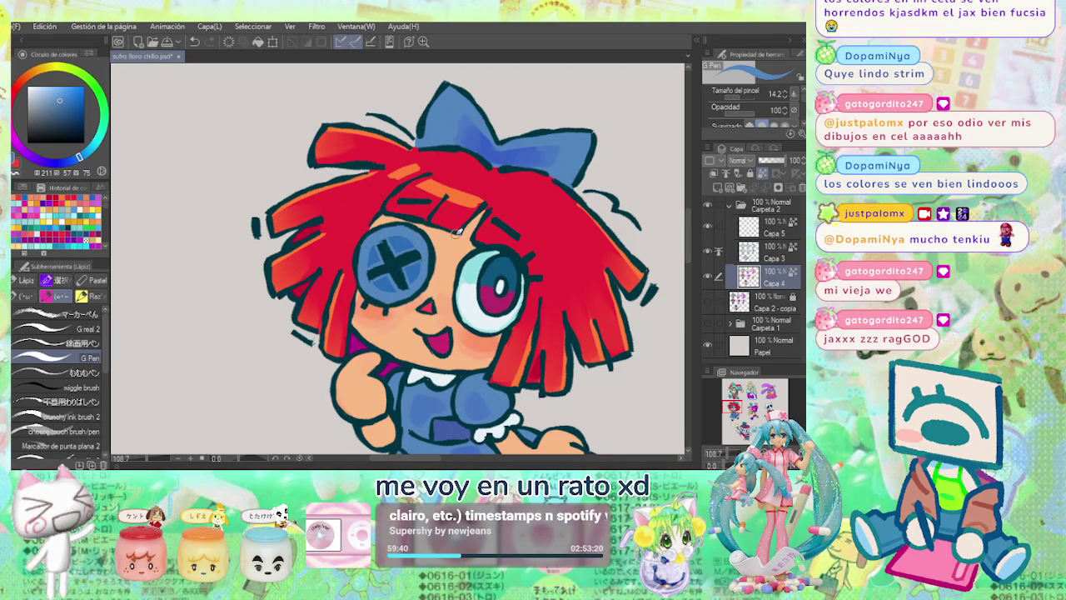
scroll(457, 230, down, 3)
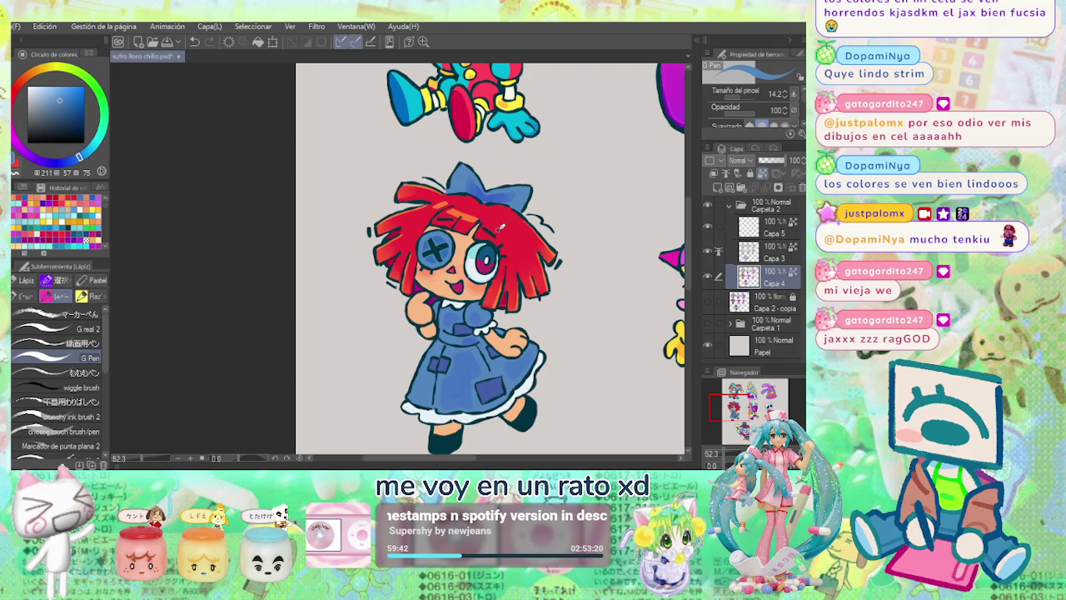
click(762, 250)
scroll(417, 262, up, 3)
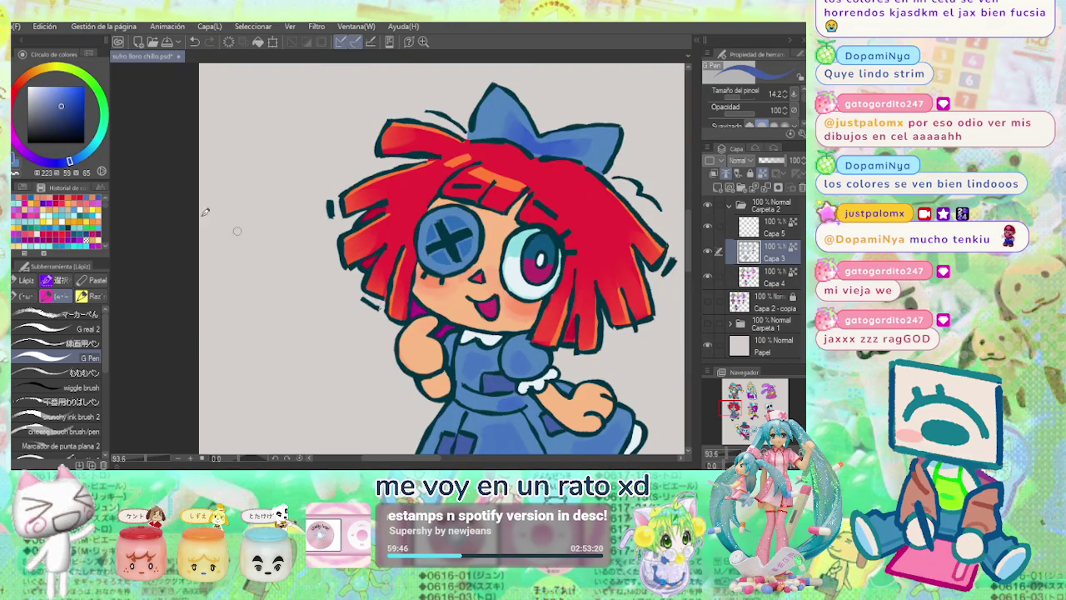
Redraw Ragatha's button-eye X in a darker, more saturated blue, then zoom out.
click(85, 113)
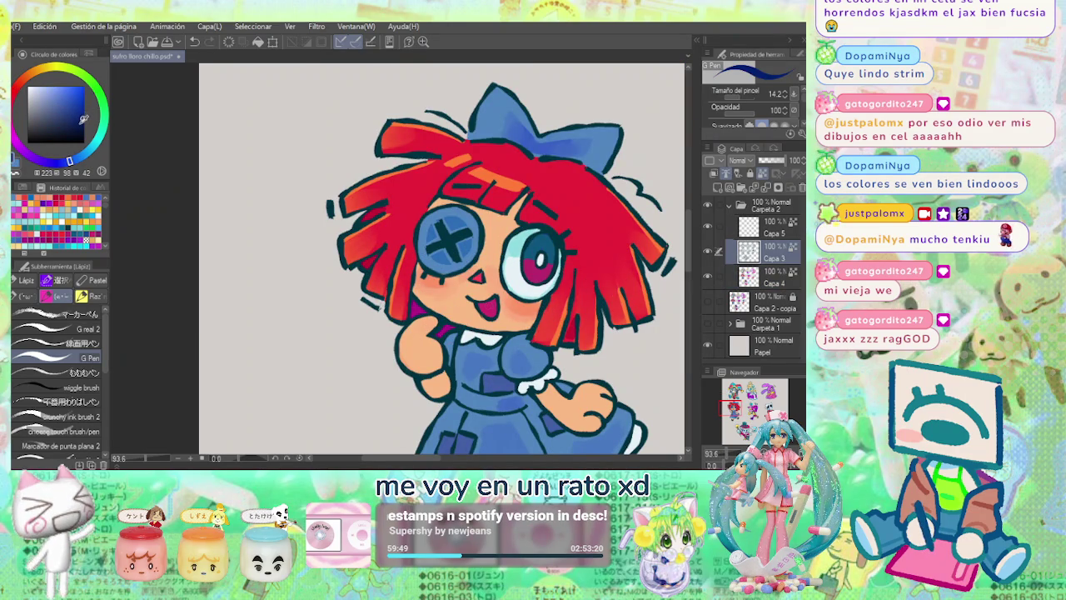
mouse_move(433, 225)
mouse_down()
mouse_move(460, 252)
mouse_move(435, 253)
mouse_up()
click(79, 157)
click(83, 122)
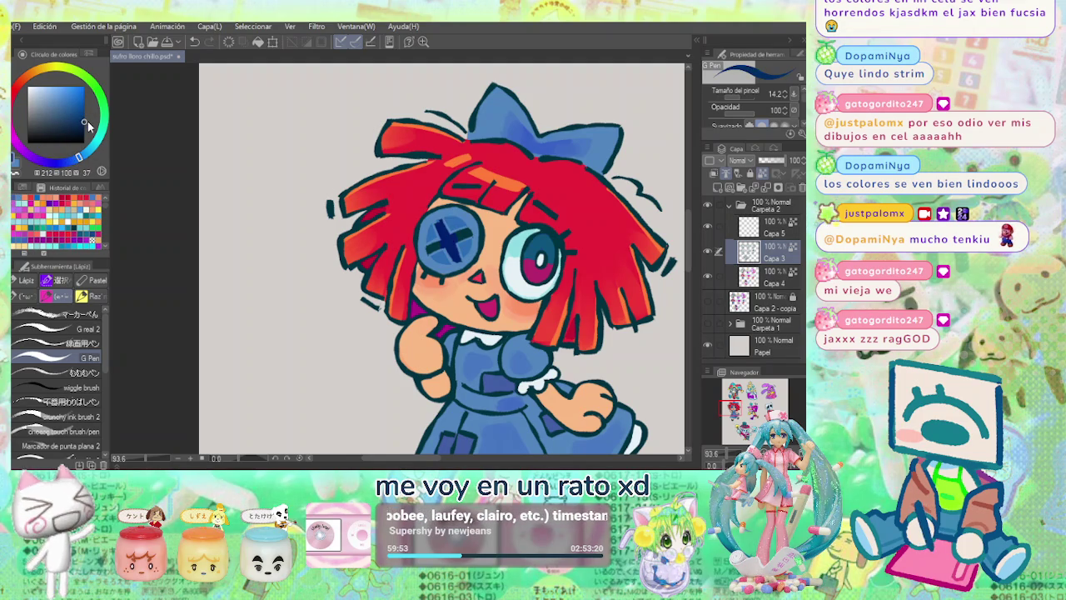
click(460, 239)
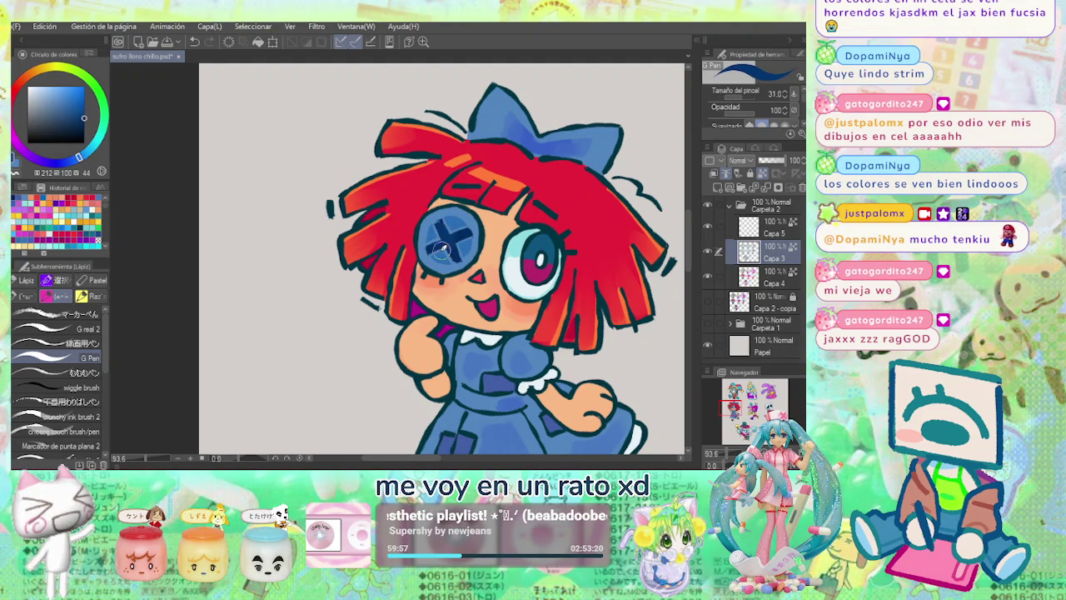
drag(437, 223, 467, 260)
key(ctrl+minus)
drag(586, 180, 544, 293)
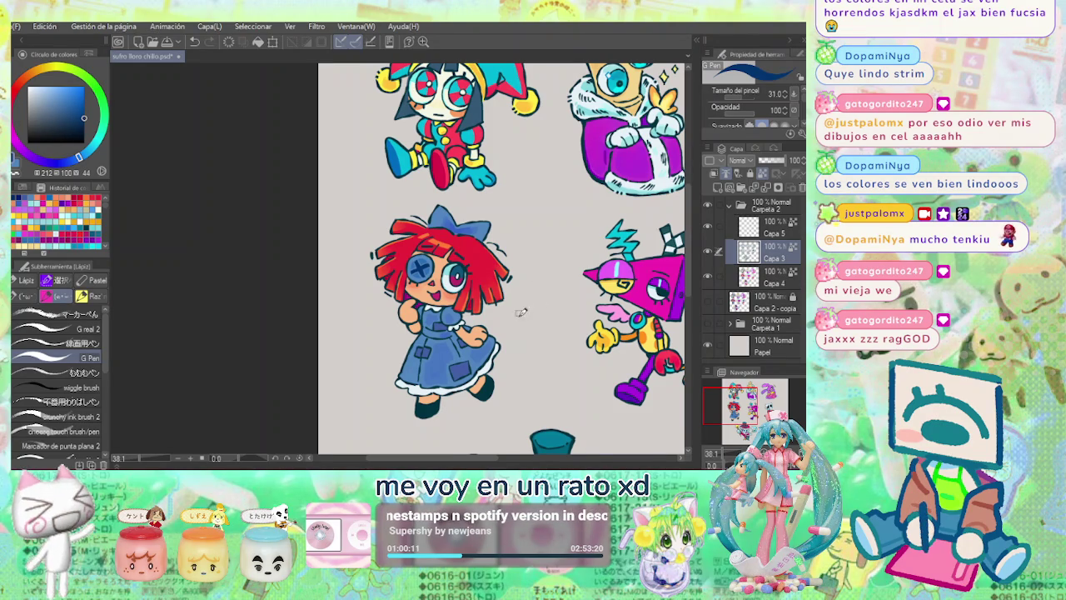
Paint Ragatha's legs in peach skin tone on the Capa 4 layer.
scroll(525, 308, down, 1)
scroll(487, 342, up, 2)
alt+click(445, 167)
scroll(407, 315, down, 1)
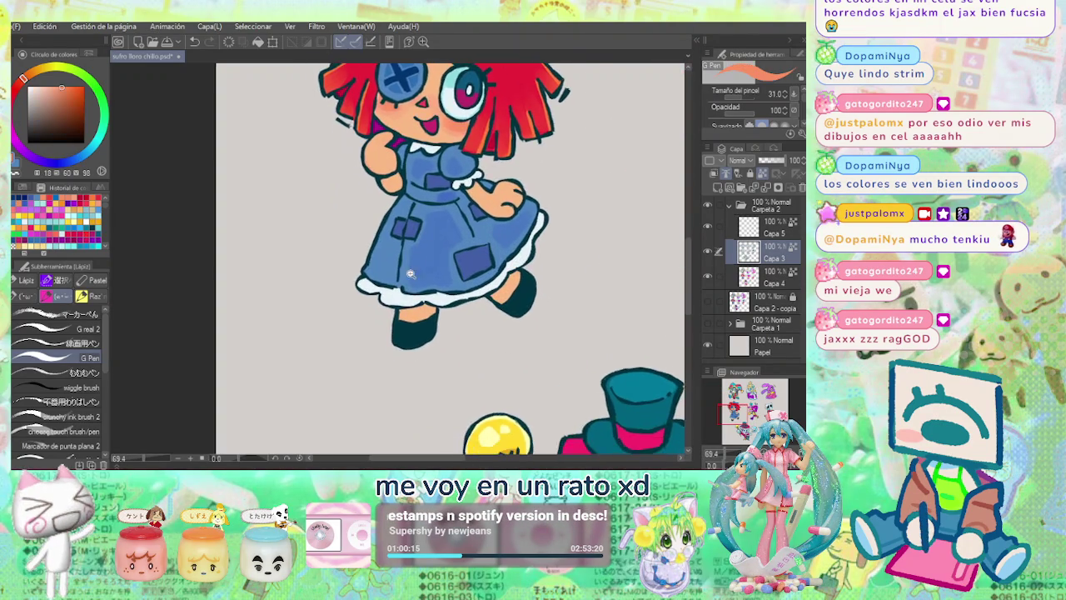
scroll(406, 315, up, 2)
key(alt+bracketleft)
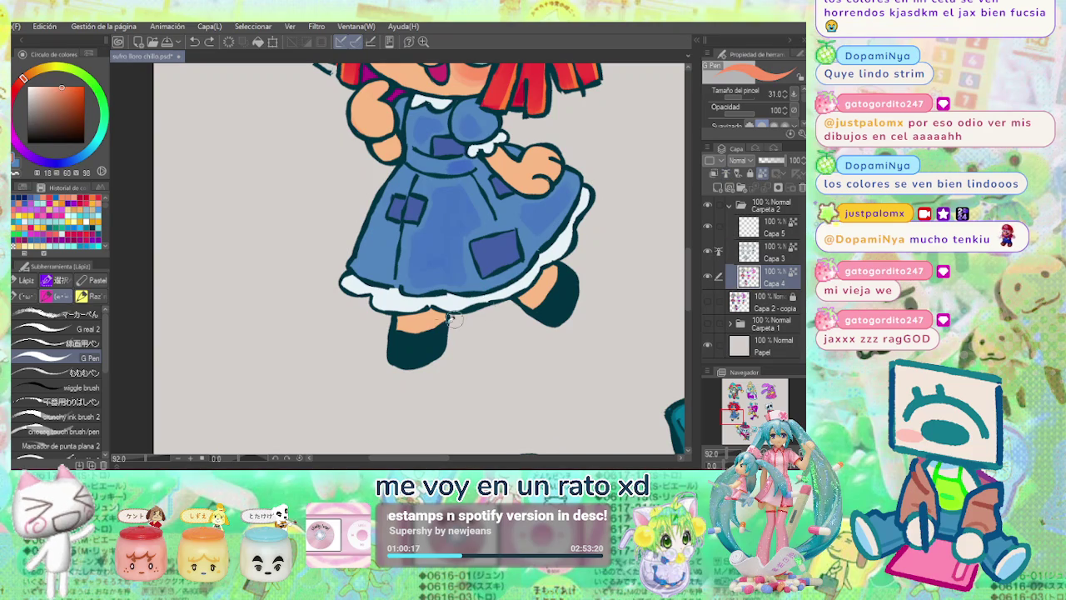
drag(400, 315, 463, 326)
scroll(517, 292, down, 1)
scroll(445, 267, down, 1)
scroll(400, 260, down, 1)
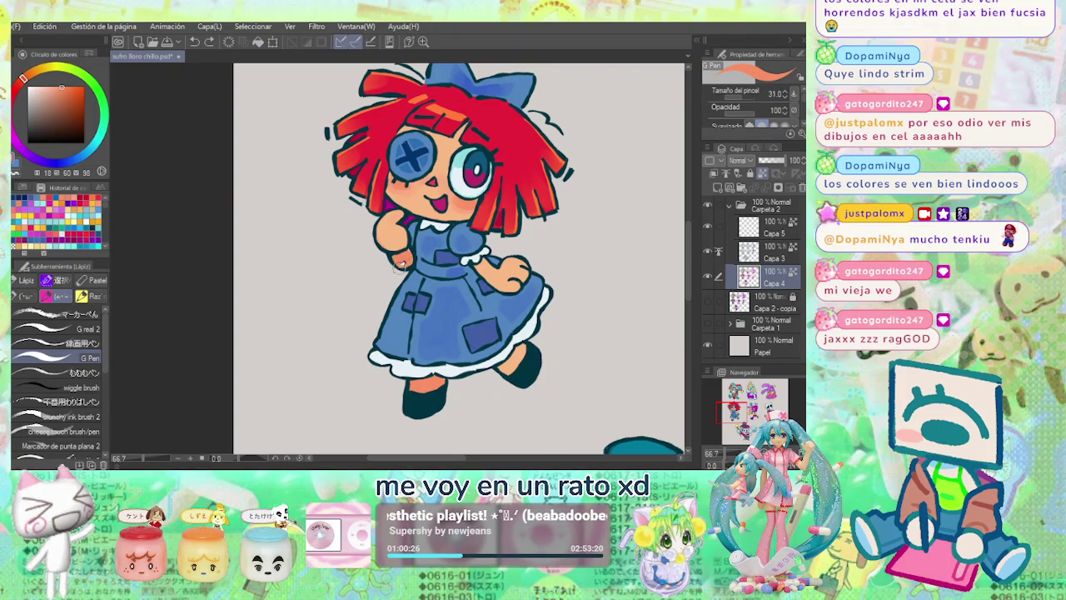
Adjust the skin colour and touch up the skirt-hem area and Ragatha's hand.
click(64, 85)
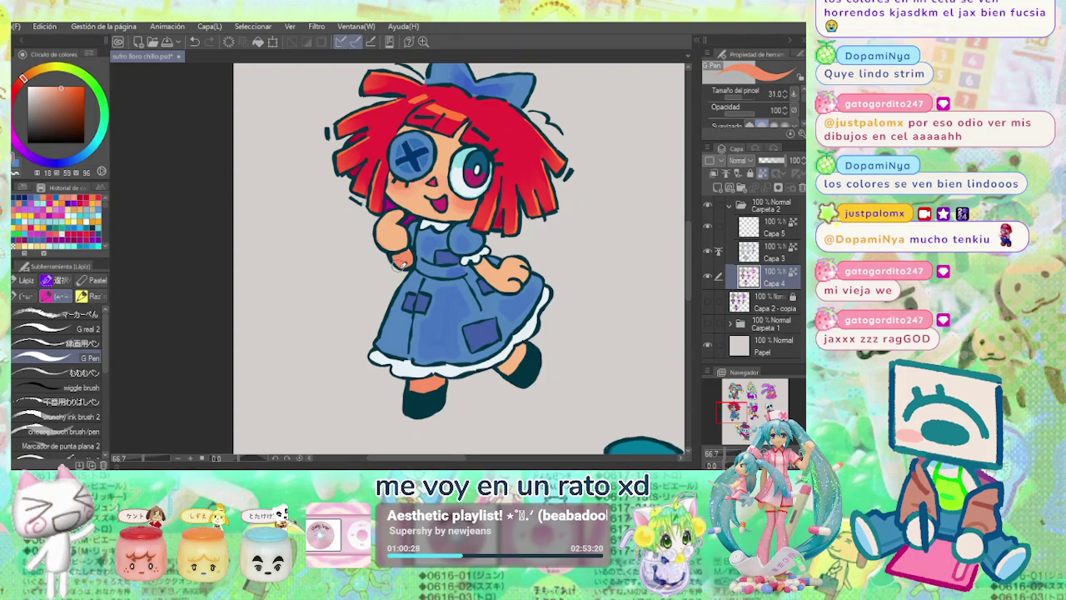
drag(455, 367, 460, 373)
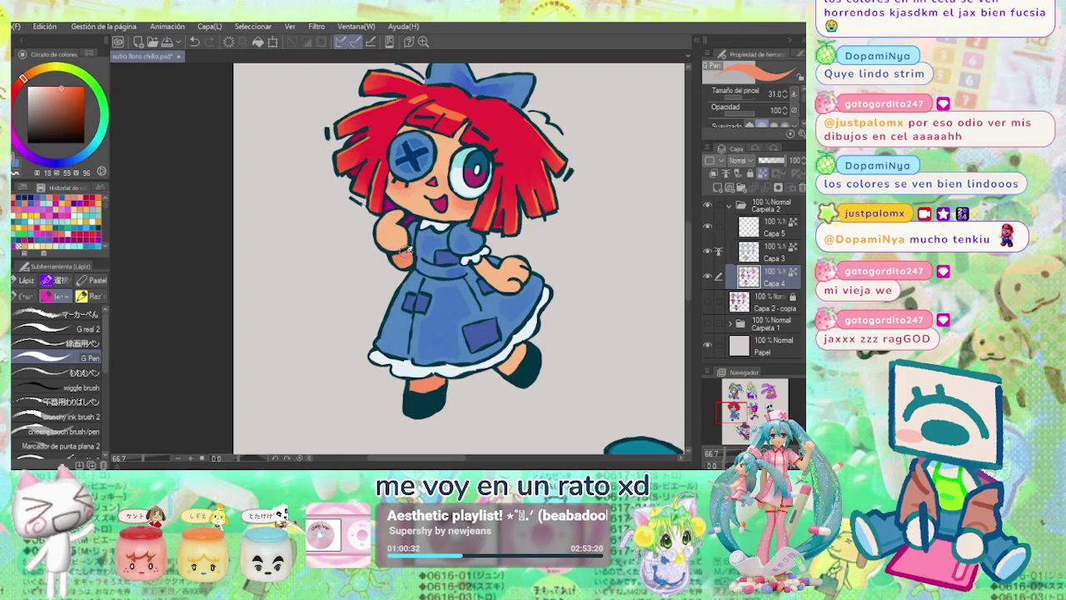
mouse_move(393, 258)
mouse_down()
mouse_move(390, 215)
mouse_move(412, 243)
mouse_up()
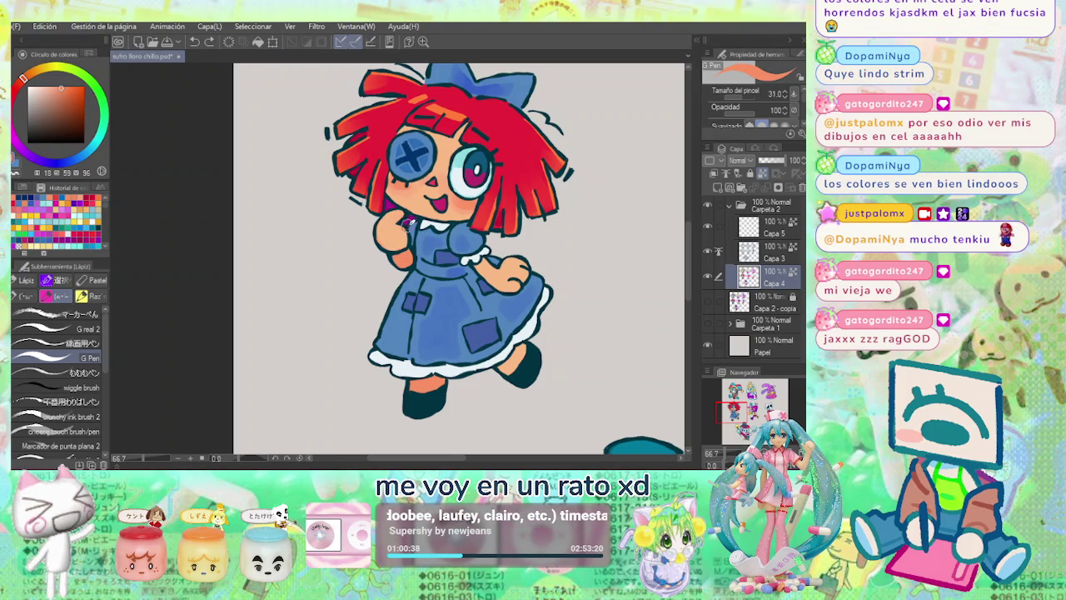
alt+click(400, 240)
drag(385, 236, 403, 236)
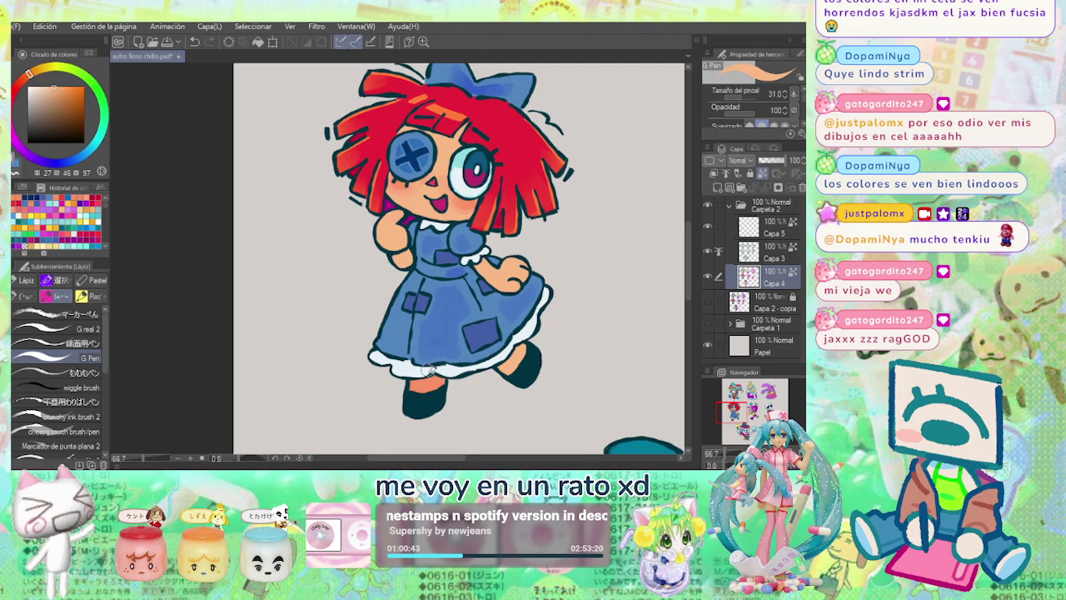
Choose a darker skin tone and shade the leg below the ruffle, undoing a stray mark.
alt+click(517, 365)
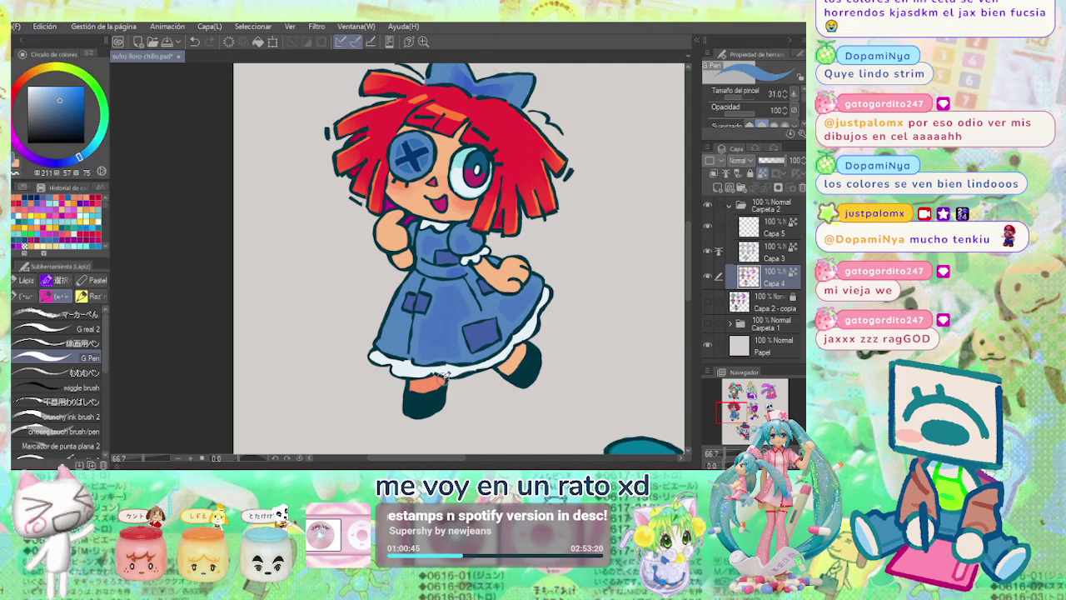
alt+click(425, 385)
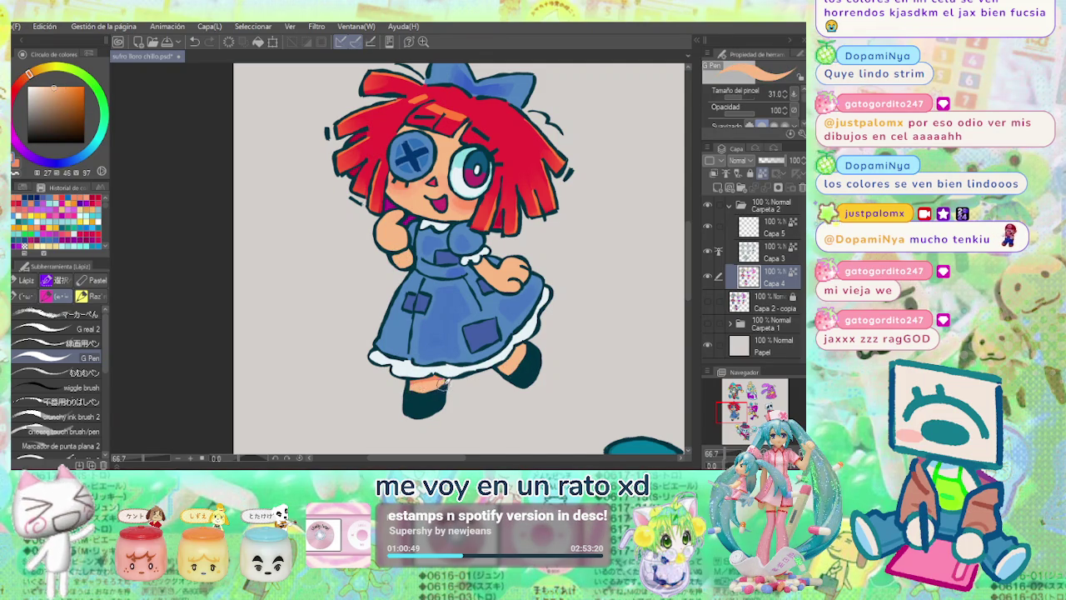
alt+click(433, 383)
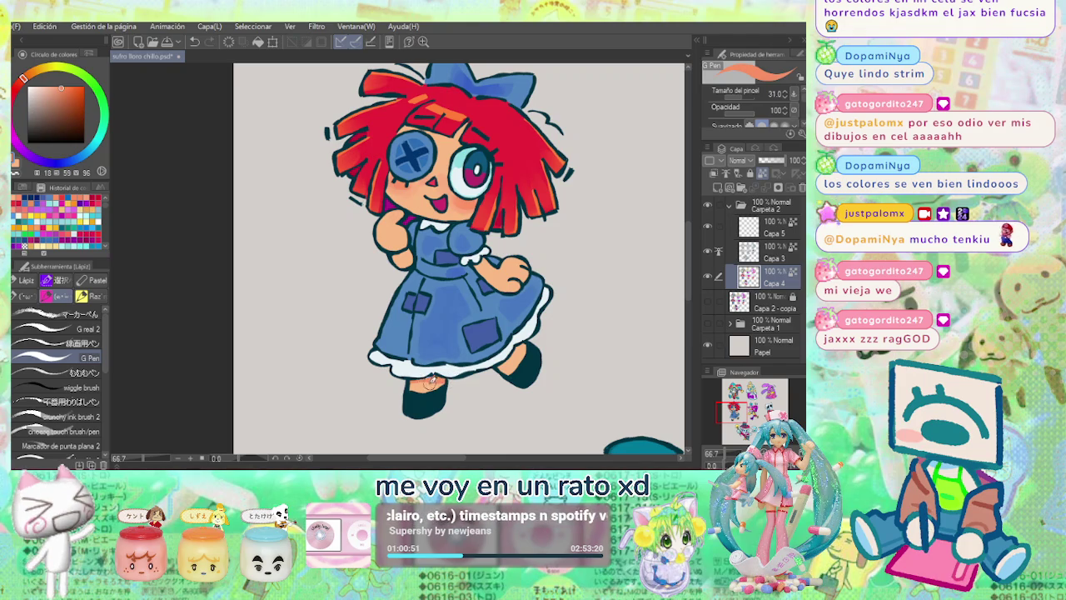
alt+click(430, 387)
alt+click(525, 352)
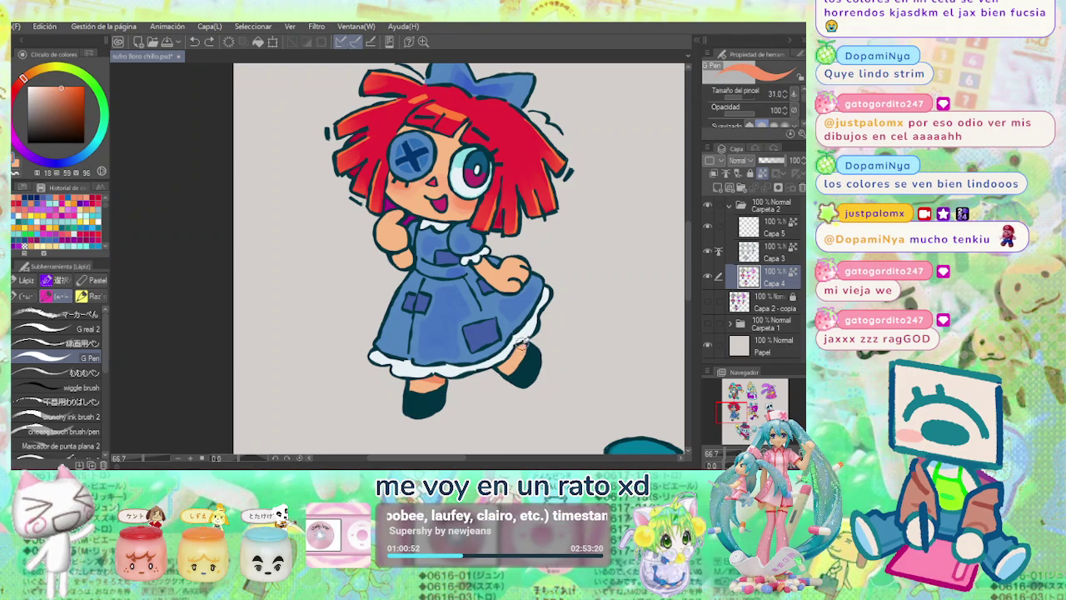
drag(495, 372, 493, 380)
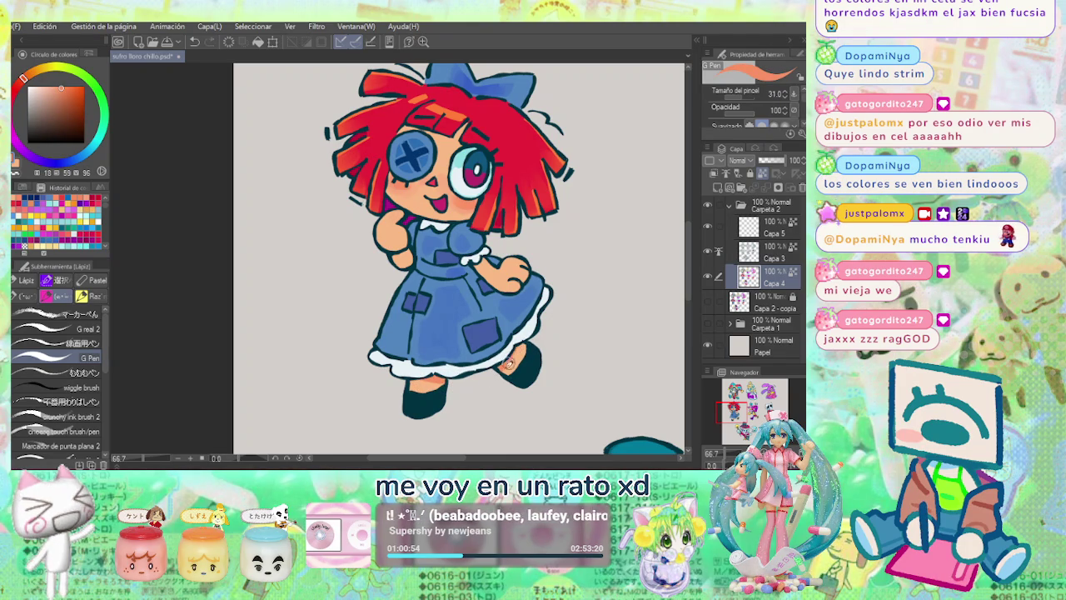
scroll(572, 310, down, 1)
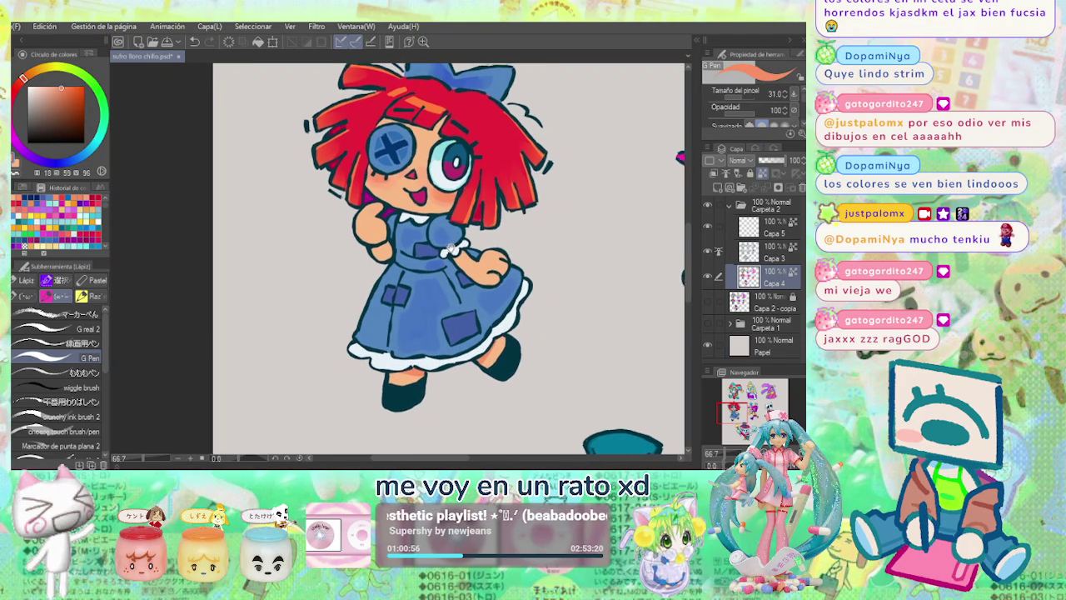
scroll(433, 266, up, 2)
key(ctrl+z)
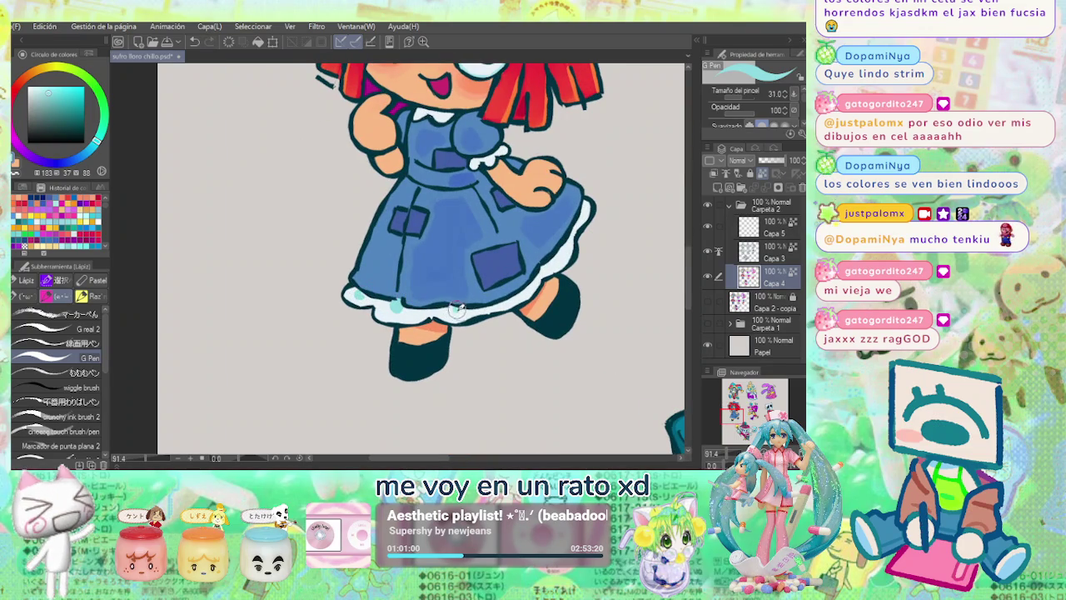
Repaint the skirt hem in its near-white and pick light teal for the hem dots.
mouse_move(453, 308)
mouse_down()
mouse_move(435, 308)
mouse_move(449, 306)
mouse_move(468, 340)
mouse_up()
drag(507, 309, 550, 265)
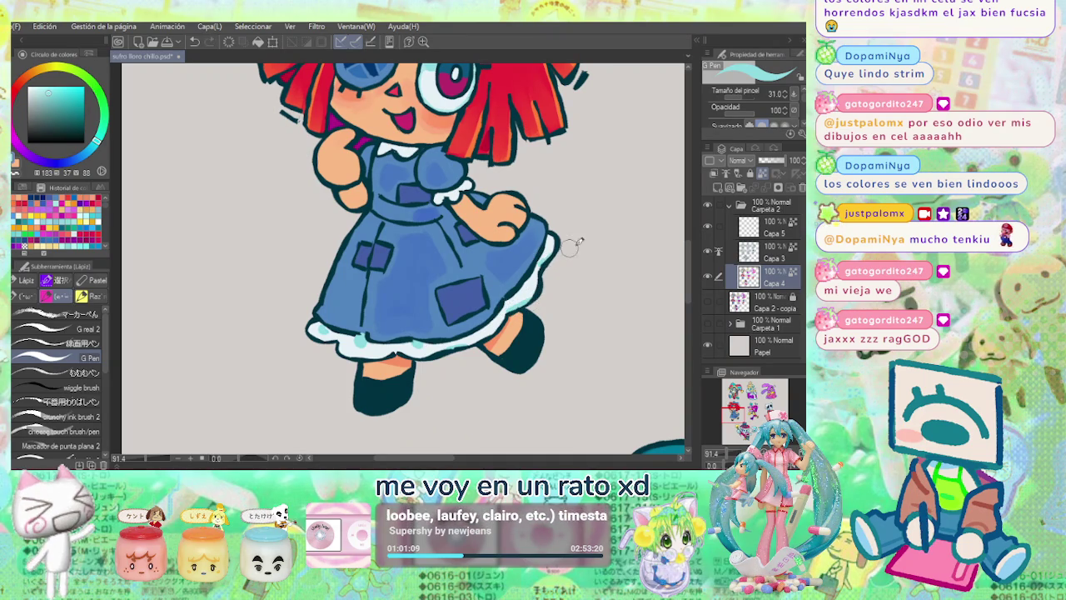
alt+click(337, 337)
drag(337, 333, 366, 343)
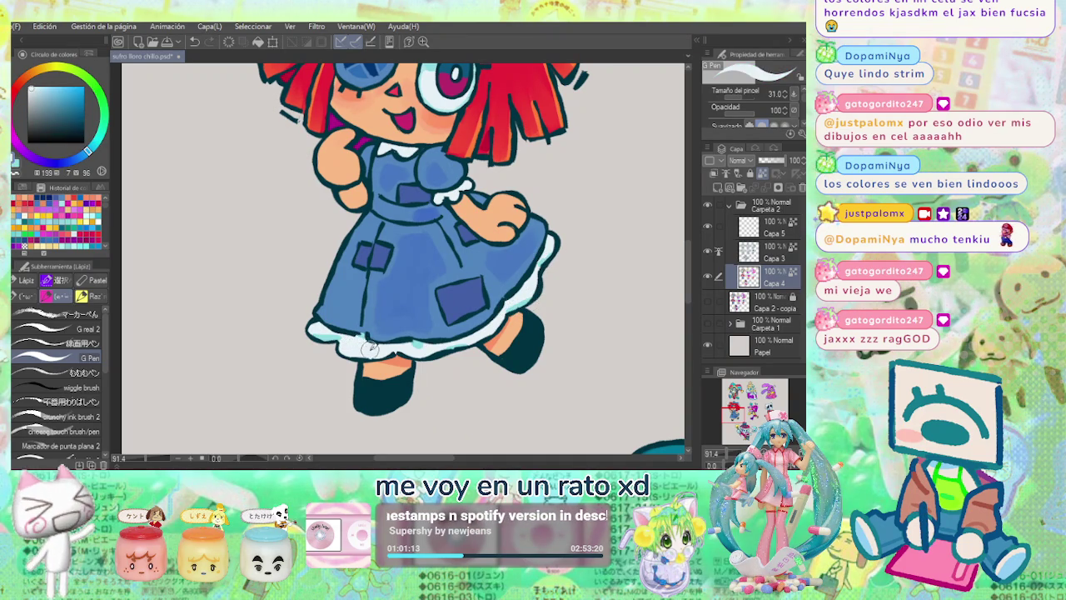
alt+click(364, 344)
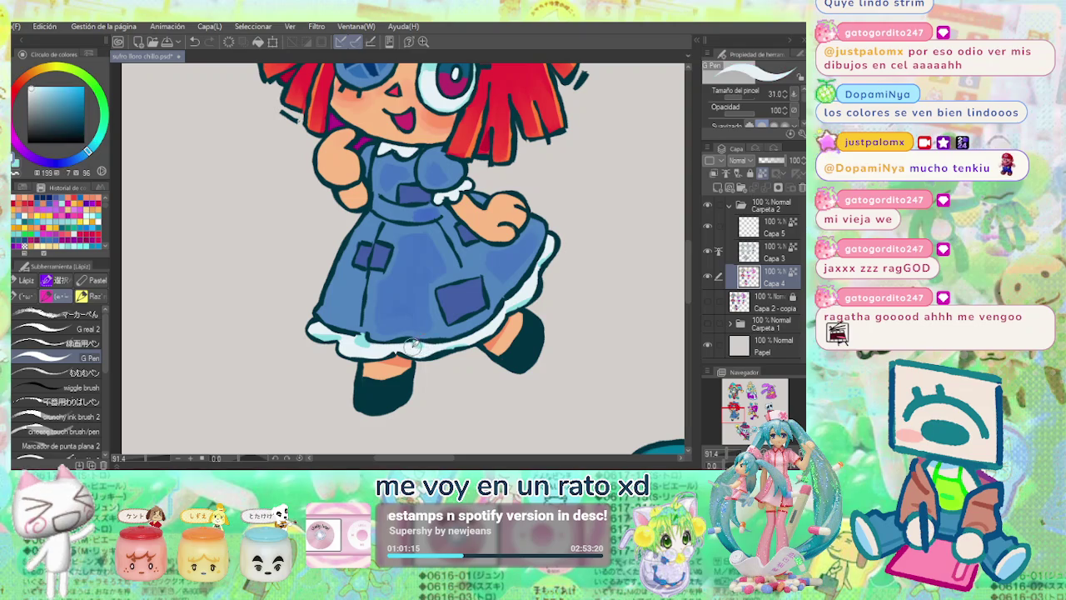
scroll(450, 325, down, 3)
drag(514, 282, 492, 306)
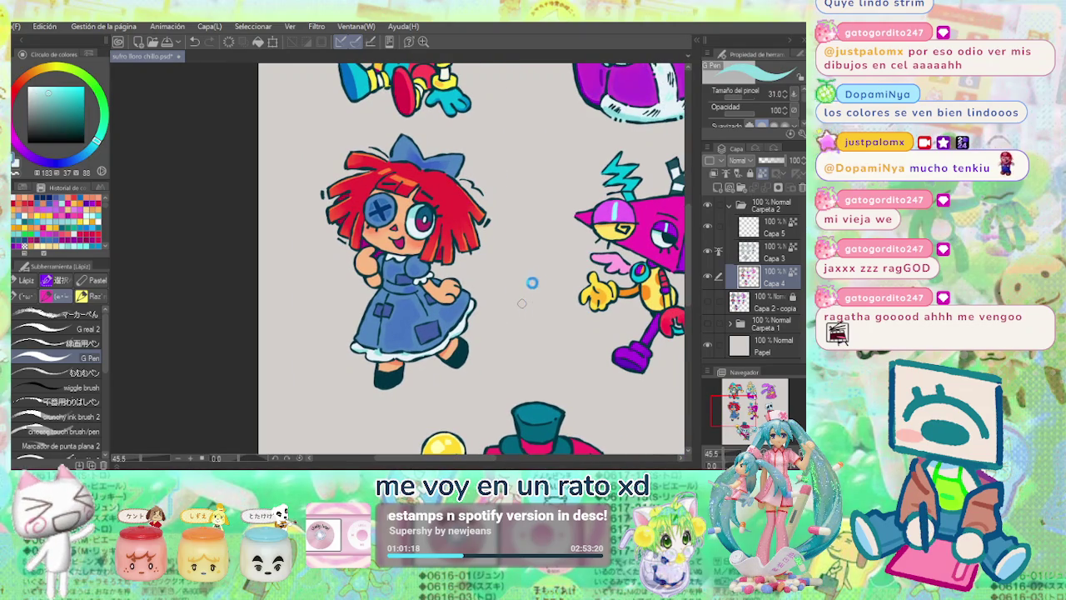
scroll(439, 250, up, 2)
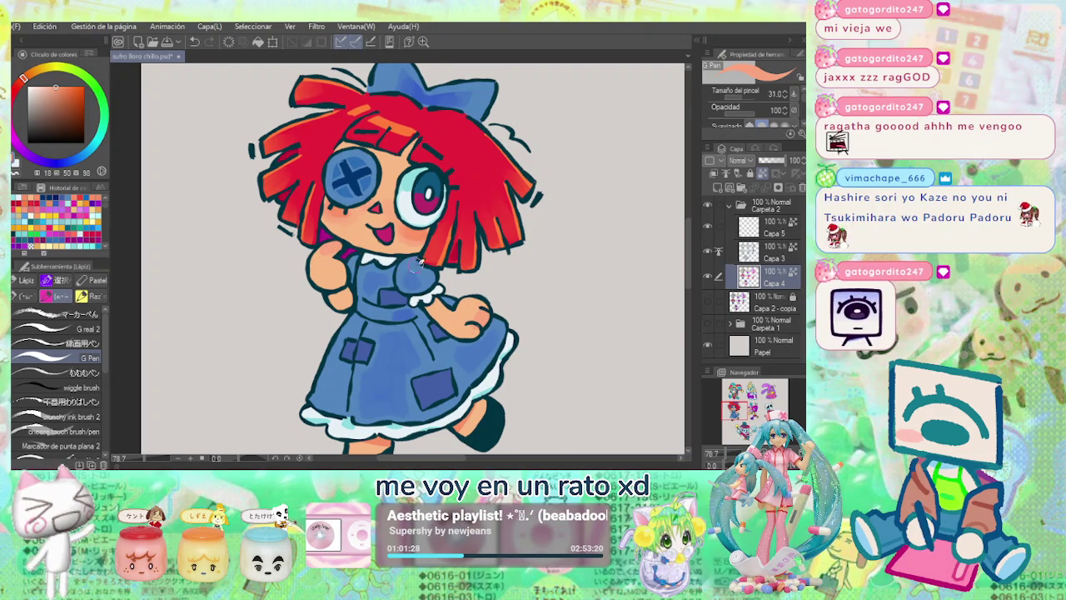
scroll(356, 250, down, 3)
scroll(533, 317, up, 1)
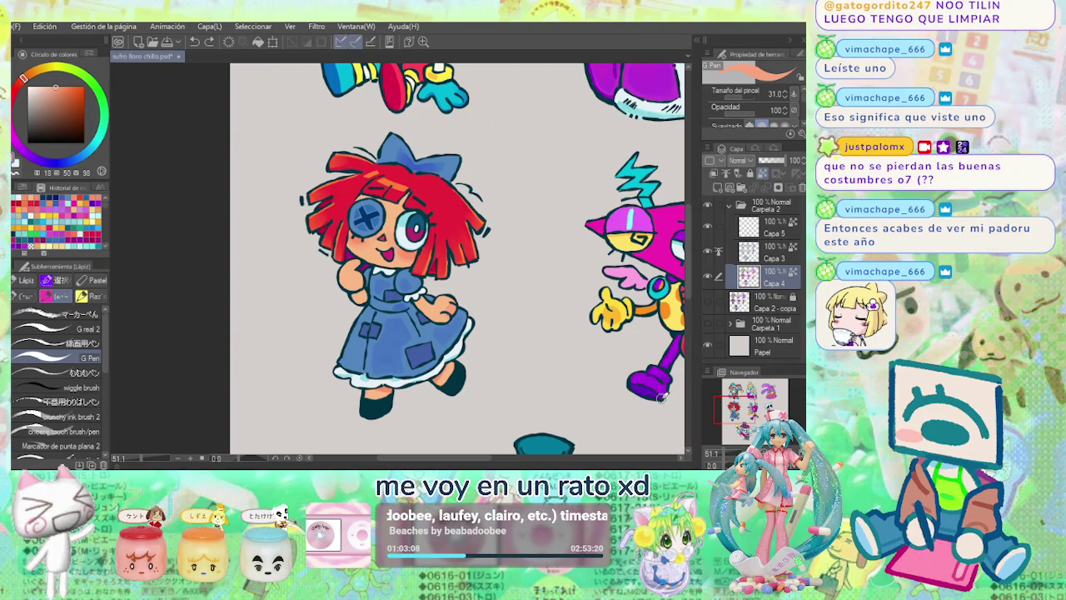
scroll(533, 247, down, 1)
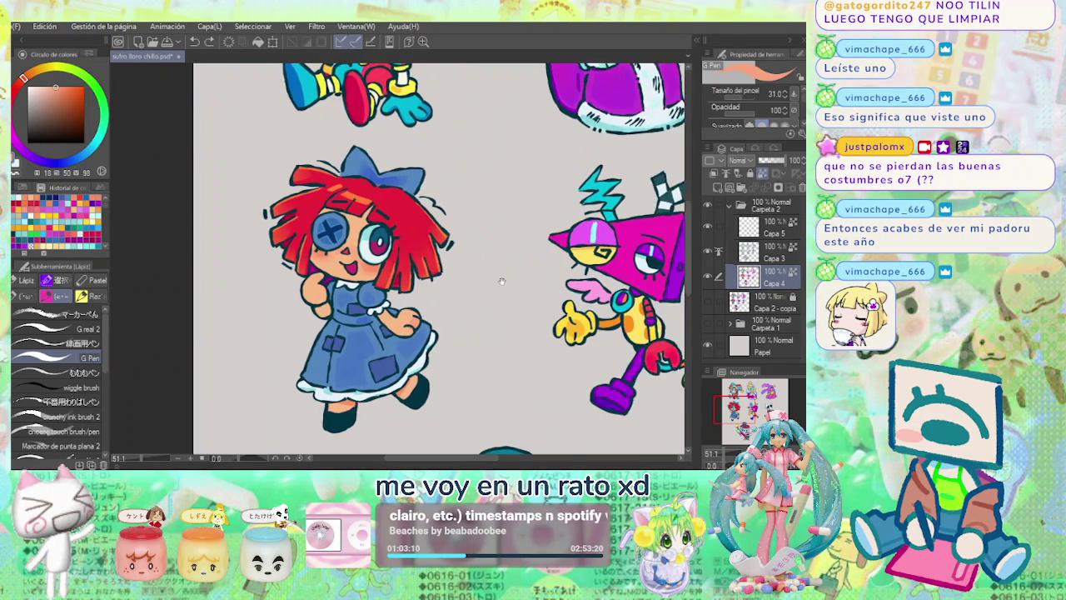
Pan across the sheet and zoom in on the top-hat ringmaster.
scroll(500, 279, down, 1)
drag(504, 259, 500, 296)
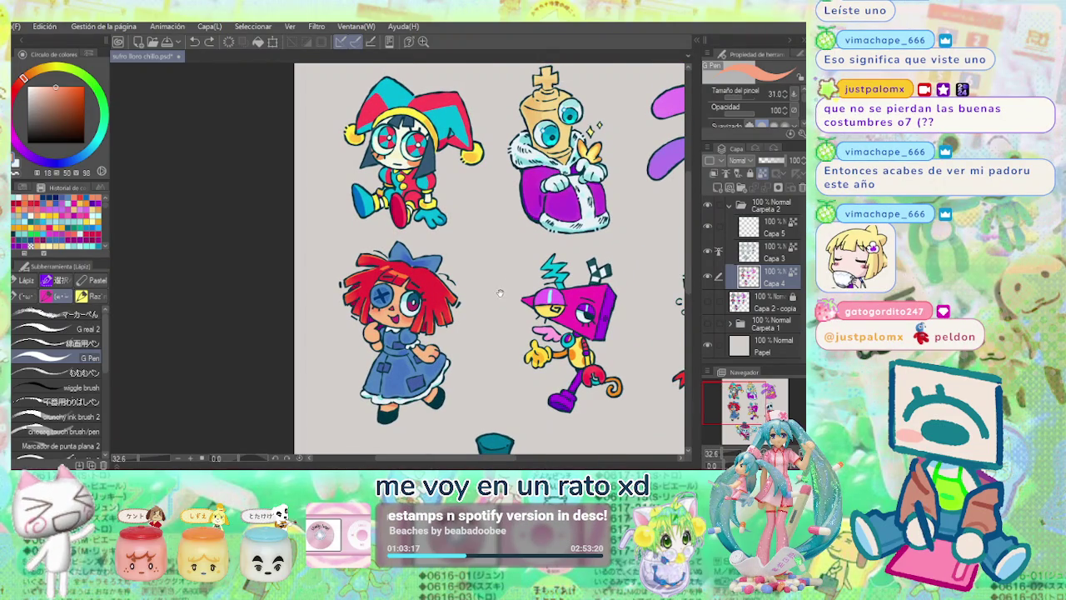
drag(500, 293, 475, 308)
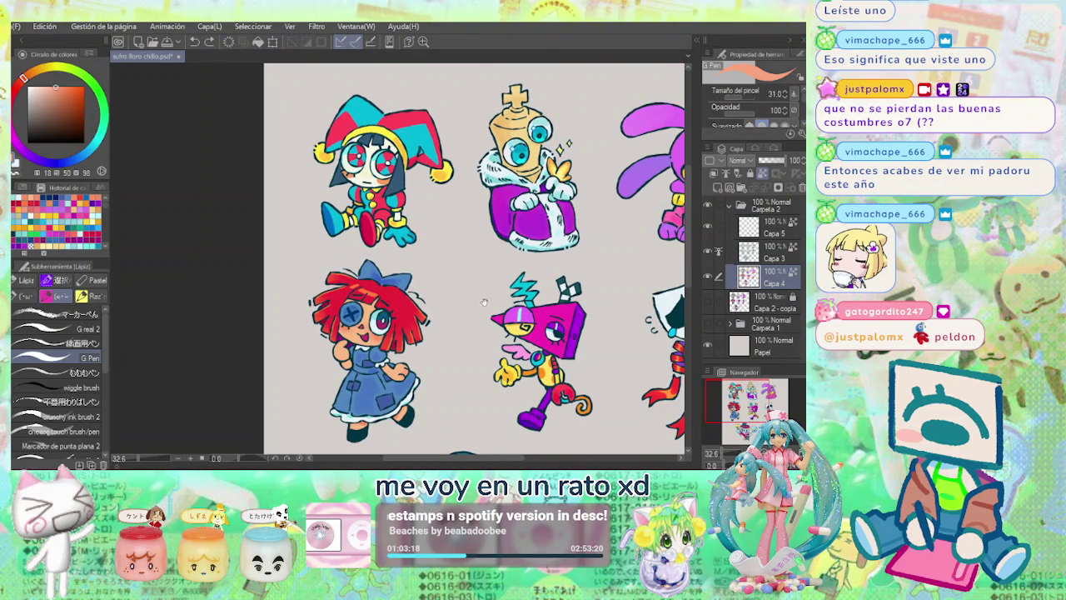
drag(493, 253, 442, 169)
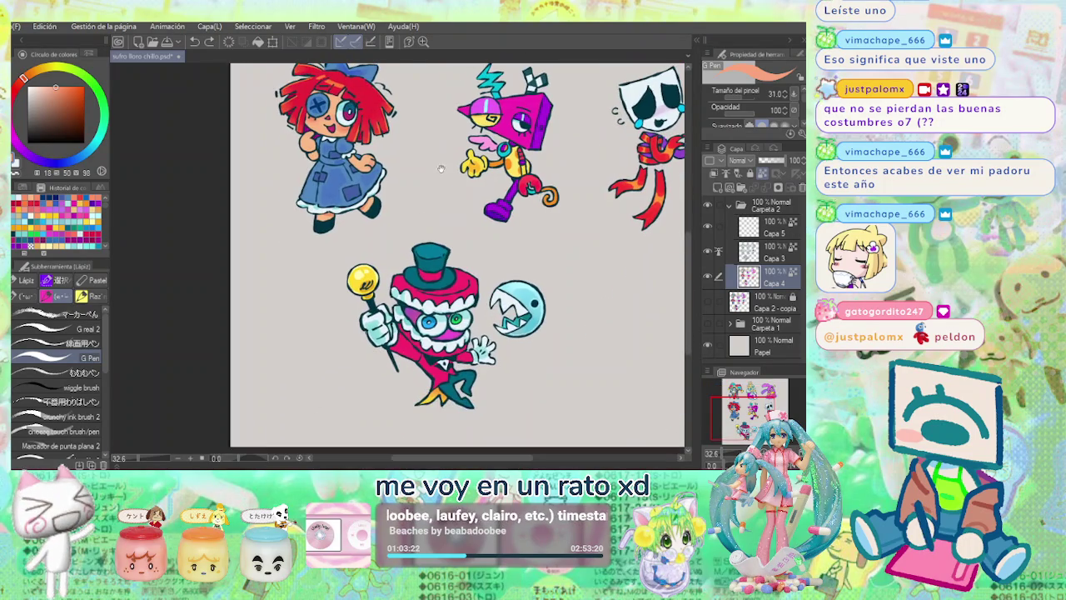
scroll(542, 225, up, 1)
scroll(517, 232, up, 1)
scroll(495, 239, up, 1)
scroll(475, 246, up, 2)
Sample the hat colour and paint lighter red highlights and shading on the brim.
alt+click(472, 247)
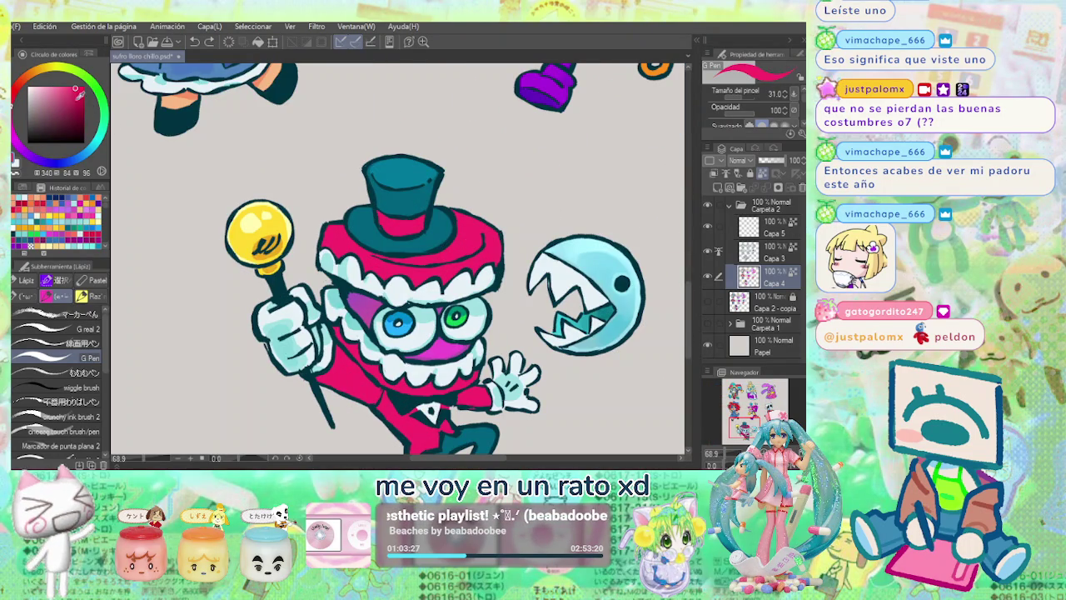
click(65, 86)
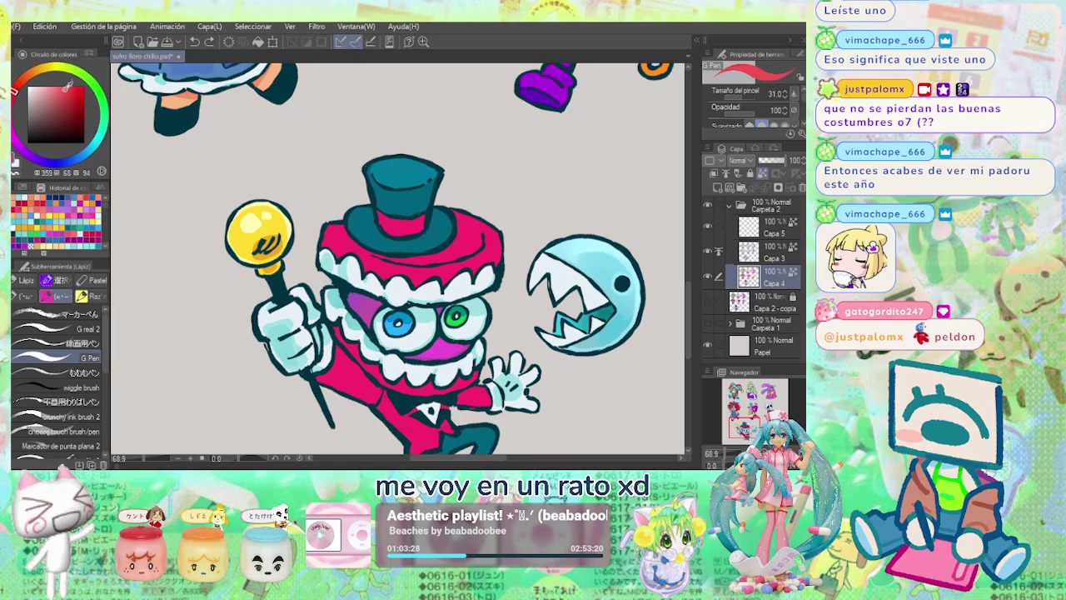
mouse_move(435, 260)
mouse_down()
mouse_move(472, 231)
mouse_move(441, 258)
mouse_up()
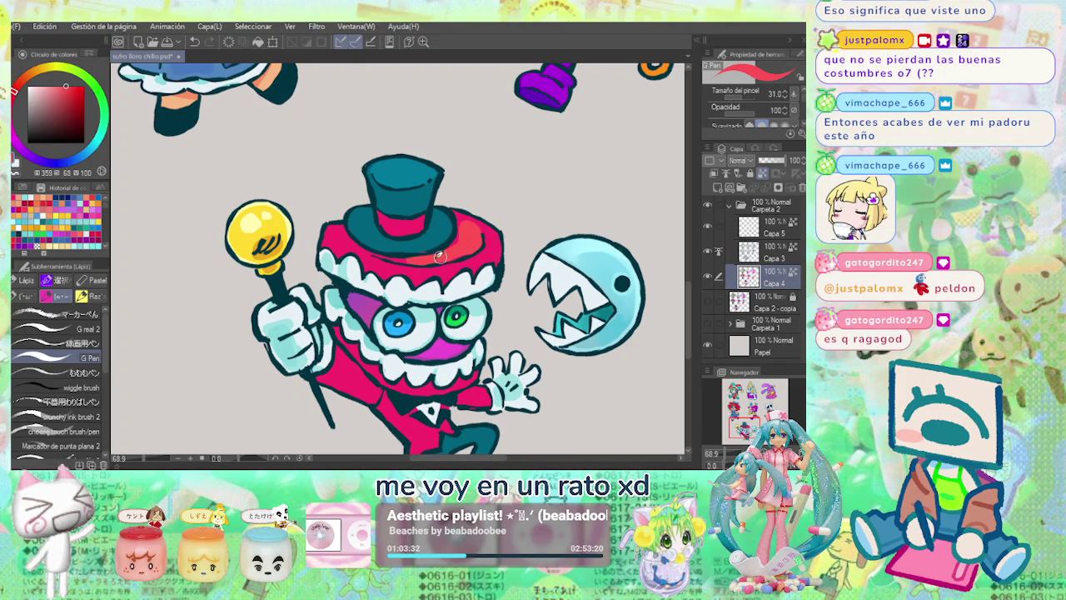
drag(487, 230, 500, 250)
click(18, 87)
click(58, 85)
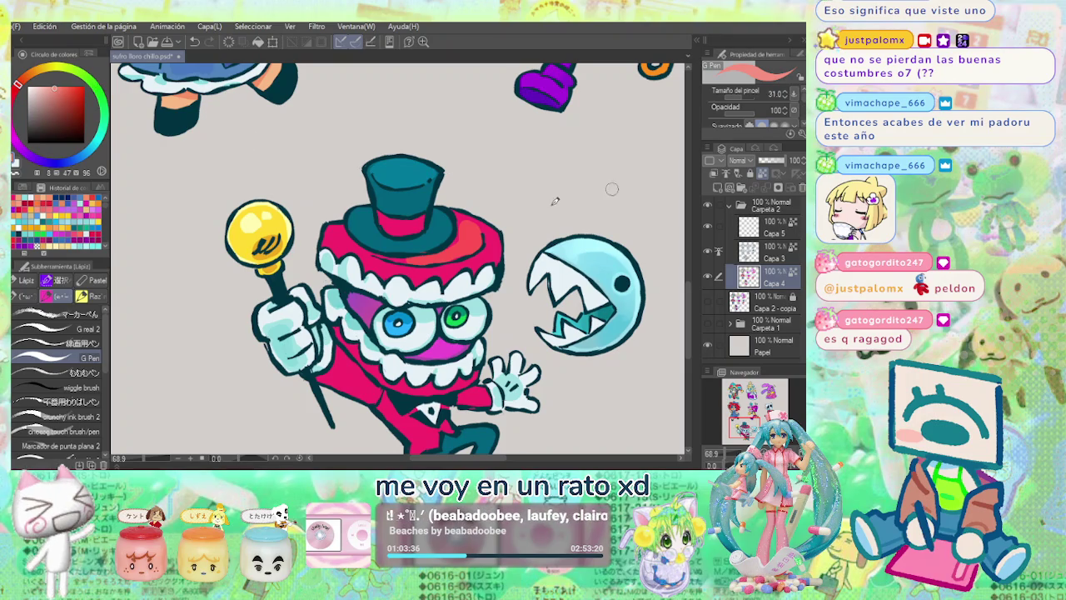
Add a soft orange-red highlight at 58 opacity, then restore 100 opacity and repaint solid red across the hat band.
click(752, 110)
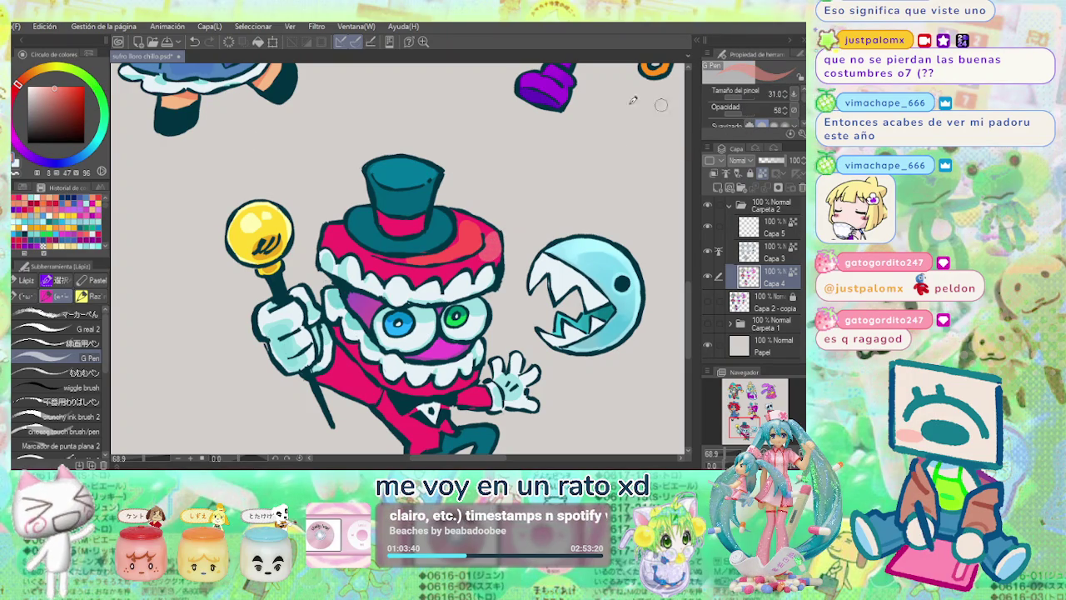
click(64, 85)
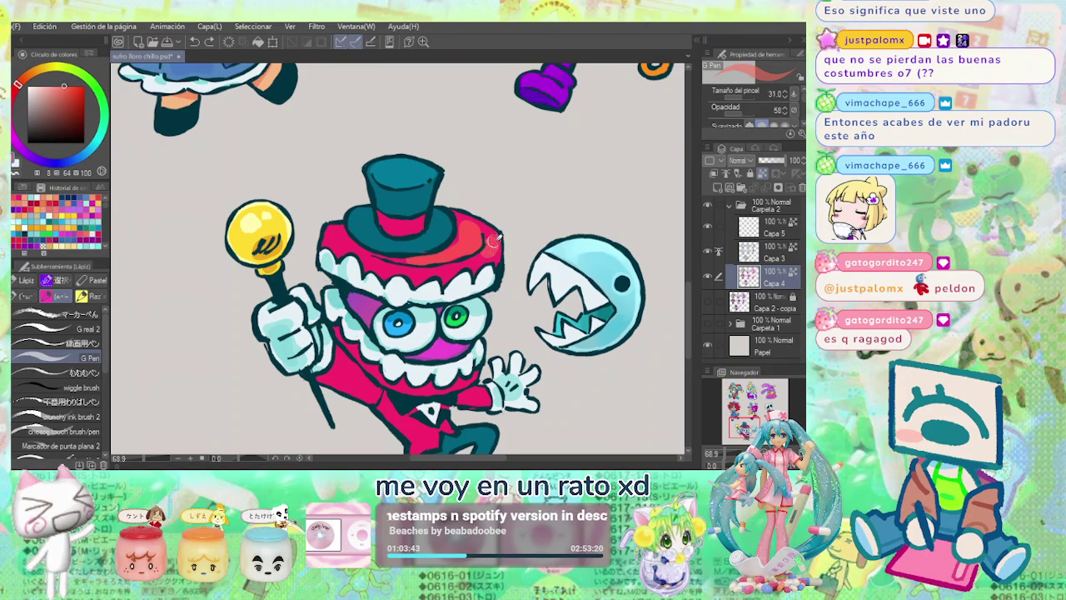
drag(487, 243, 500, 240)
click(61, 86)
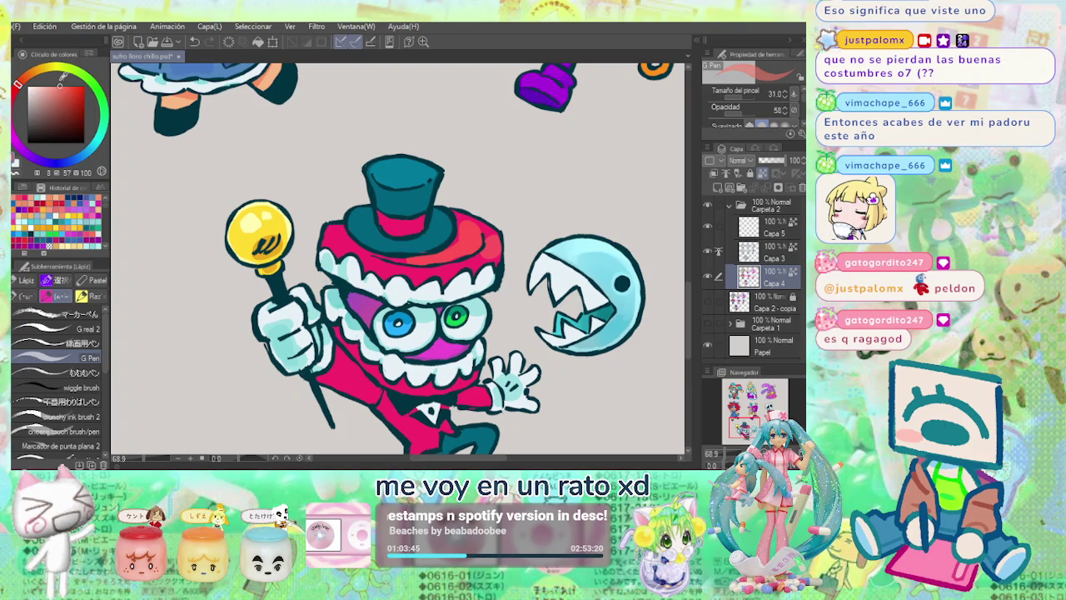
alt+click(491, 226)
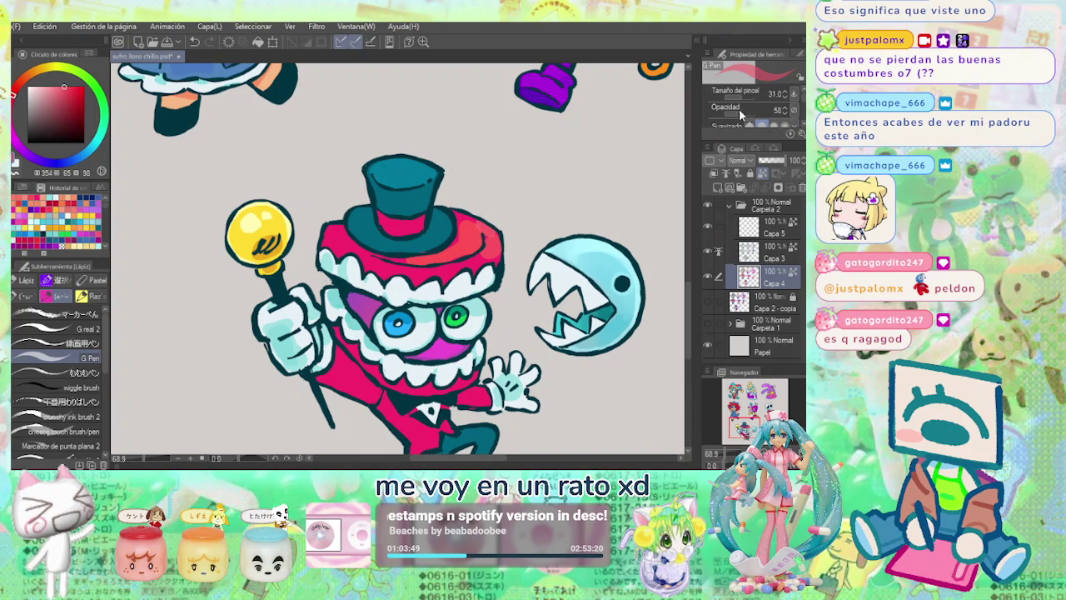
drag(745, 109, 791, 109)
mouse_move(492, 204)
mouse_down()
mouse_move(491, 250)
mouse_move(466, 238)
mouse_move(408, 254)
mouse_up()
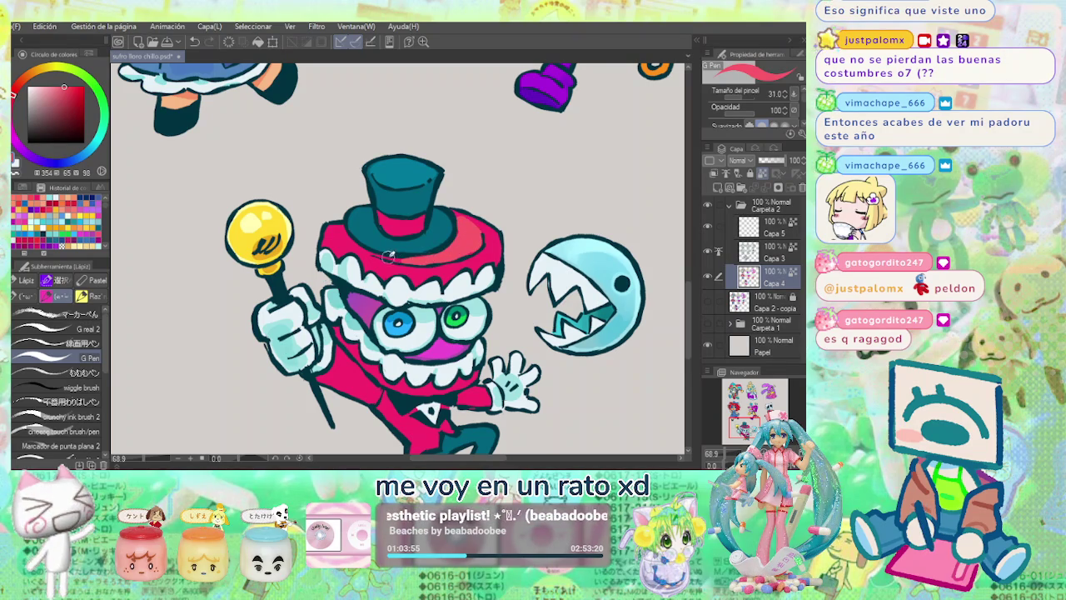
drag(371, 248, 374, 257)
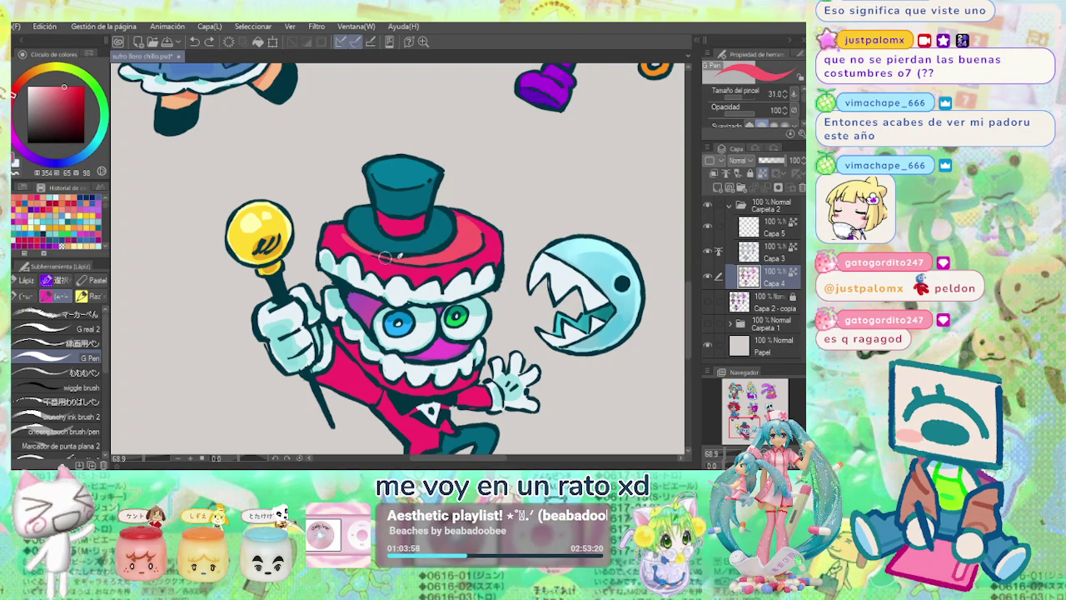
scroll(512, 234, down, 2)
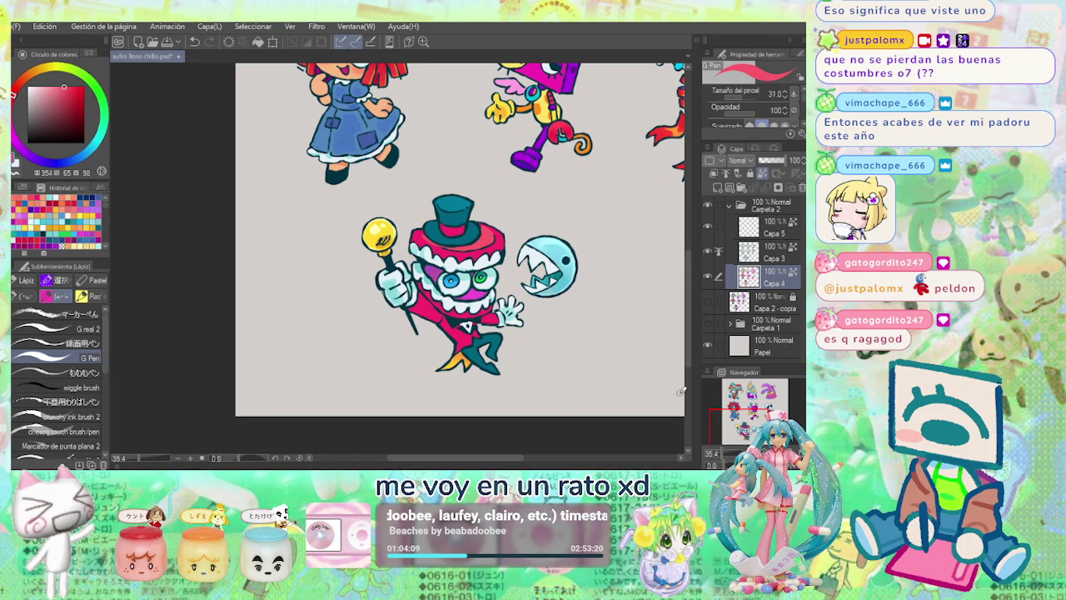
On Capa 3, cover the cane bulb's scribble with light blue, then a deeper teal fill.
click(770, 235)
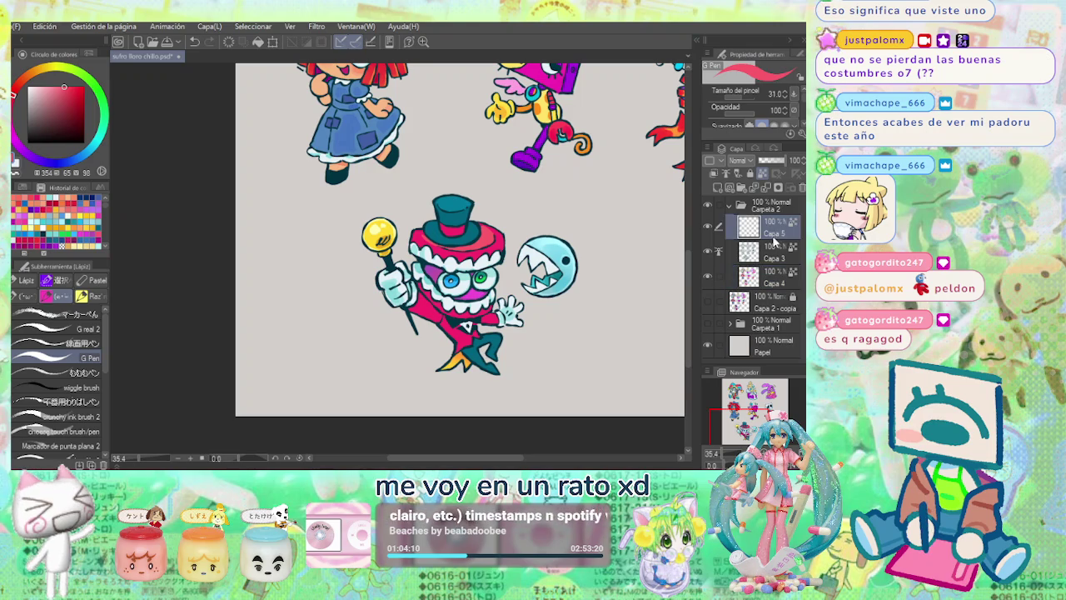
click(768, 255)
scroll(377, 258, up, 3)
click(76, 158)
click(79, 93)
mouse_move(379, 225)
mouse_down()
mouse_move(410, 207)
mouse_move(374, 222)
mouse_move(385, 223)
mouse_up()
click(86, 151)
click(84, 103)
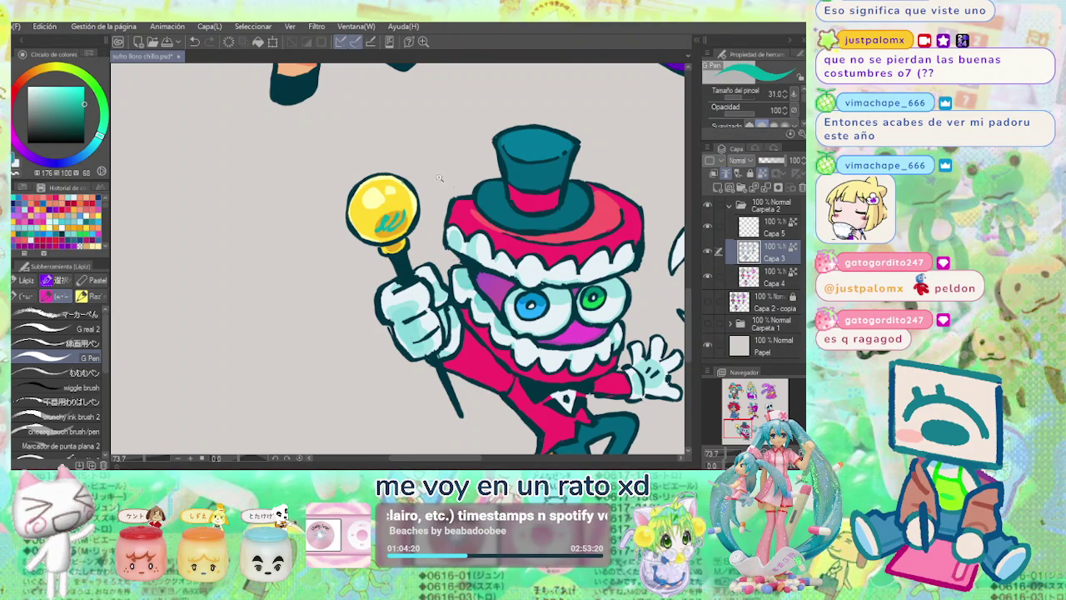
scroll(449, 176, down, 3)
scroll(523, 193, up, 2)
Paint a magenta squiggle, then a muted red squiggle, on the scepter ball.
click(30, 158)
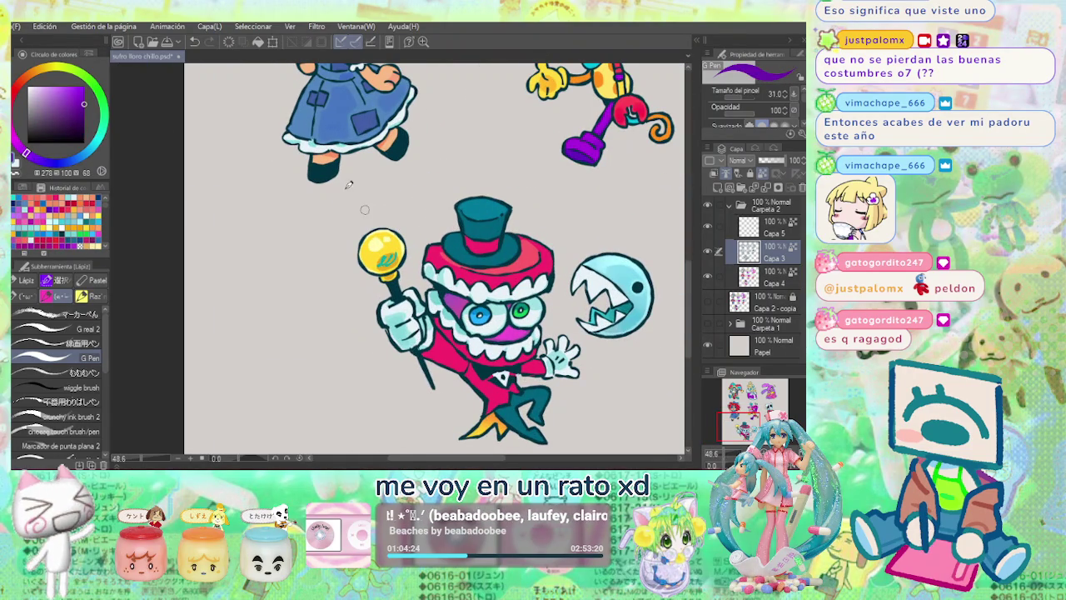
mouse_move(379, 261)
mouse_down()
mouse_move(393, 255)
mouse_move(384, 247)
mouse_up()
click(17, 141)
click(59, 106)
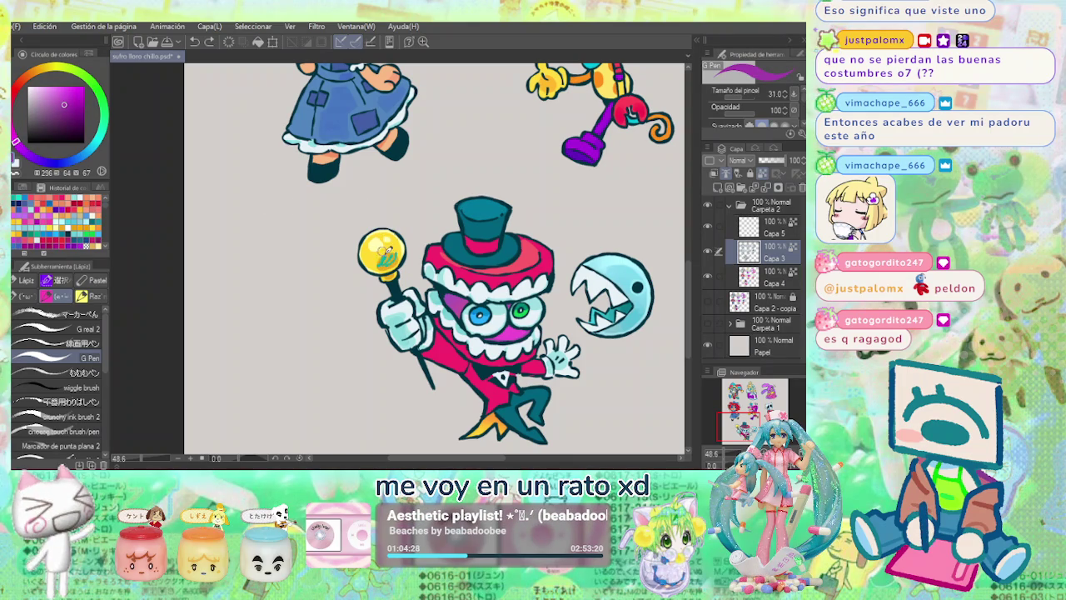
scroll(530, 222, down, 3)
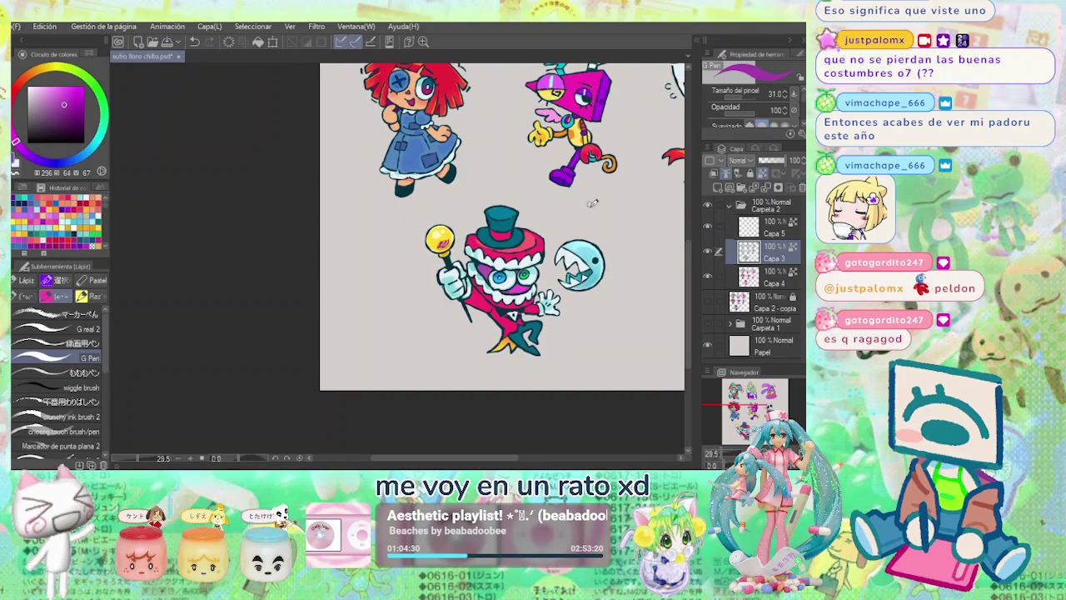
scroll(495, 228, up, 2)
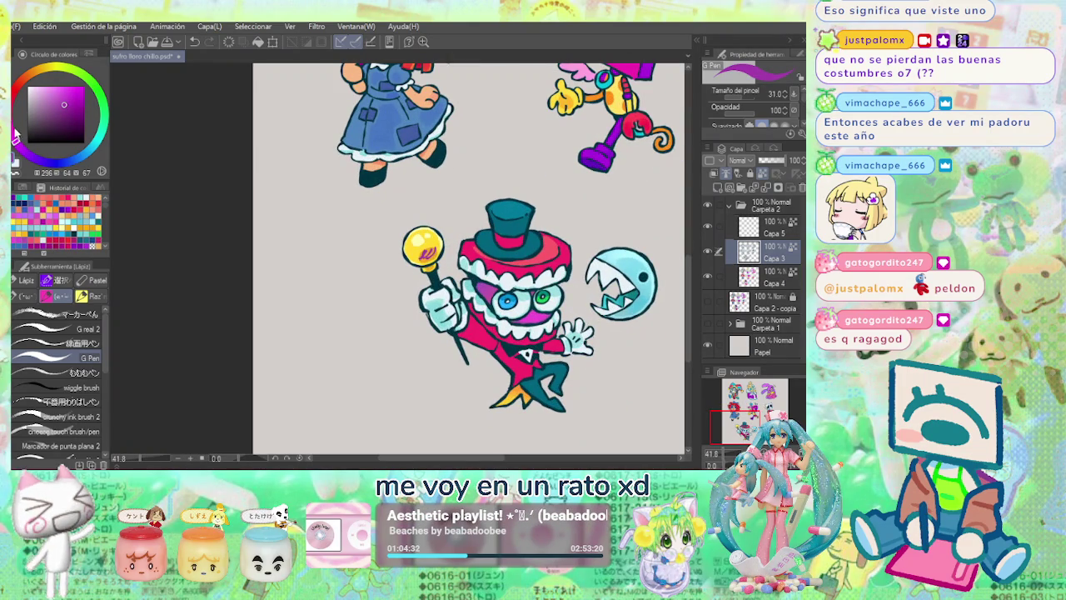
drag(423, 244, 437, 248)
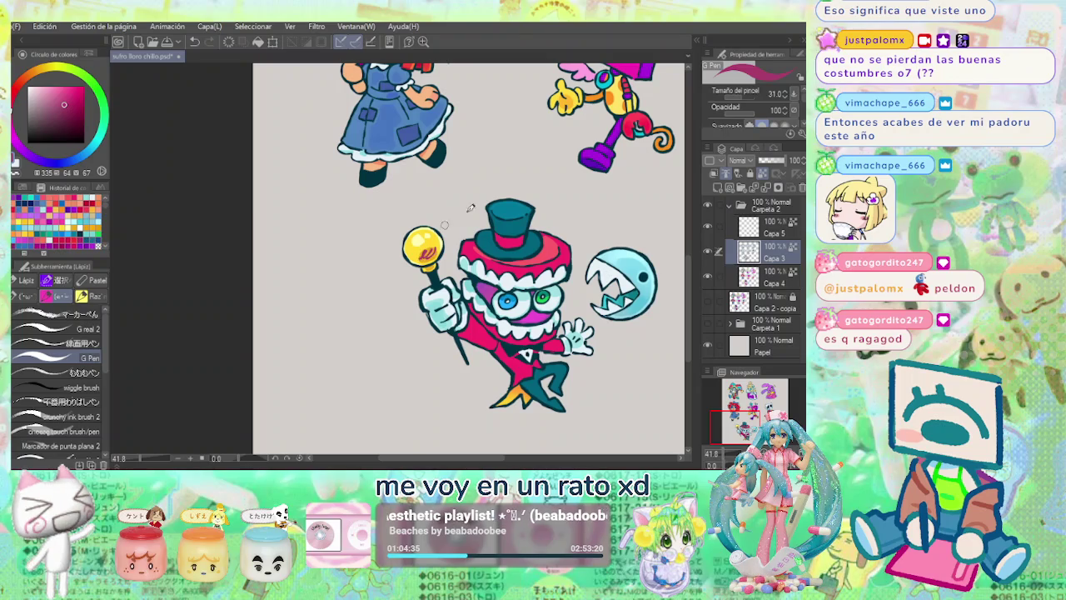
Zoom out and pan the sheet to show the characters above.
scroll(592, 214, down, 3)
scroll(583, 217, up, 1)
scroll(538, 272, down, 1)
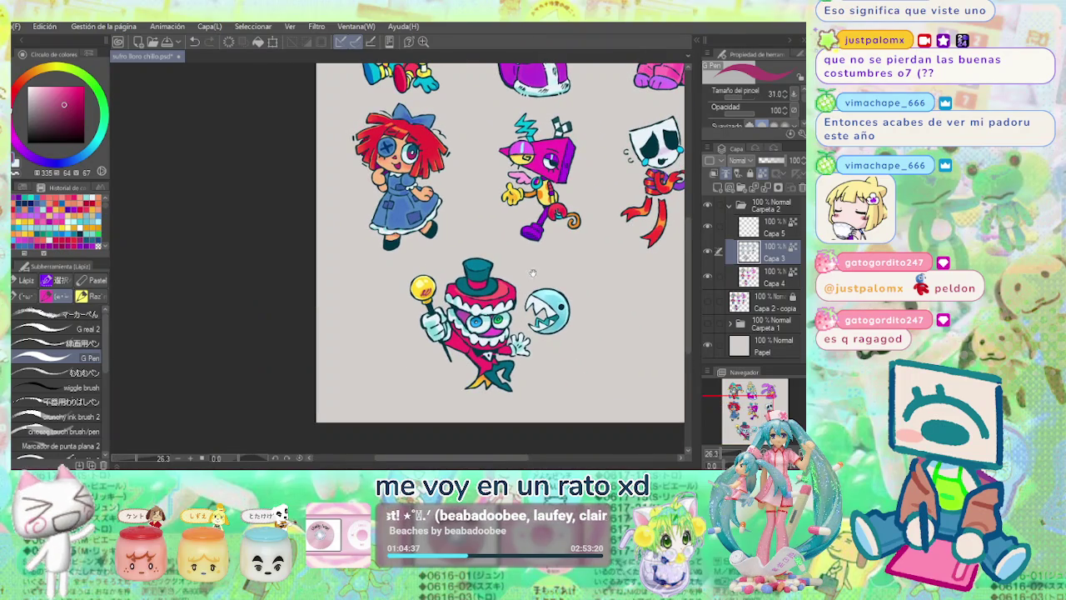
scroll(417, 300, up, 3)
scroll(417, 300, up, 4)
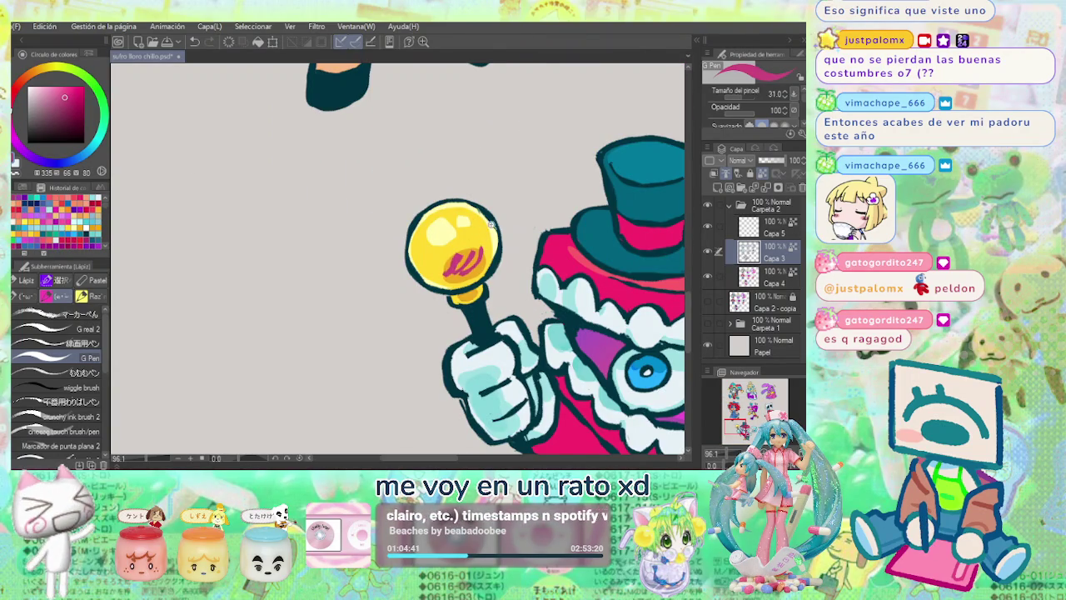
scroll(541, 217, down, 5)
mouse_move(578, 214)
mouse_down()
mouse_move(504, 250)
mouse_move(442, 249)
mouse_move(434, 391)
mouse_move(454, 392)
mouse_up()
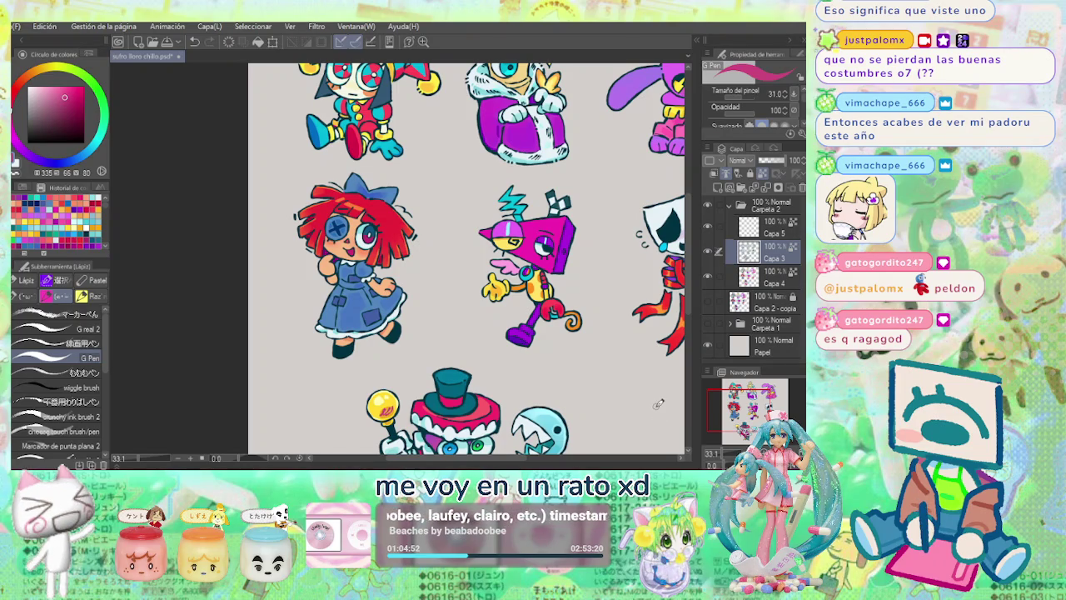
On Capa 4, sample the tears' cyan, pale it, and dab a highlight on each tear.
scroll(658, 403, up, 5)
alt+click(413, 246)
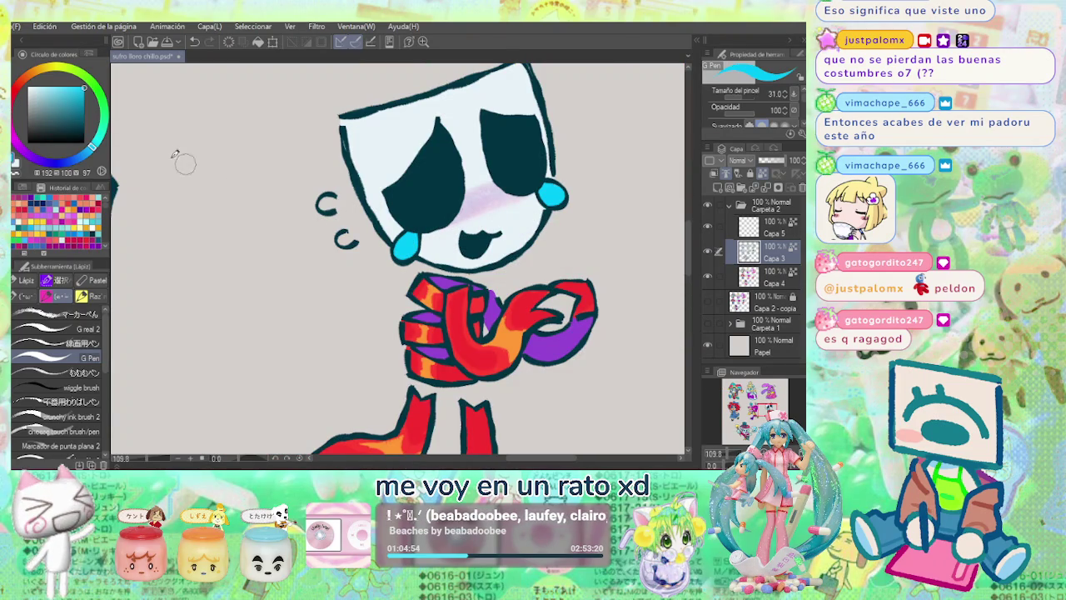
alt+click(408, 238)
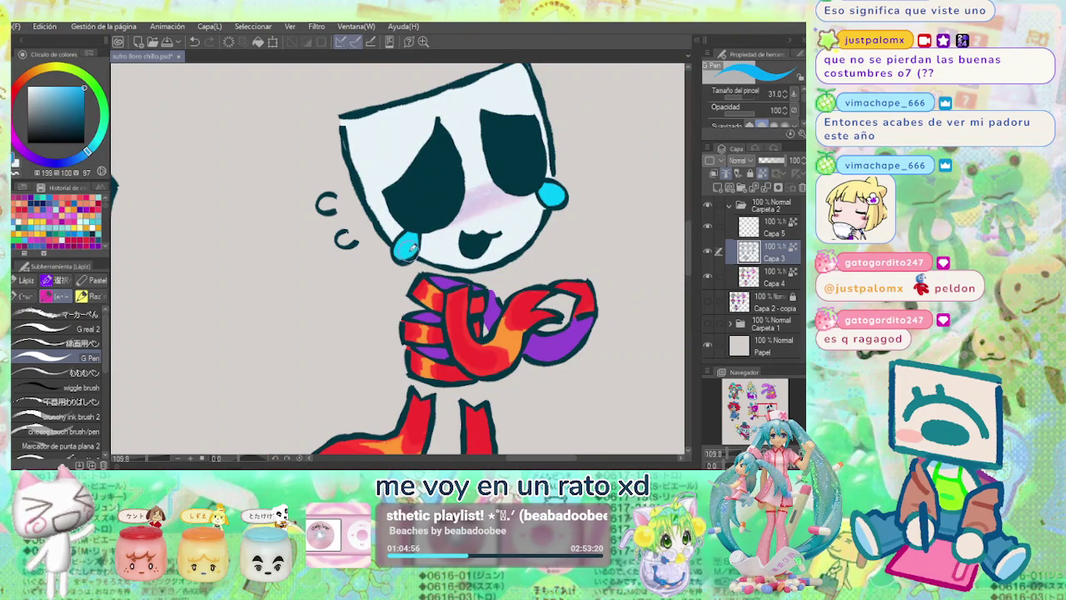
ctrl+shift+click(409, 247)
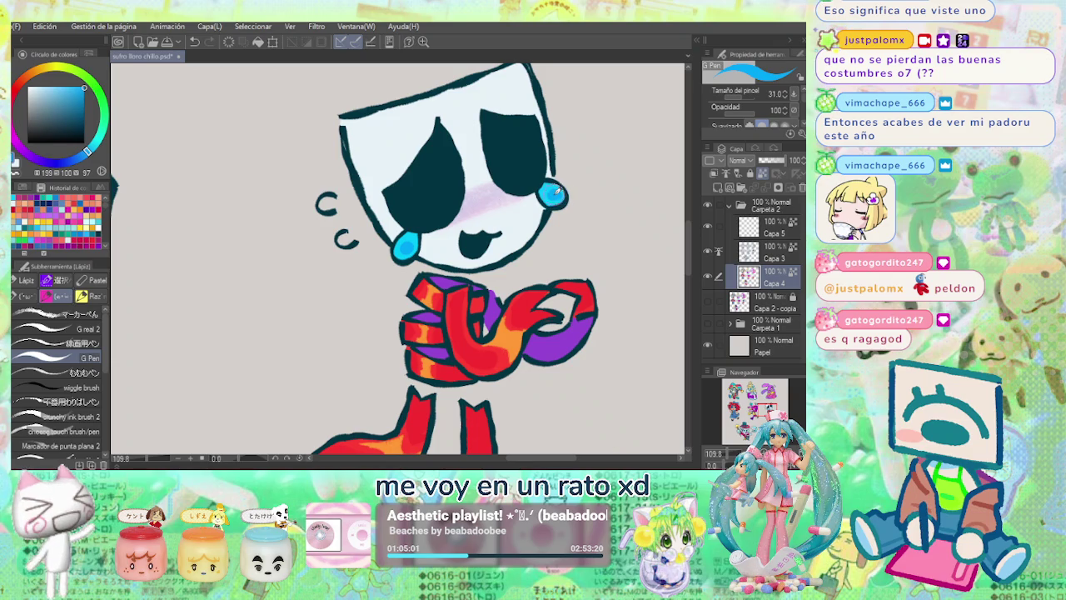
click(62, 86)
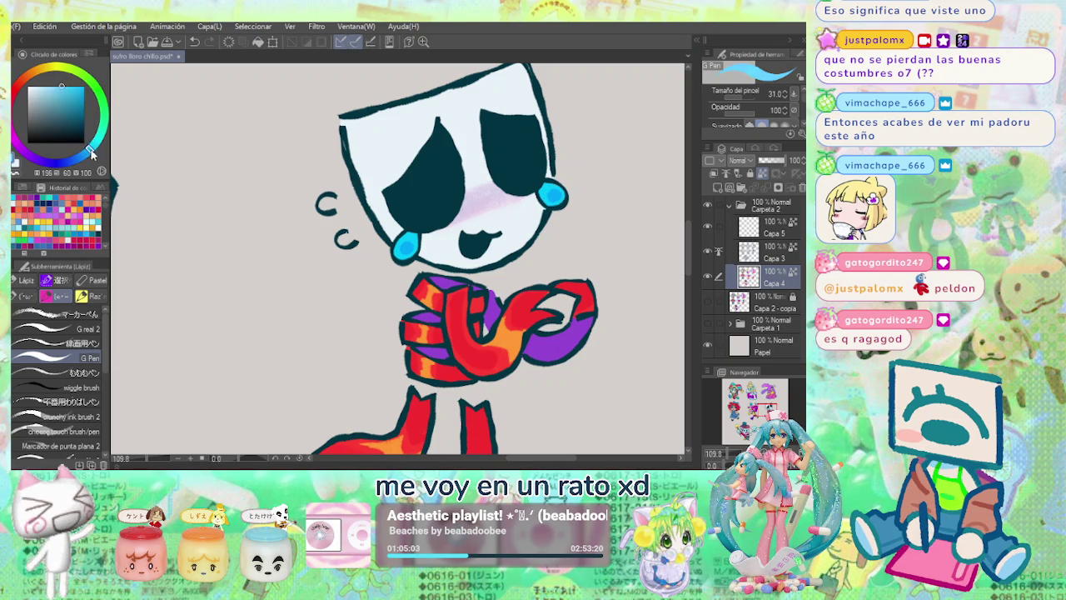
click(93, 150)
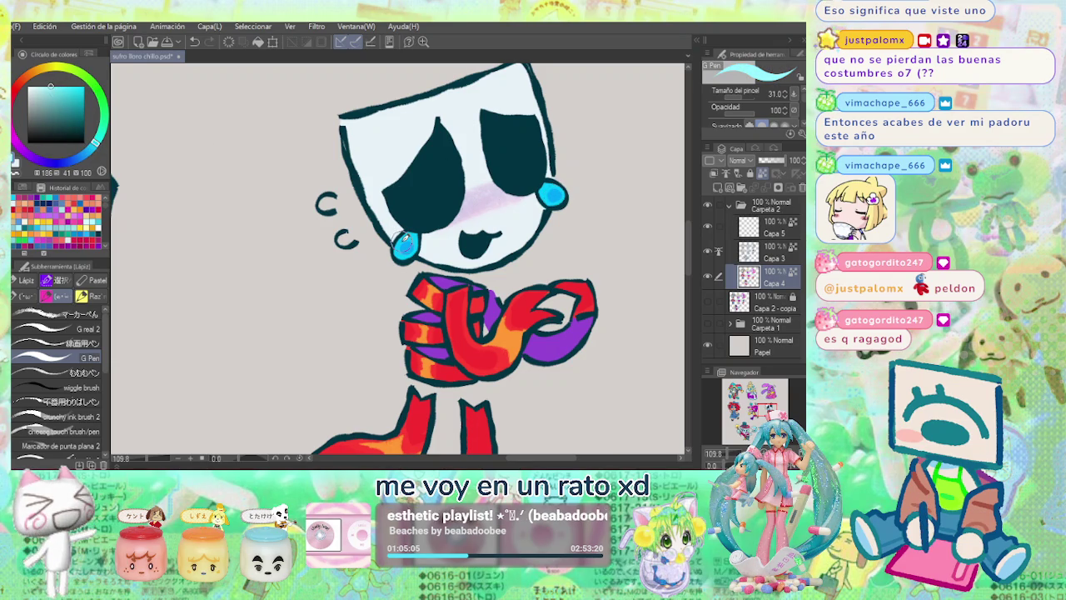
click(408, 240)
click(552, 192)
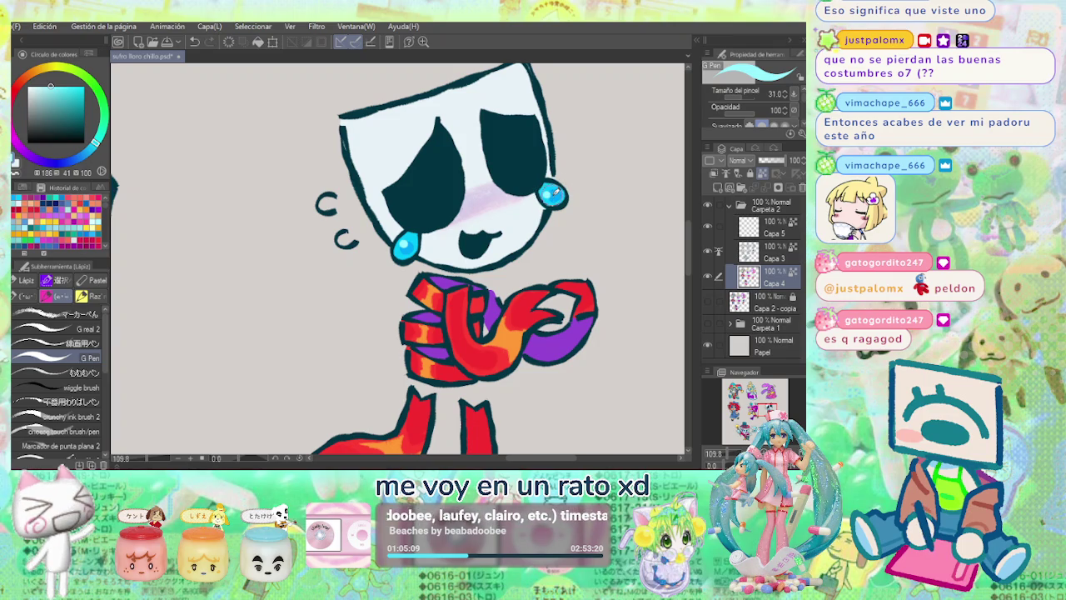
scroll(593, 197, down, 5)
scroll(617, 182, up, 2)
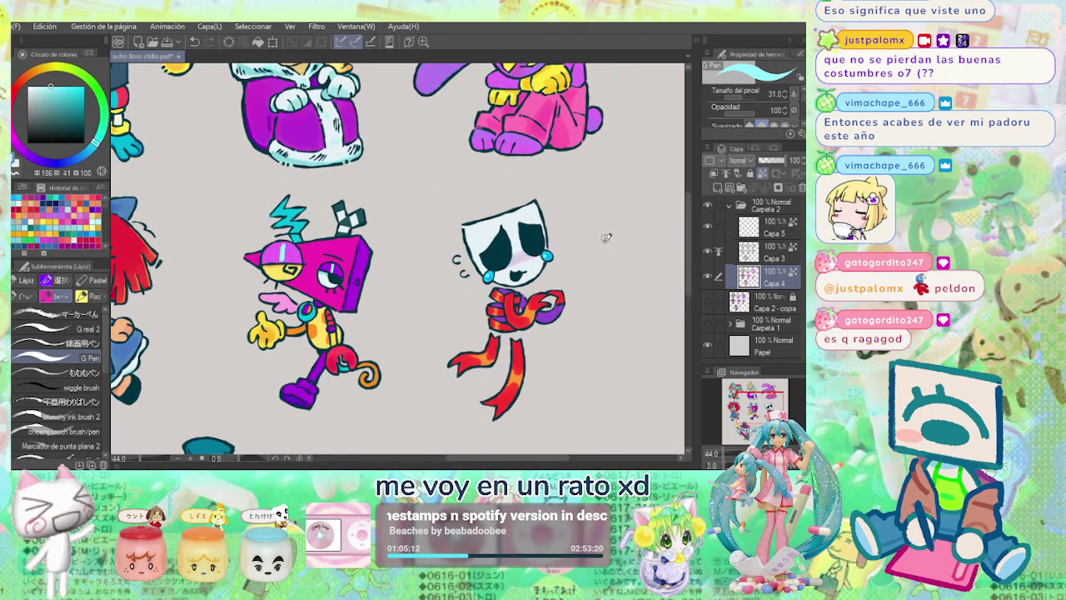
scroll(626, 233, up, 2)
scroll(588, 260, down, 2)
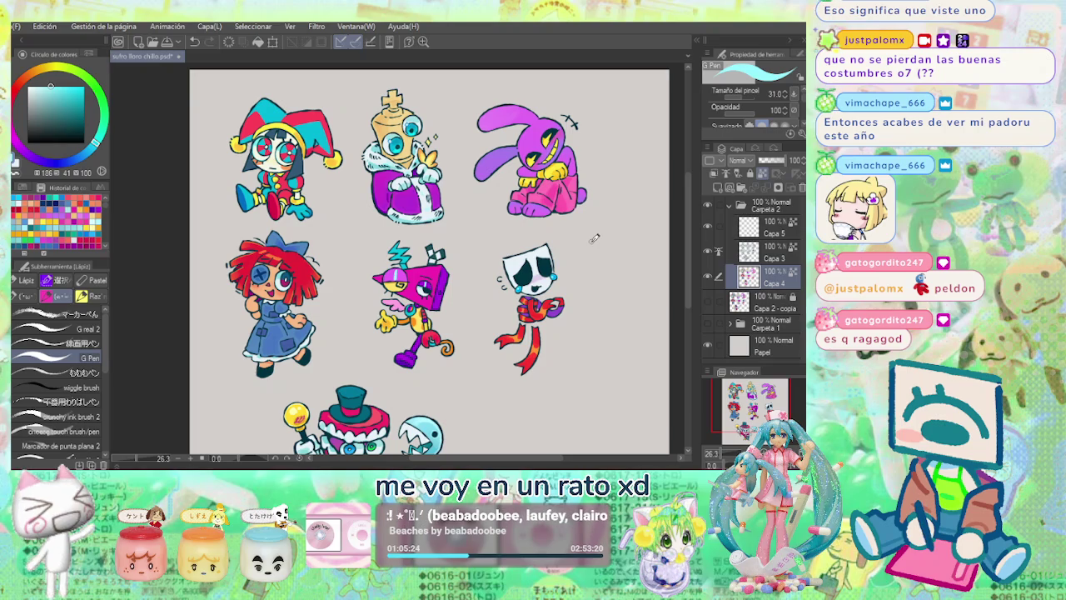
Zoom in on the Pomni drawing and darken the current cyan slightly.
scroll(368, 179, up, 2)
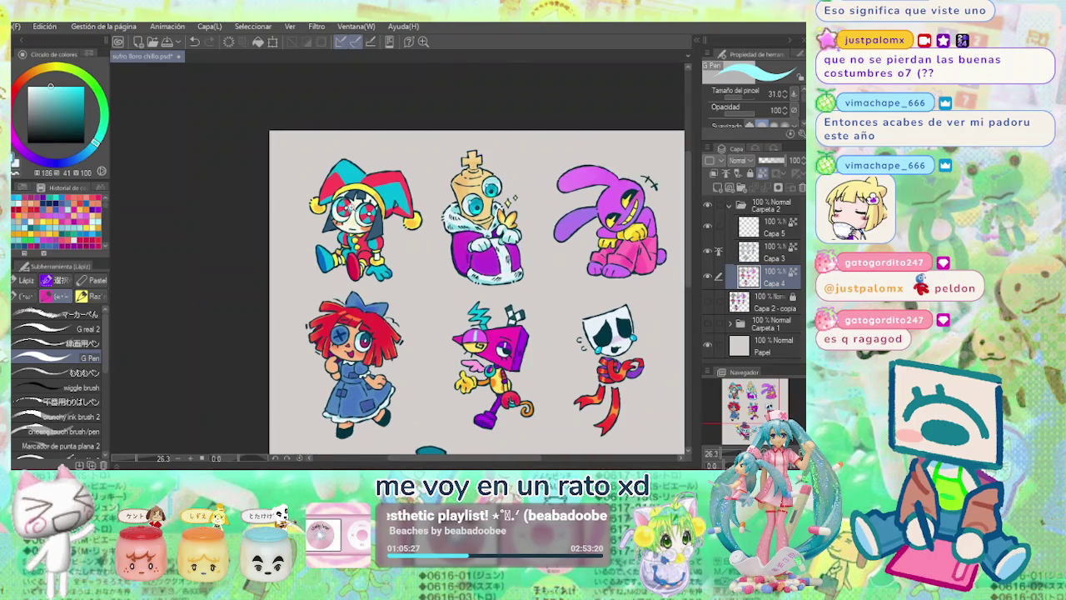
scroll(250, 166, up, 4)
drag(60, 89, 56, 94)
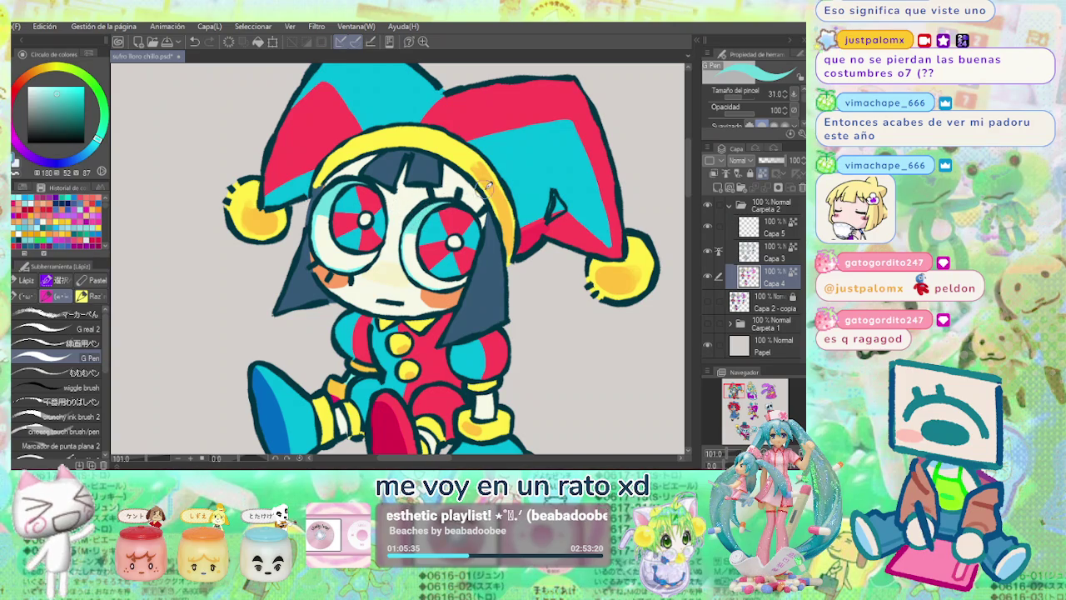
scroll(483, 190, down, 5)
scroll(529, 201, up, 2)
scroll(375, 183, up, 1)
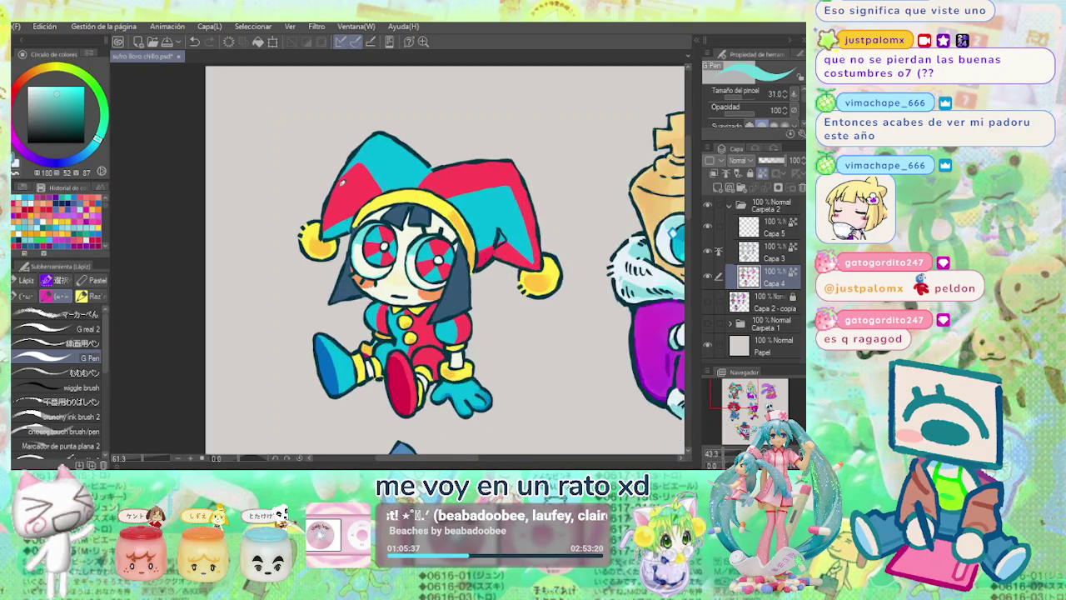
Shade the red hat panel with a deep pink tempera stroke and a lighter red blend.
scroll(217, 171, up, 2)
alt+click(395, 402)
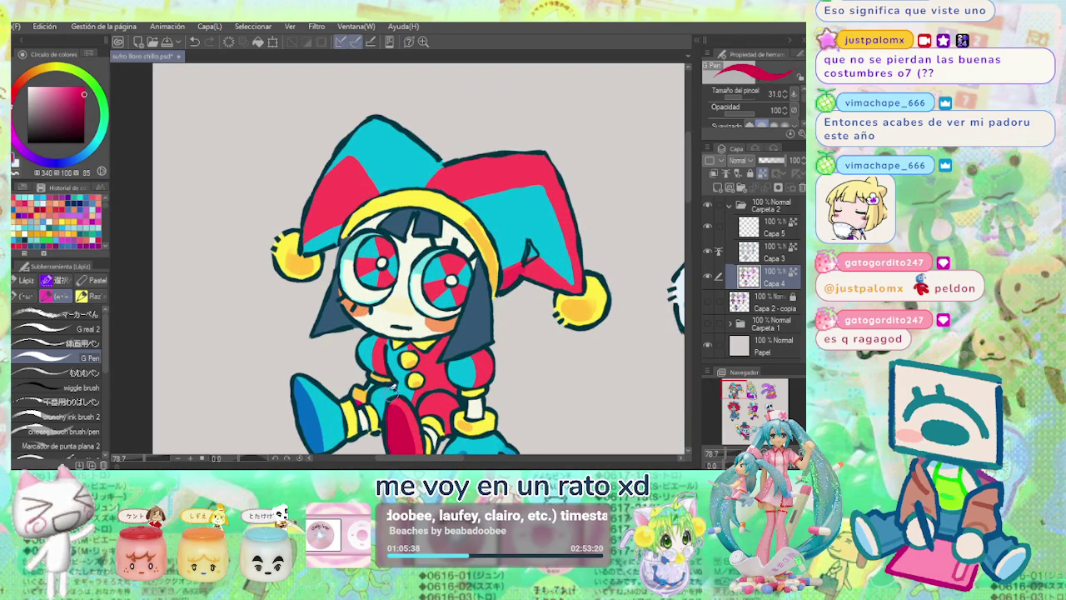
key(b)
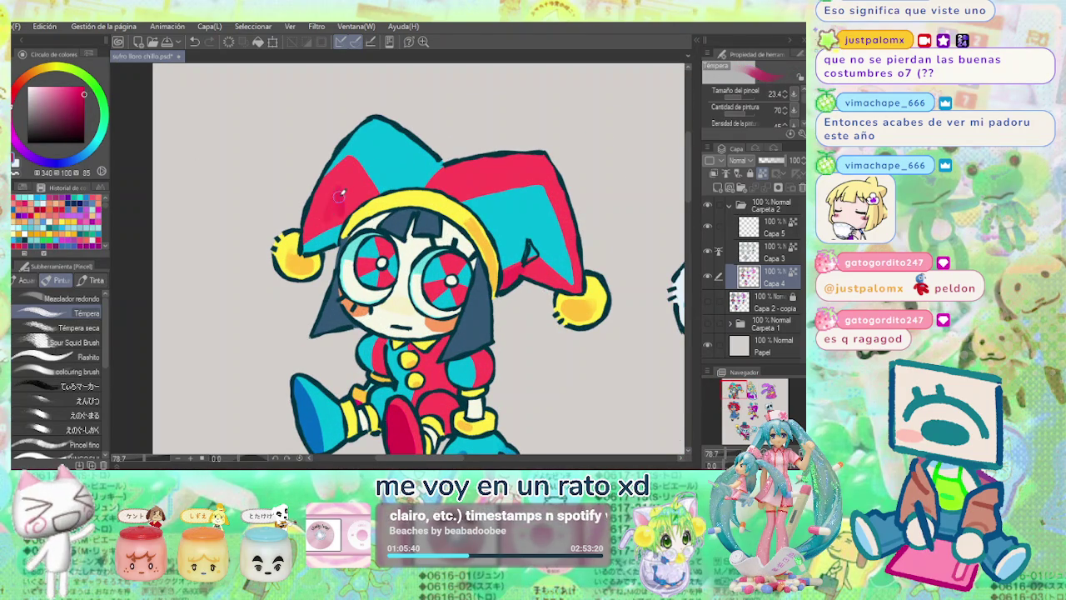
drag(332, 218, 344, 207)
alt+click(349, 198)
drag(343, 190, 349, 198)
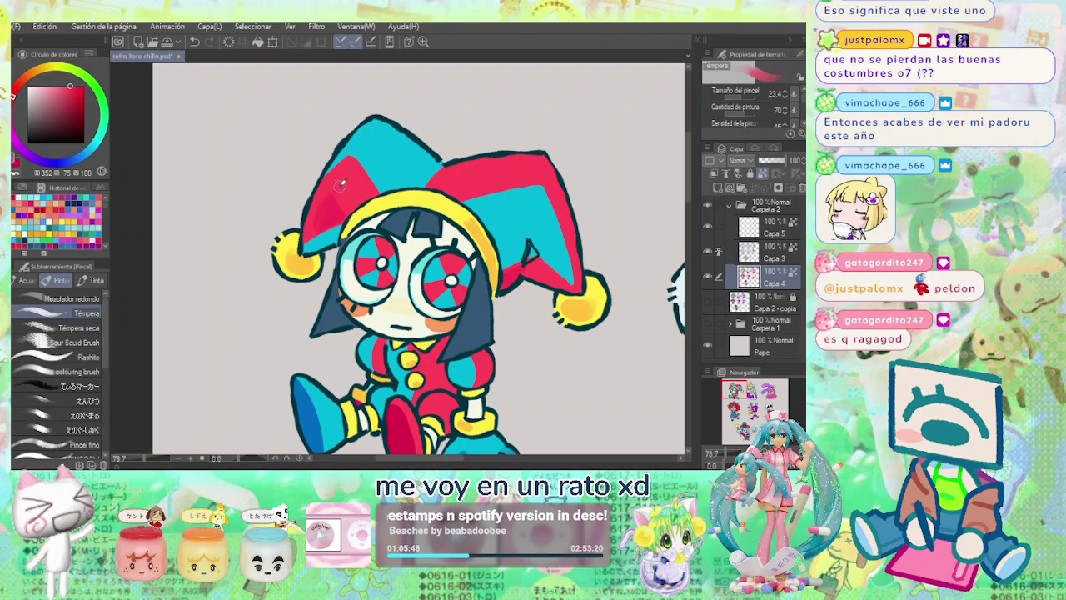
alt+click(328, 205)
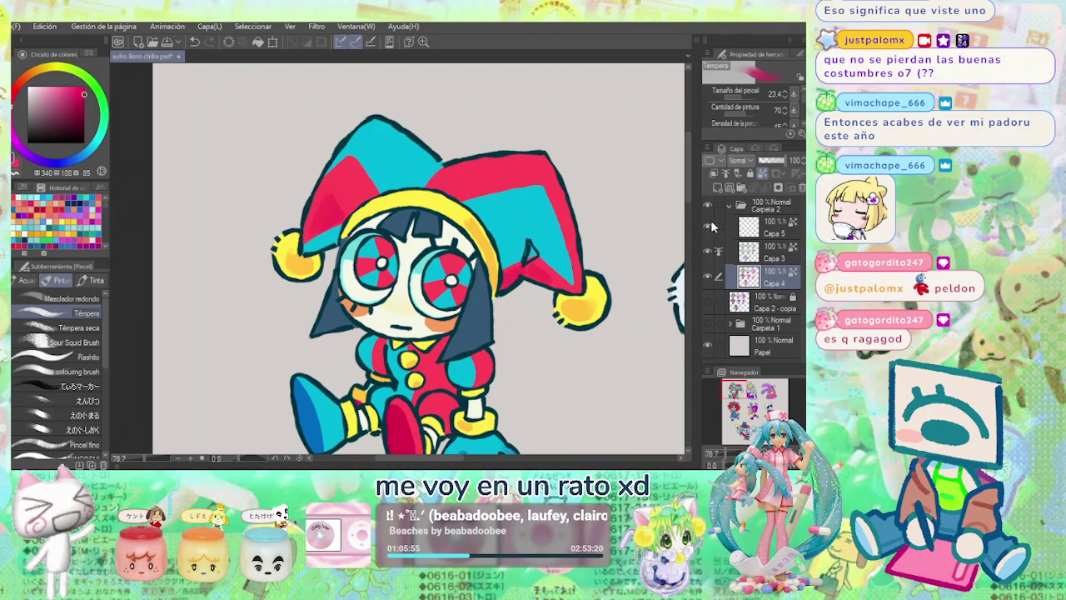
ctrl+shift+click(537, 243)
Back on Capa 4, paint red along the hat's lower edge and dark blue on its cyan panel.
key(e)
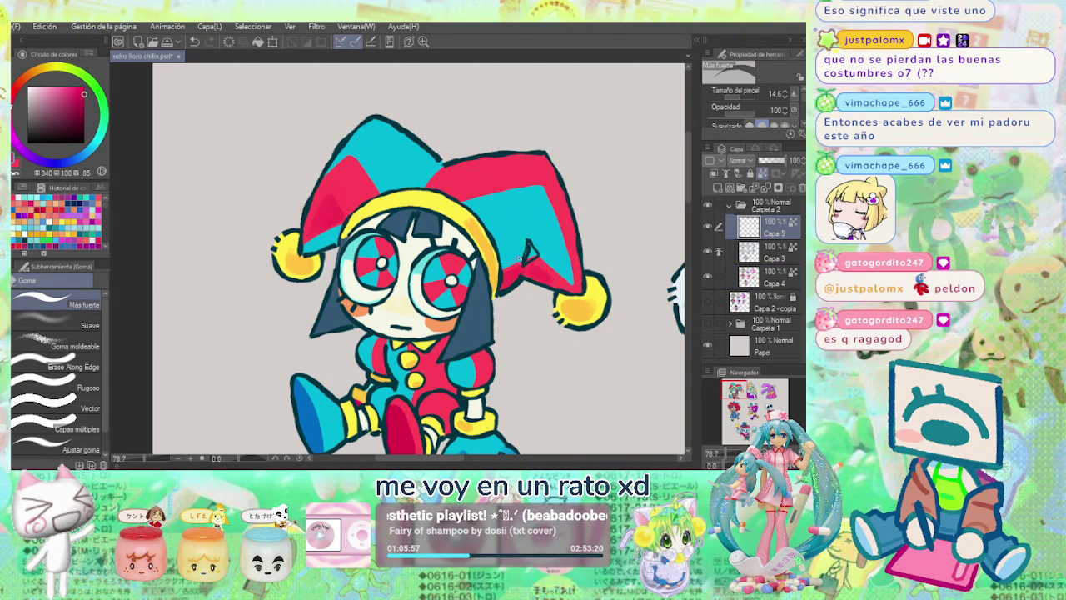
click(756, 254)
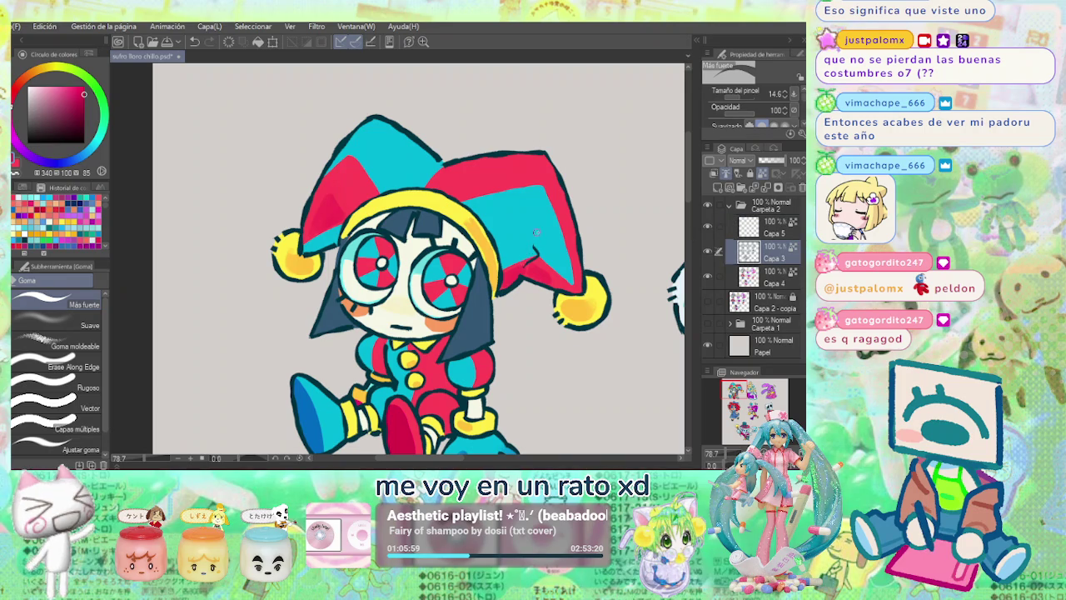
click(765, 284)
key(b)
drag(523, 269, 568, 288)
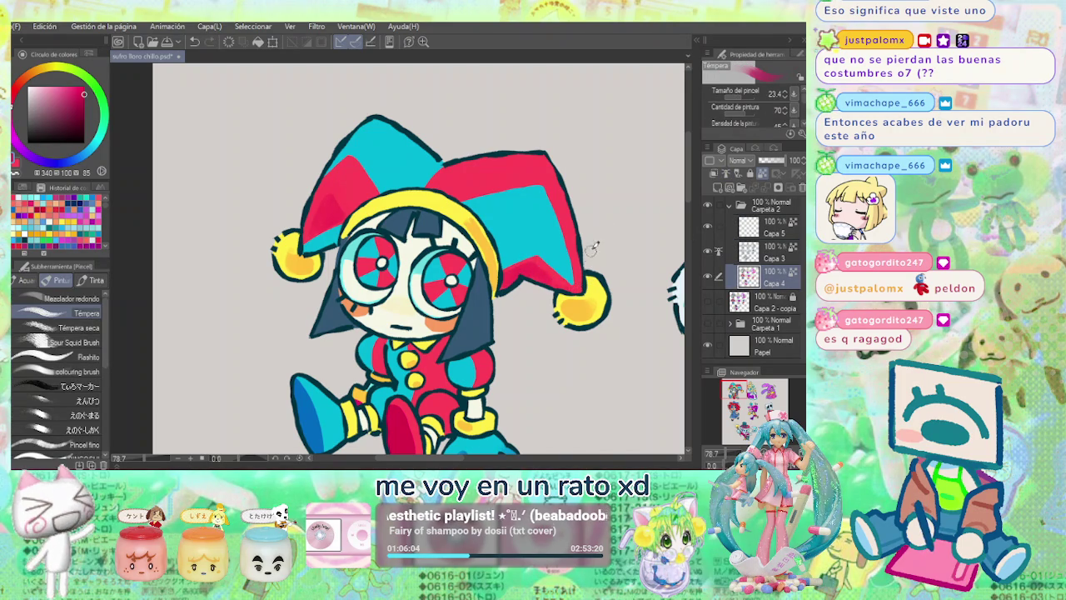
alt+click(509, 162)
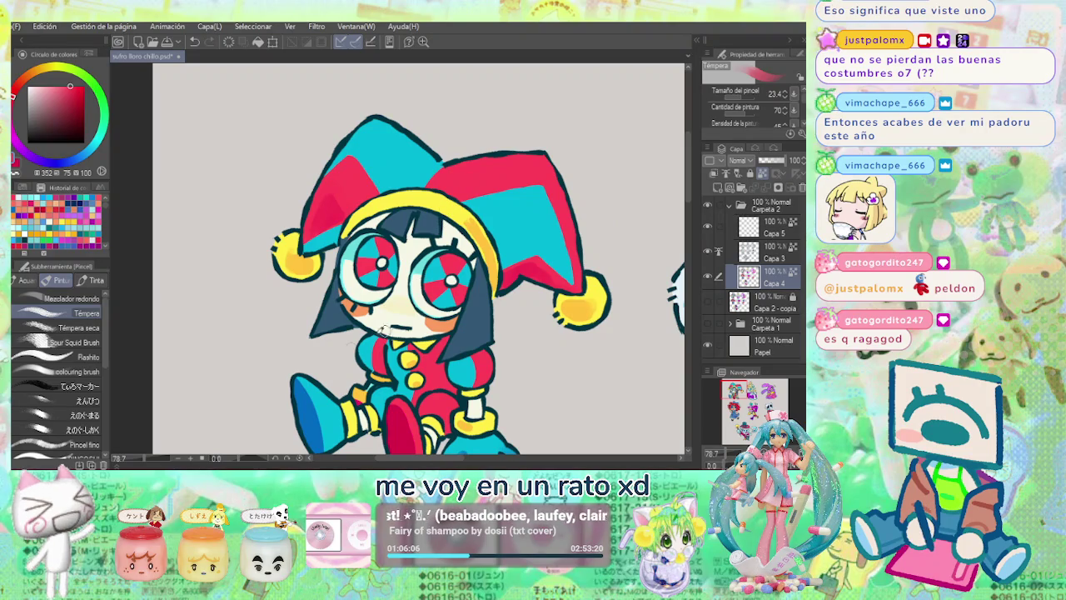
alt+click(310, 409)
drag(389, 176, 413, 173)
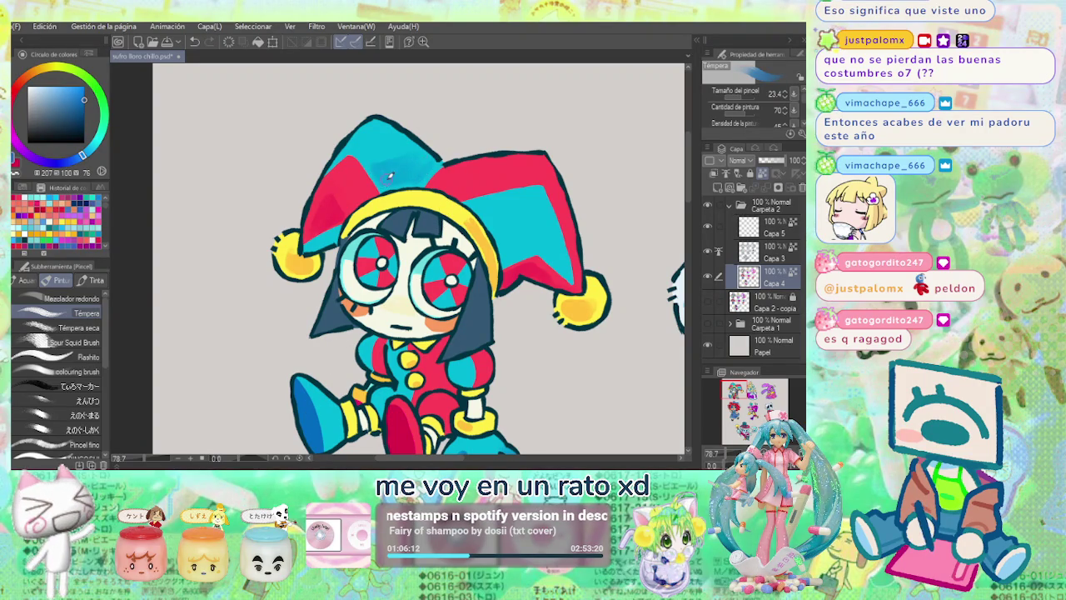
Undo the last hat stroke and shrink the tempera brush from 55.1 to about 20.
alt+click(403, 166)
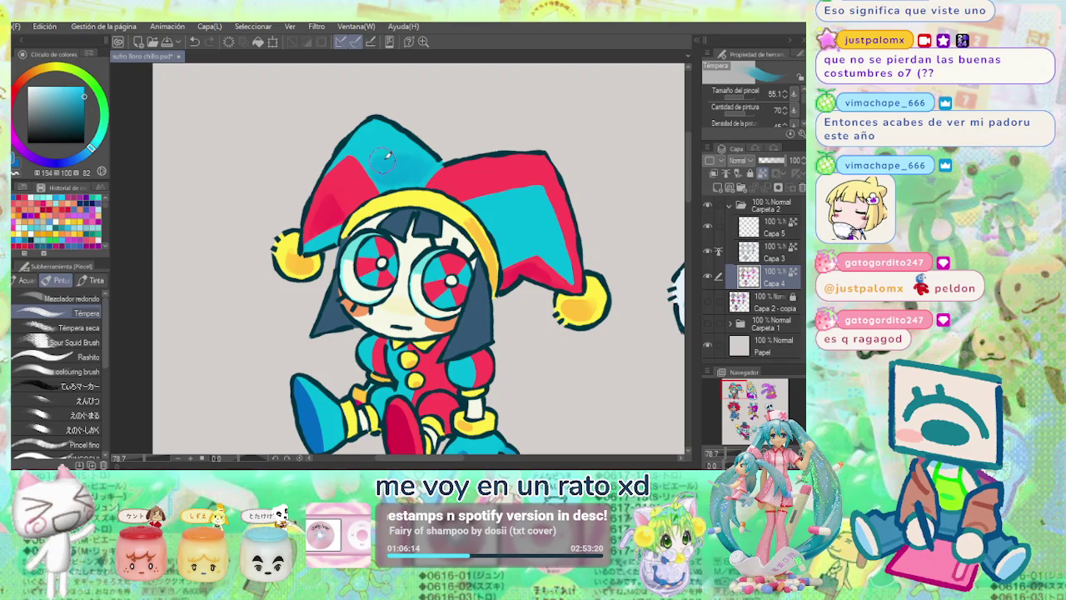
key(ctrl+z)
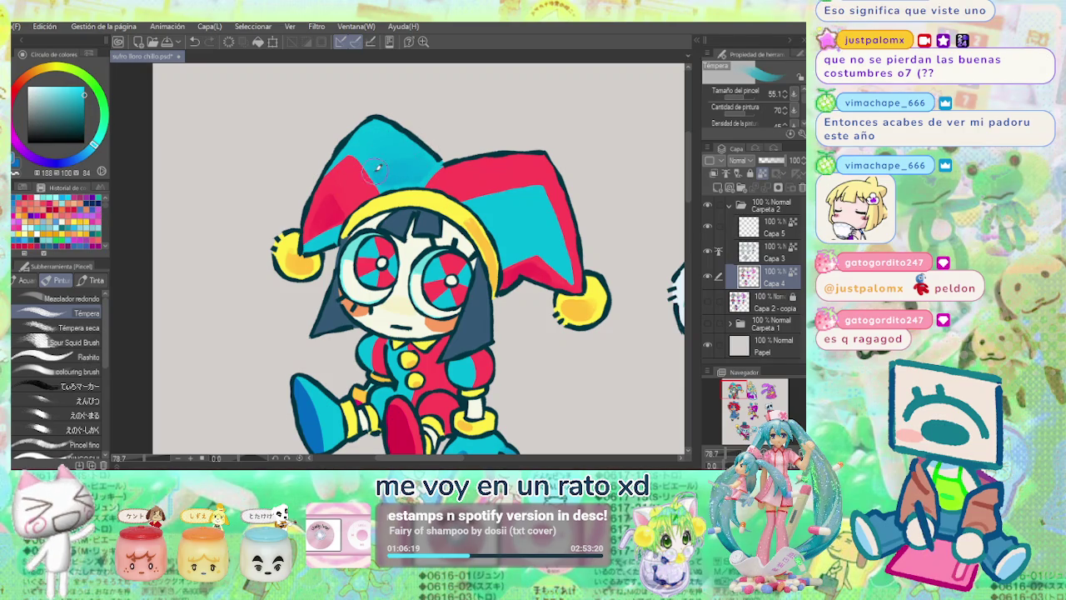
alt+click(459, 155)
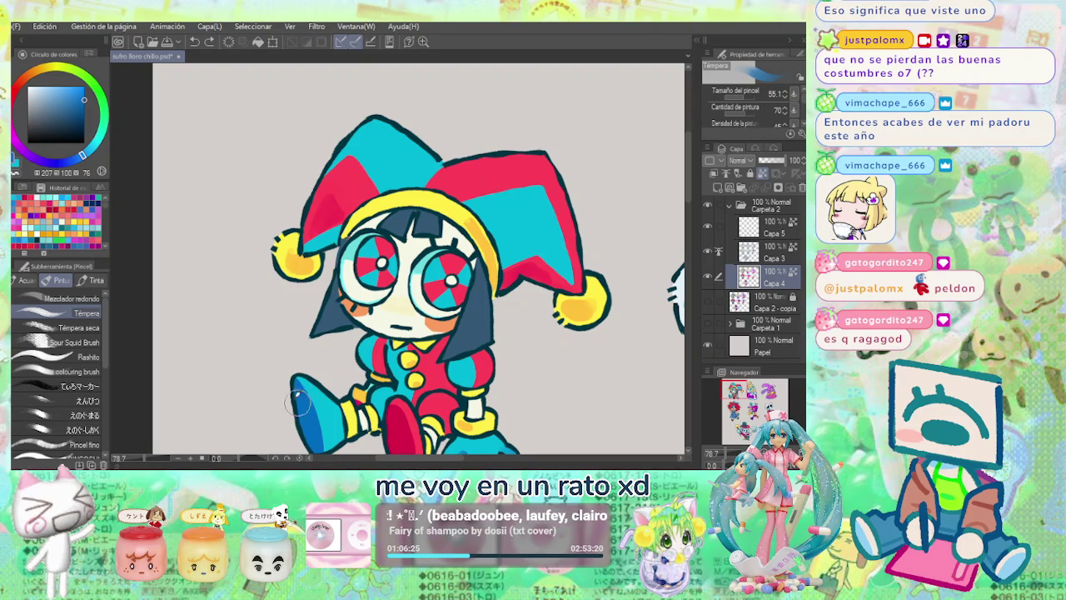
drag(414, 167, 415, 154)
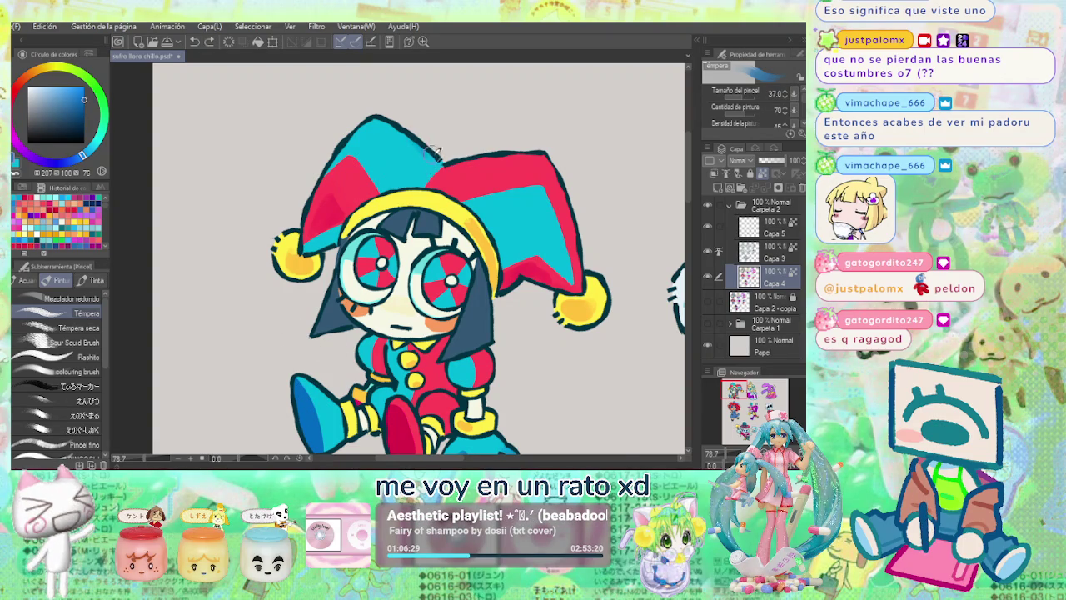
drag(458, 166, 411, 186)
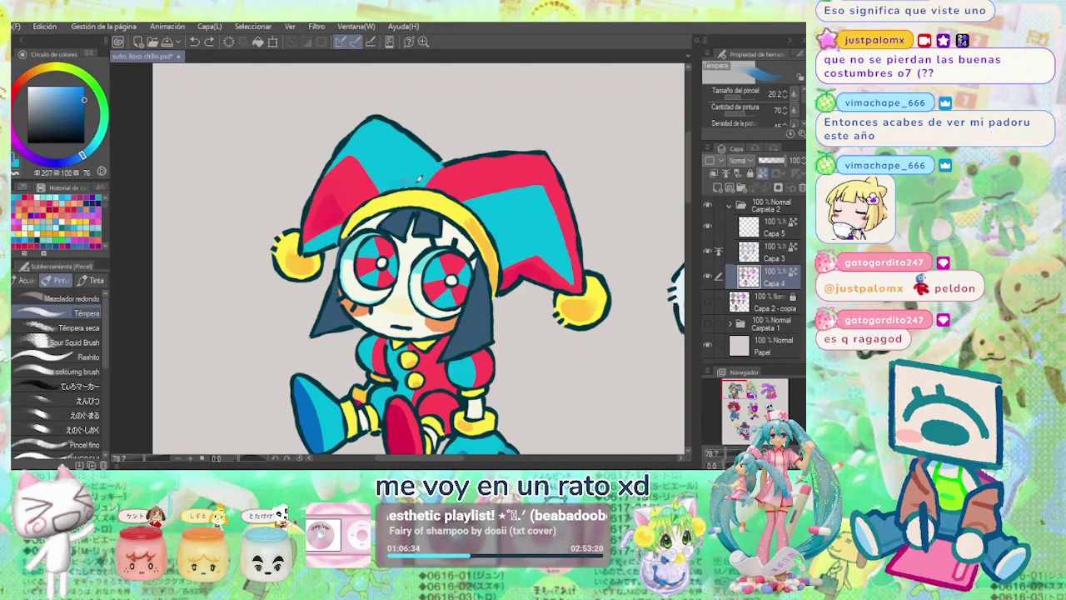
alt+click(456, 182)
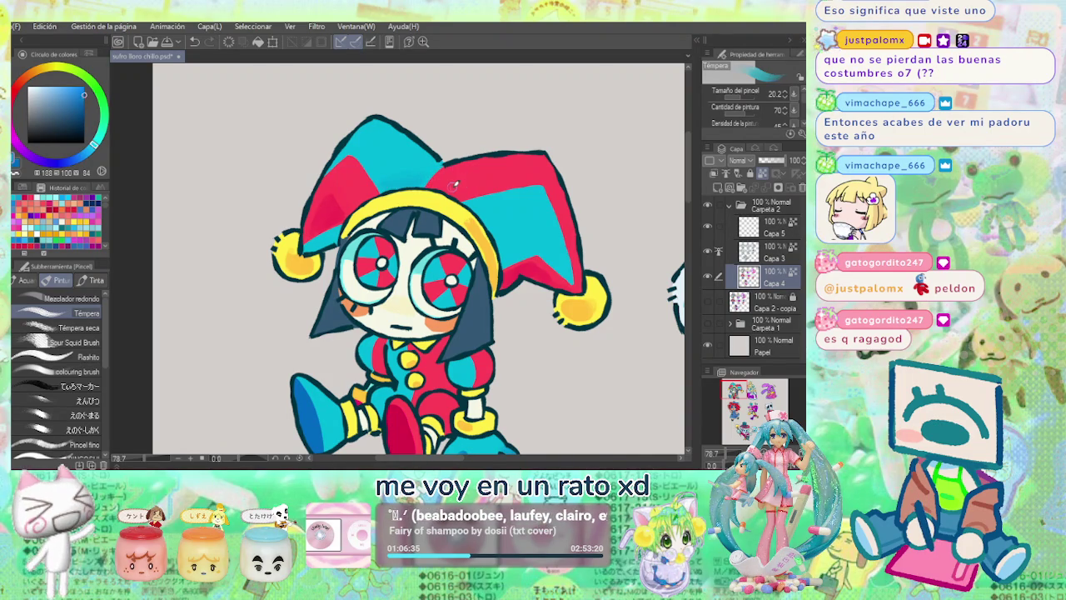
alt+click(401, 420)
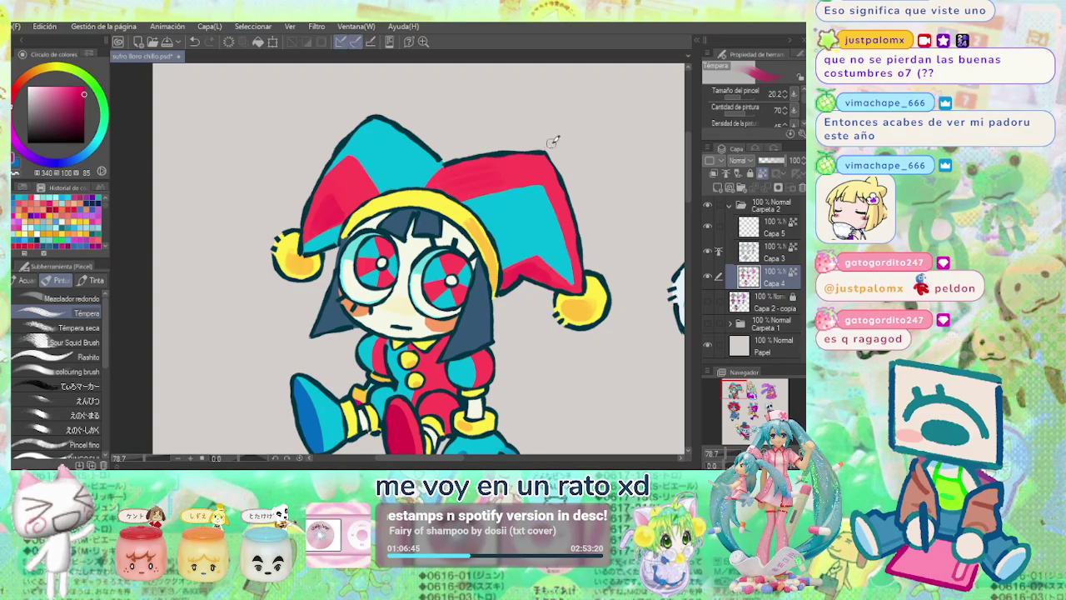
alt+click(432, 164)
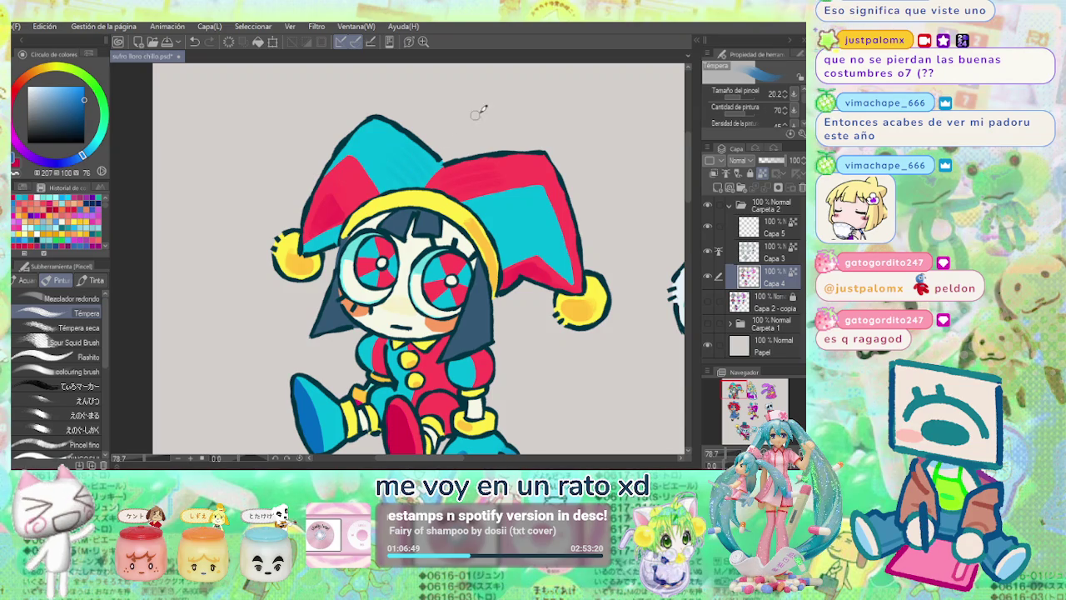
With the G Pen, paint a darker blue shadow on the hat's right flap; shrink pen to 11.2.
scroll(473, 117, down, 3)
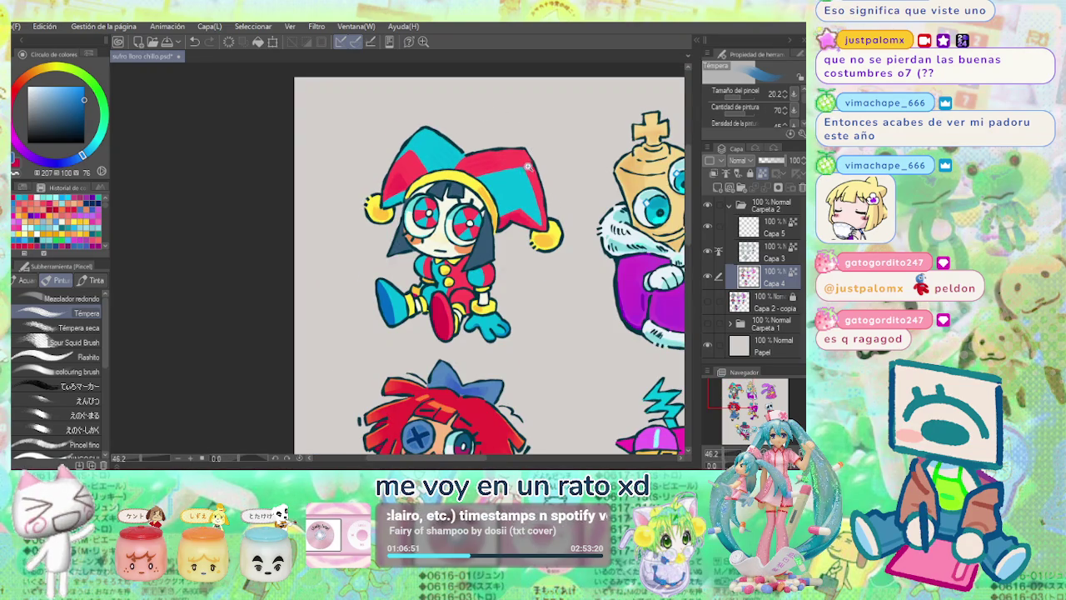
scroll(521, 166, up, 2)
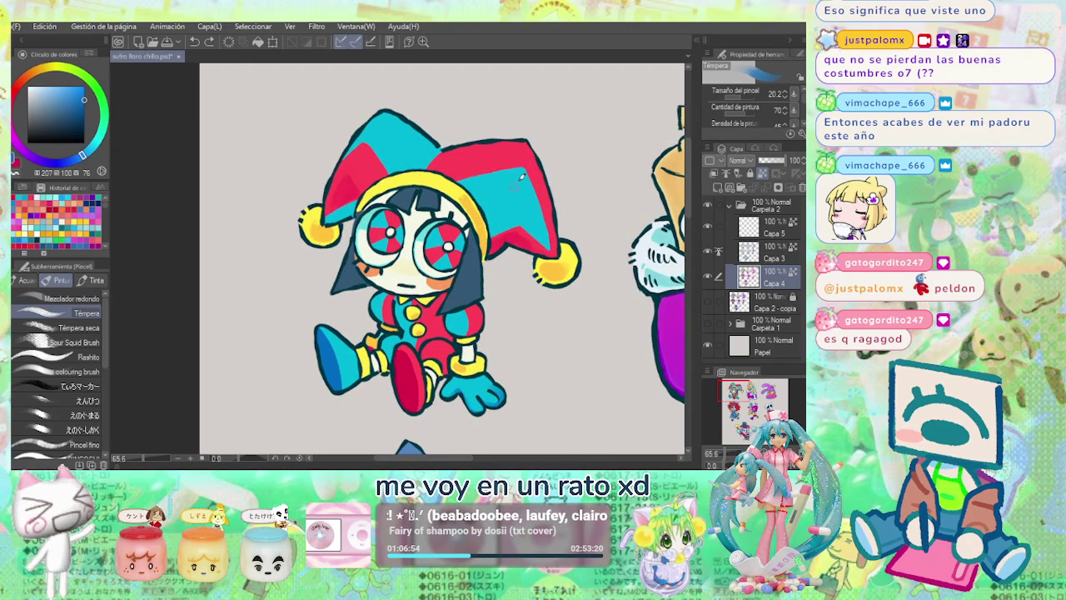
scroll(521, 177, up, 2)
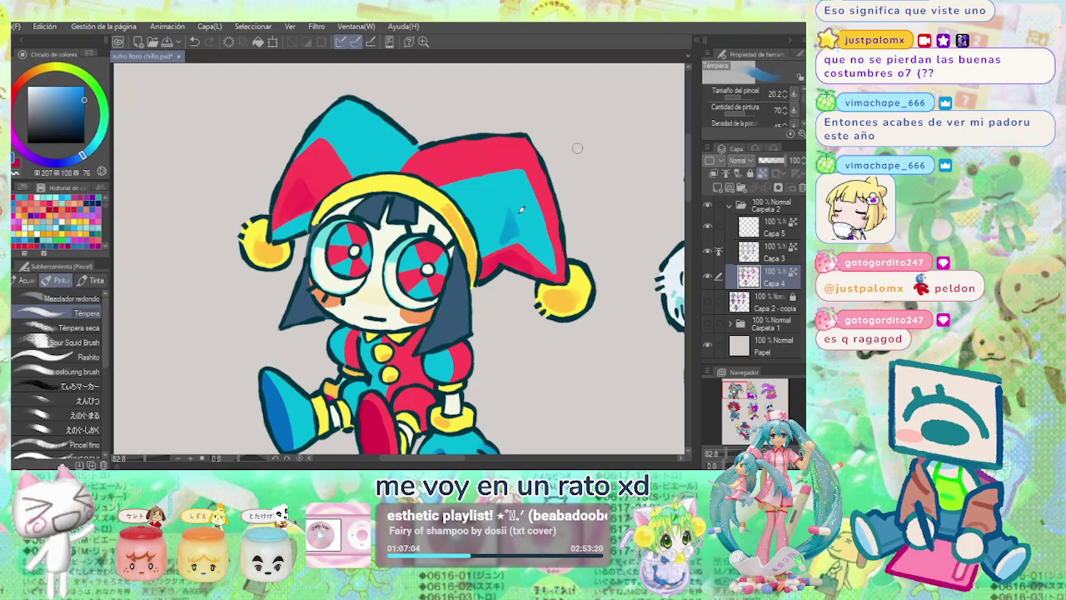
key(k)
alt+click(513, 235)
key(p)
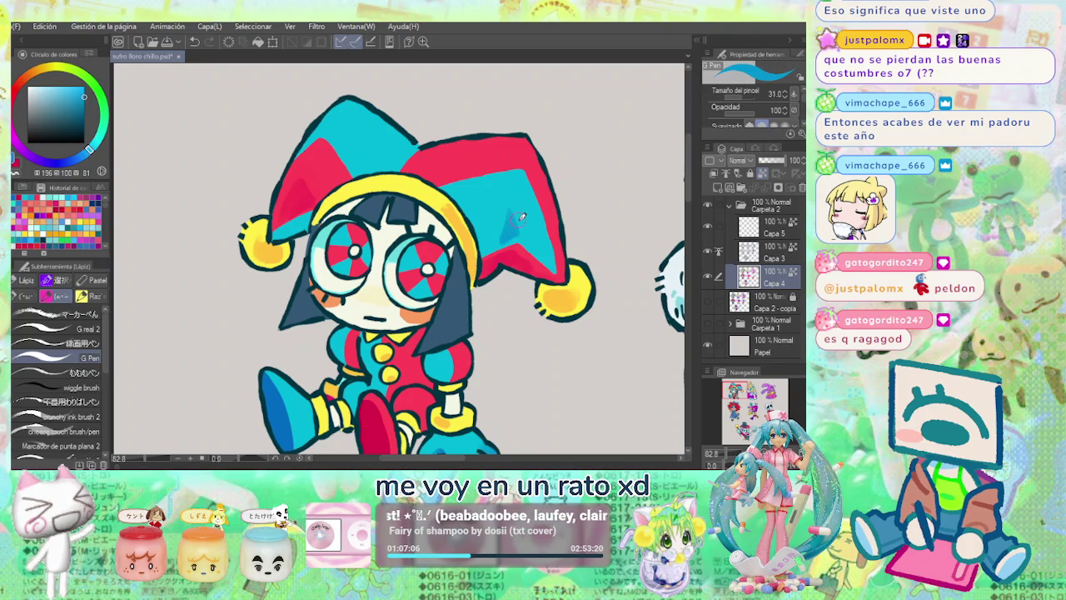
scroll(519, 218, up, 1)
alt+click(512, 201)
drag(509, 208, 498, 238)
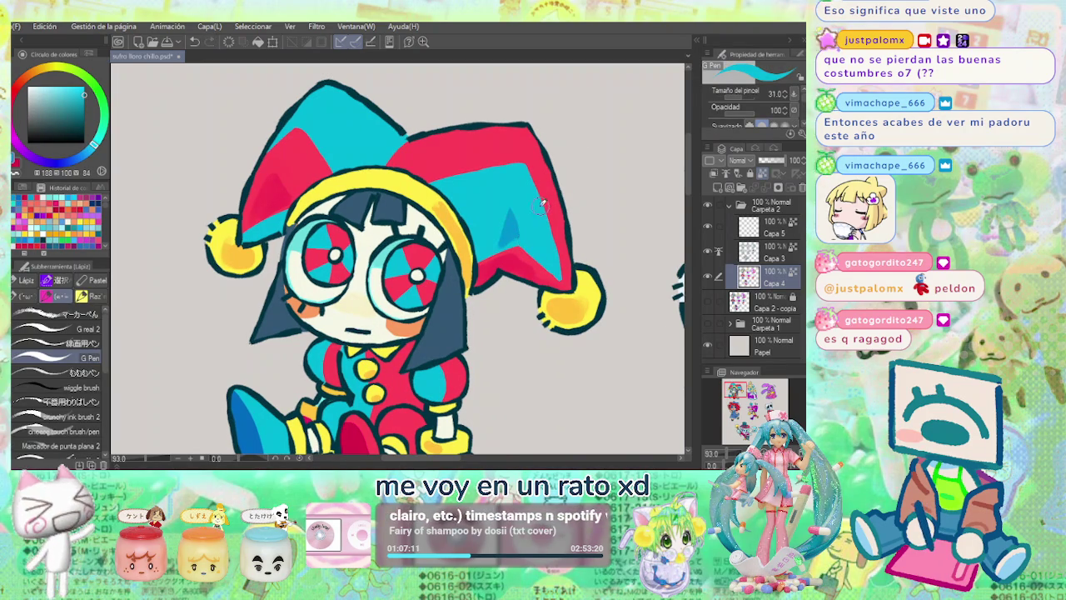
drag(541, 208, 535, 227)
scroll(543, 219, down, 3)
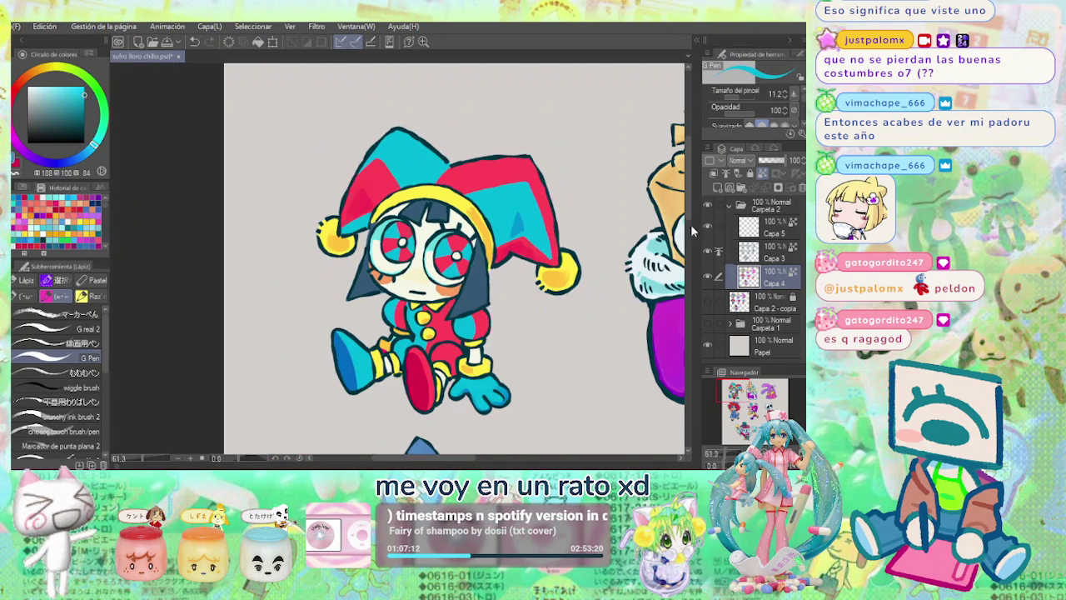
Toggle the sketch layer to compare, then add and undo a small darker hat stroke.
click(708, 299)
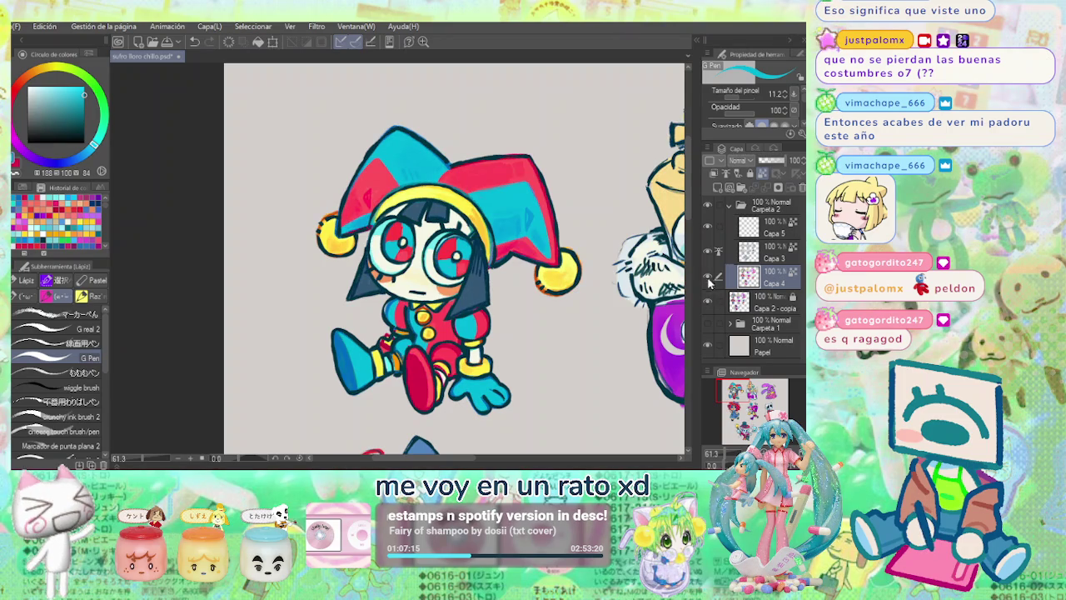
click(708, 299)
click(708, 299)
scroll(521, 208, up, 1)
scroll(518, 204, up, 1)
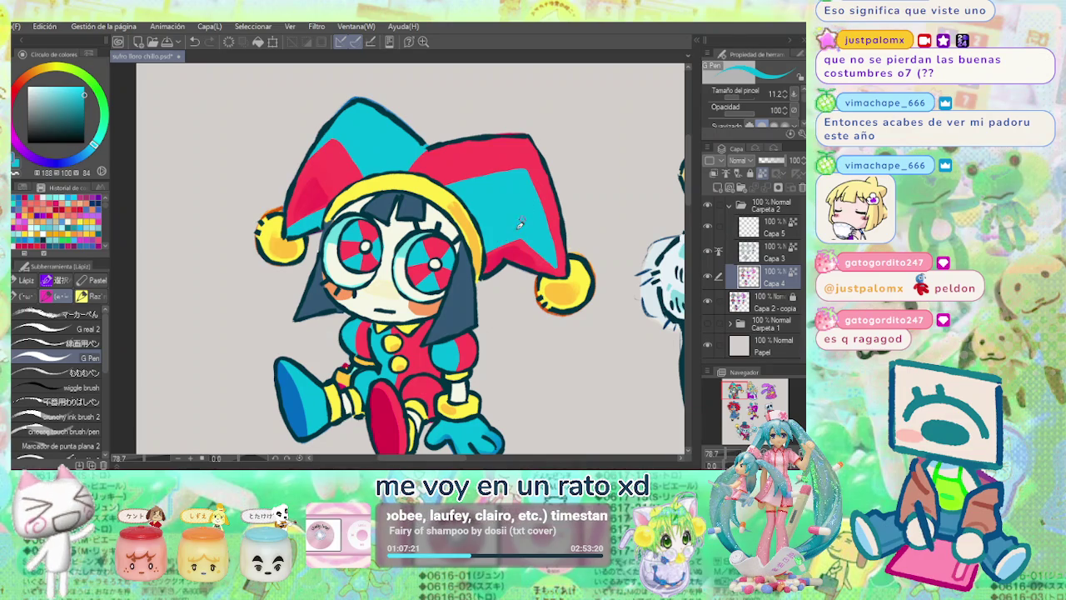
alt+click(515, 207)
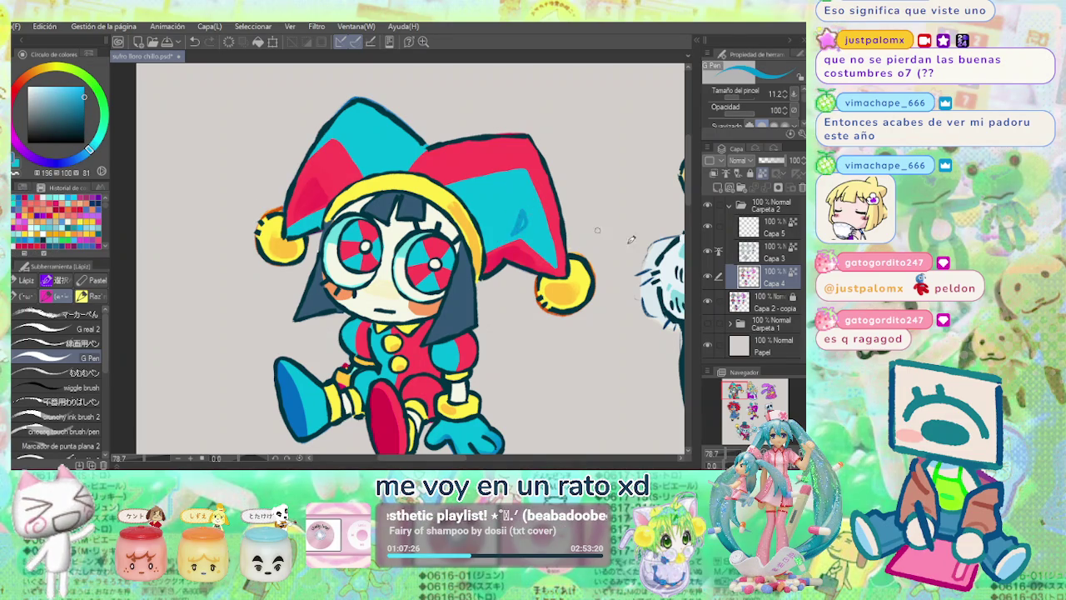
drag(519, 218, 527, 217)
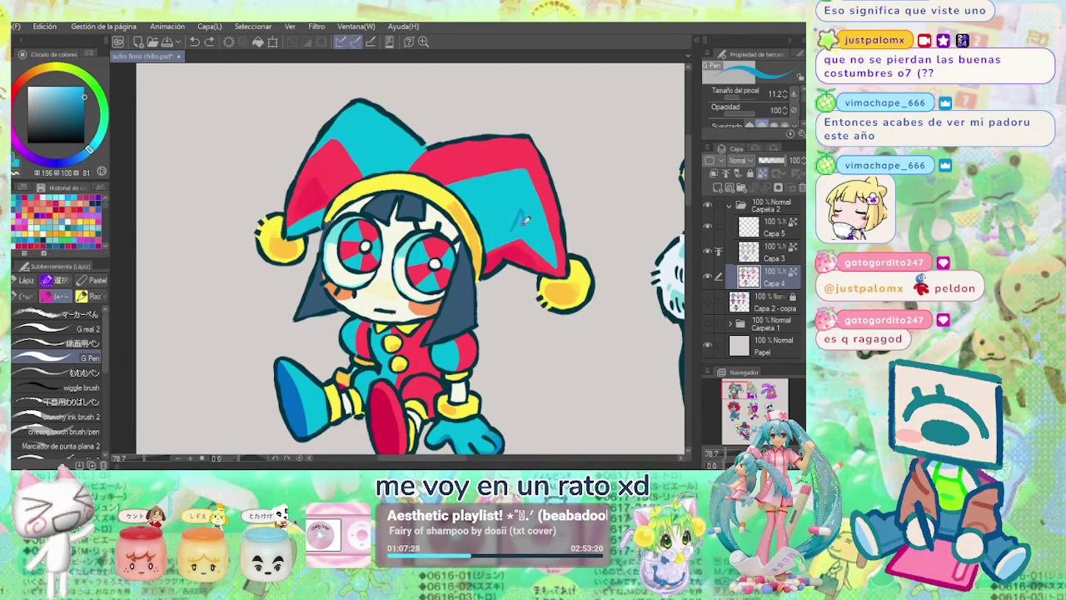
key(ctrl+z)
scroll(552, 195, down, 3)
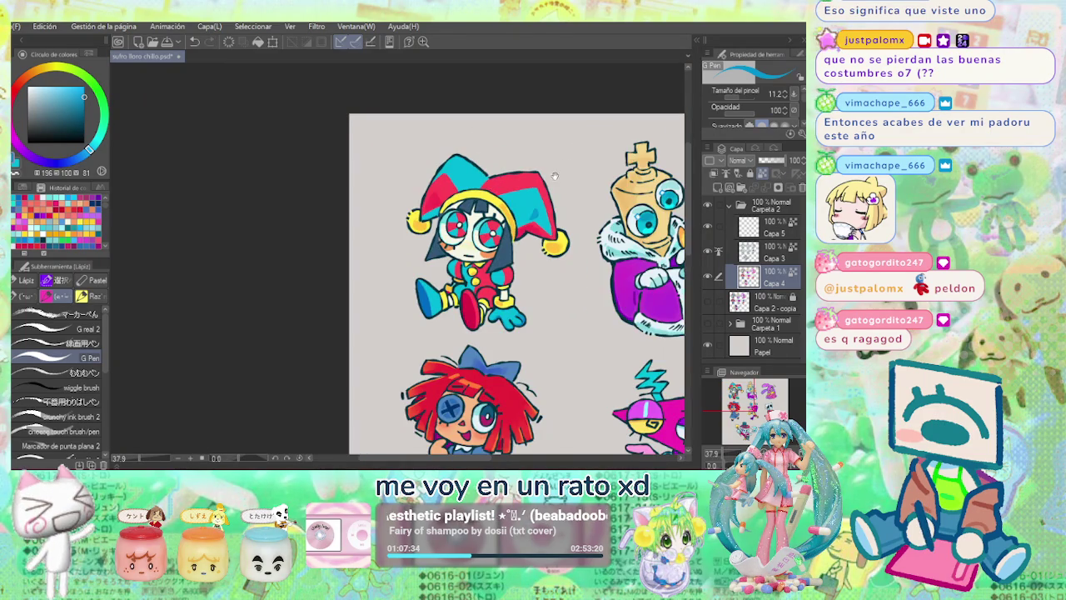
Eyedrop the hat's red areas repeatedly until the colour reads 349/81/97.
scroll(459, 198, up, 3)
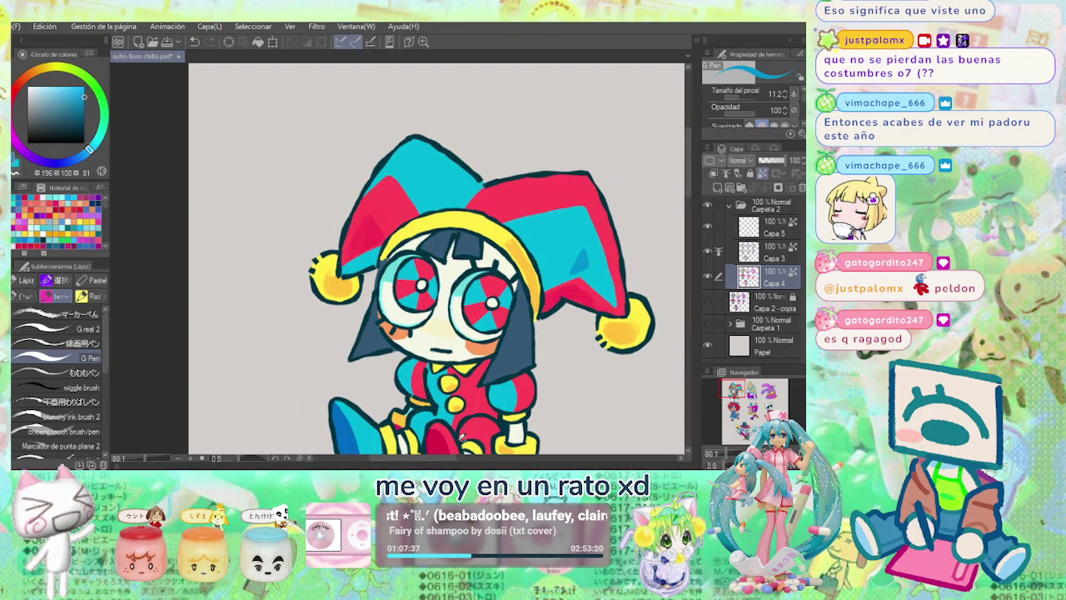
alt+click(433, 435)
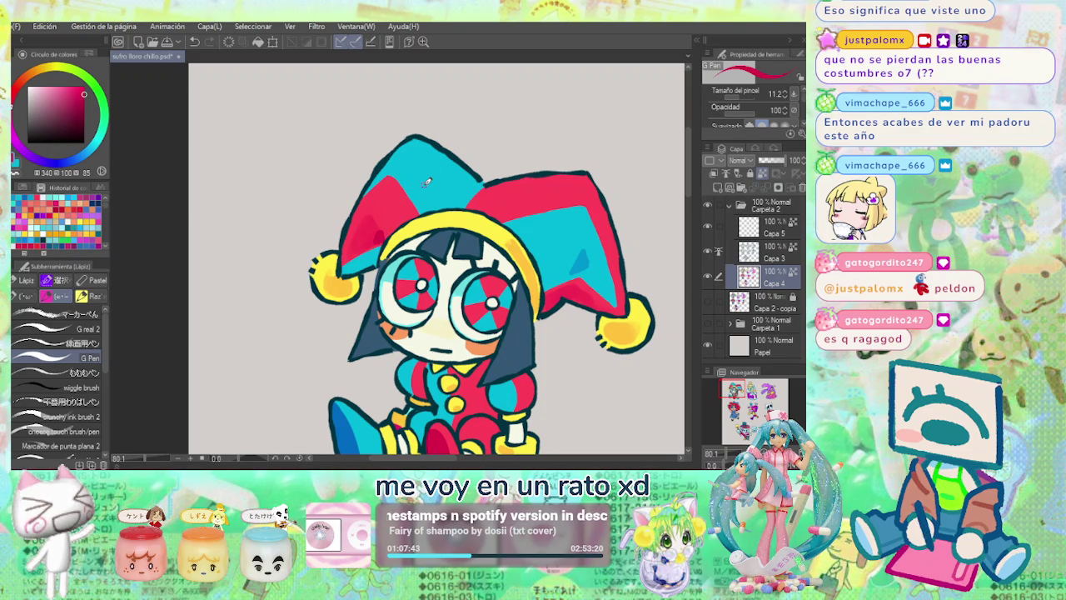
scroll(471, 185, down, 2)
scroll(491, 177, down, 3)
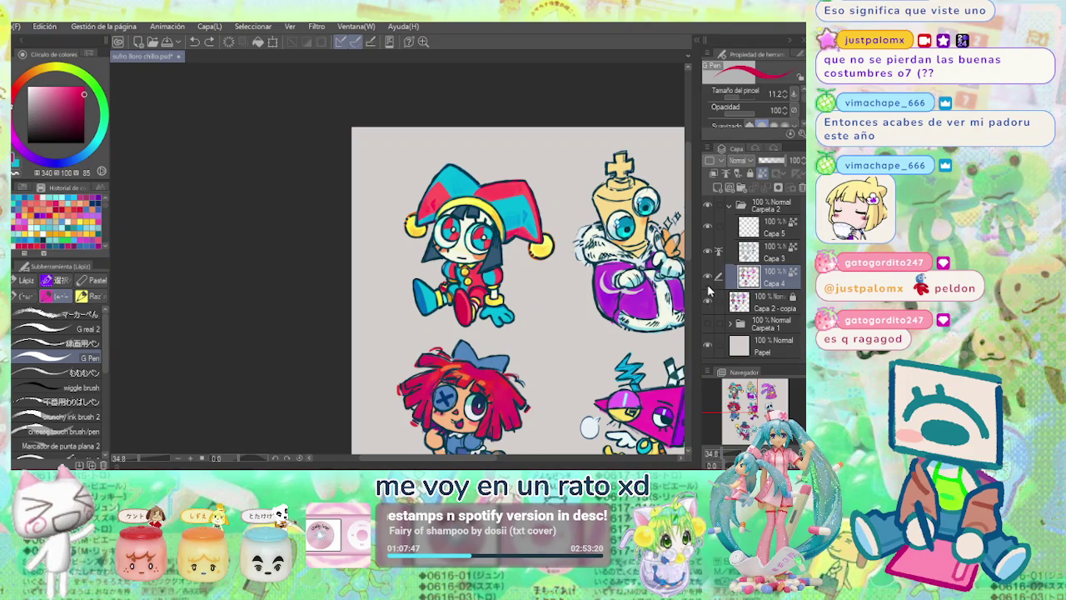
scroll(425, 213, up, 3)
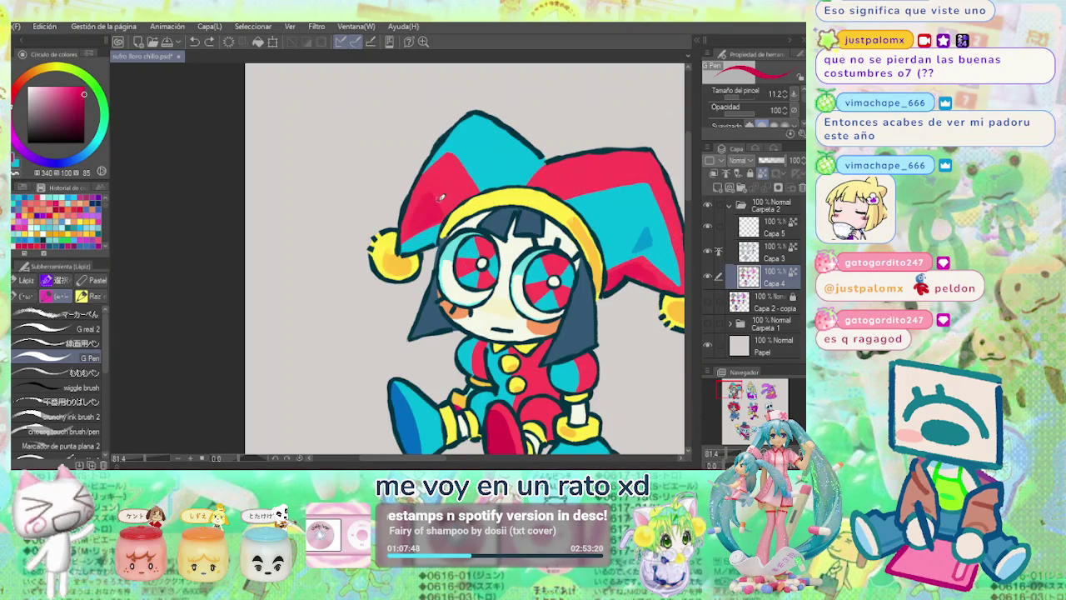
alt+click(423, 219)
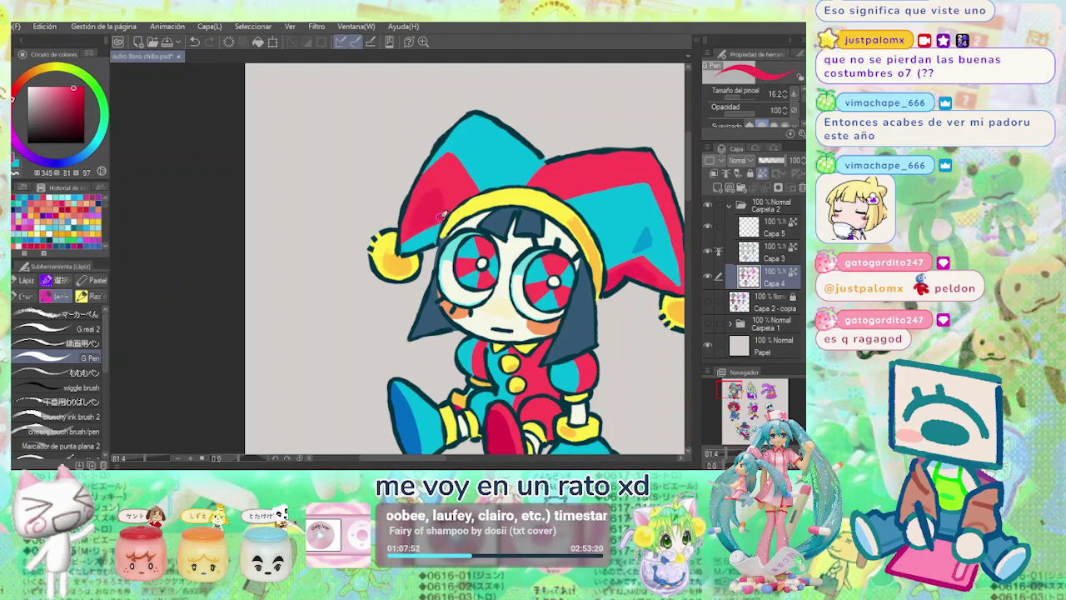
alt+click(434, 191)
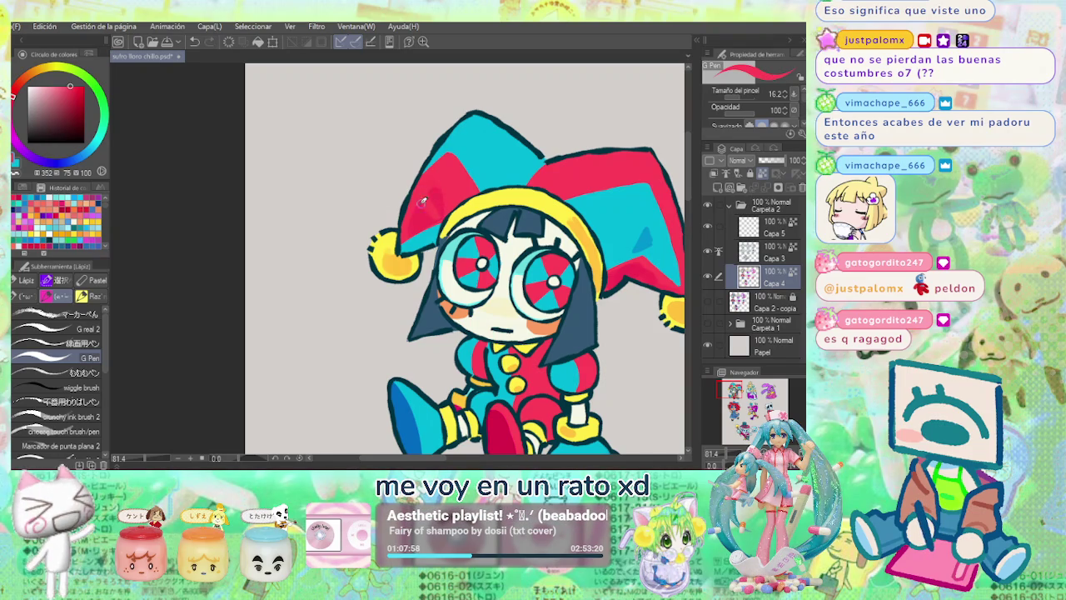
alt+click(430, 190)
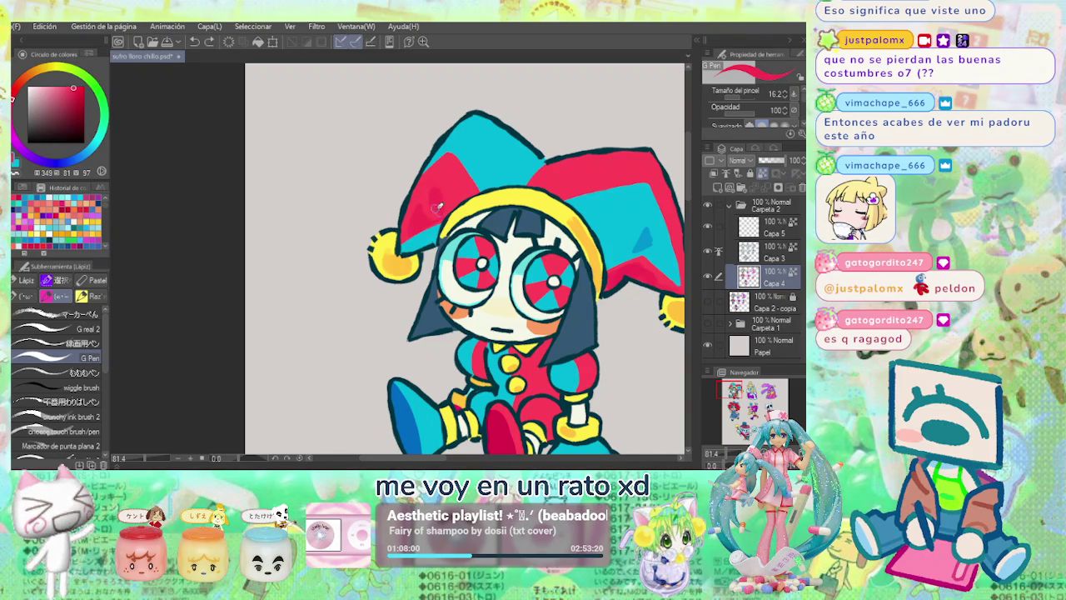
alt+click(431, 181)
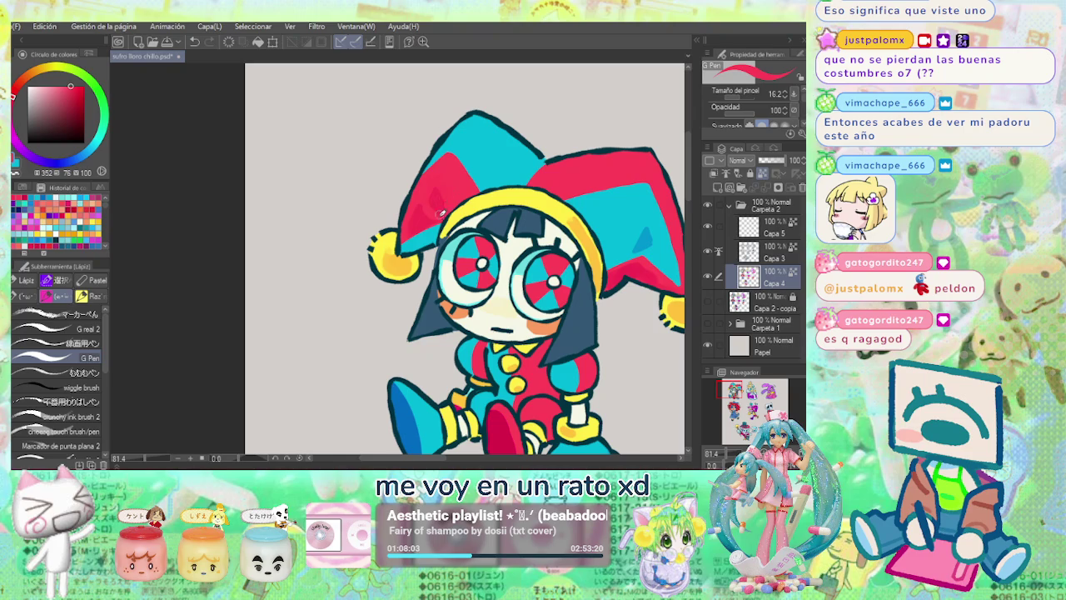
alt+click(423, 213)
scroll(545, 125, down, 3)
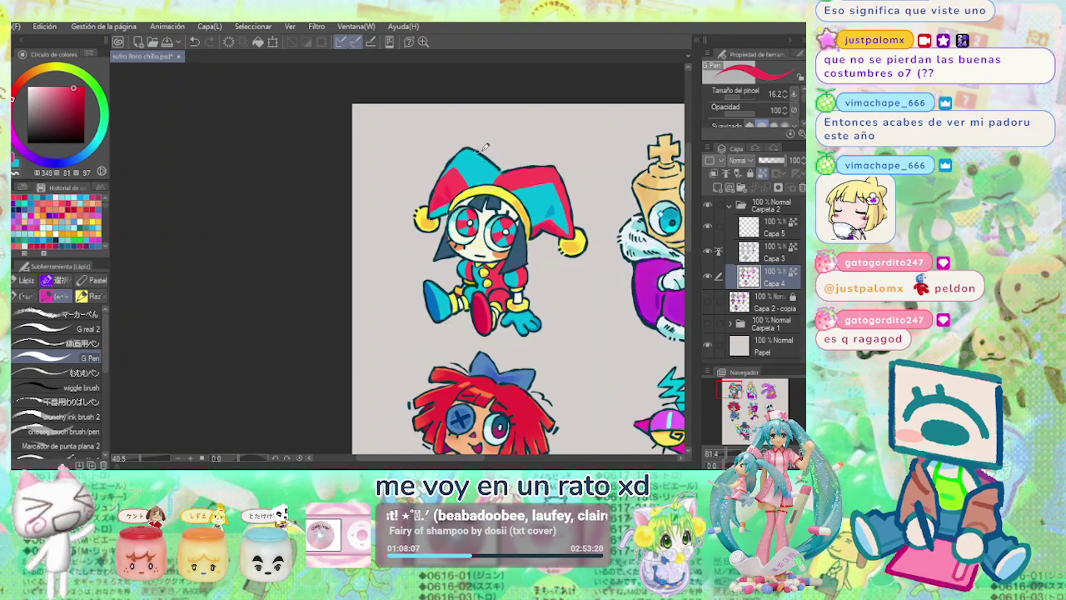